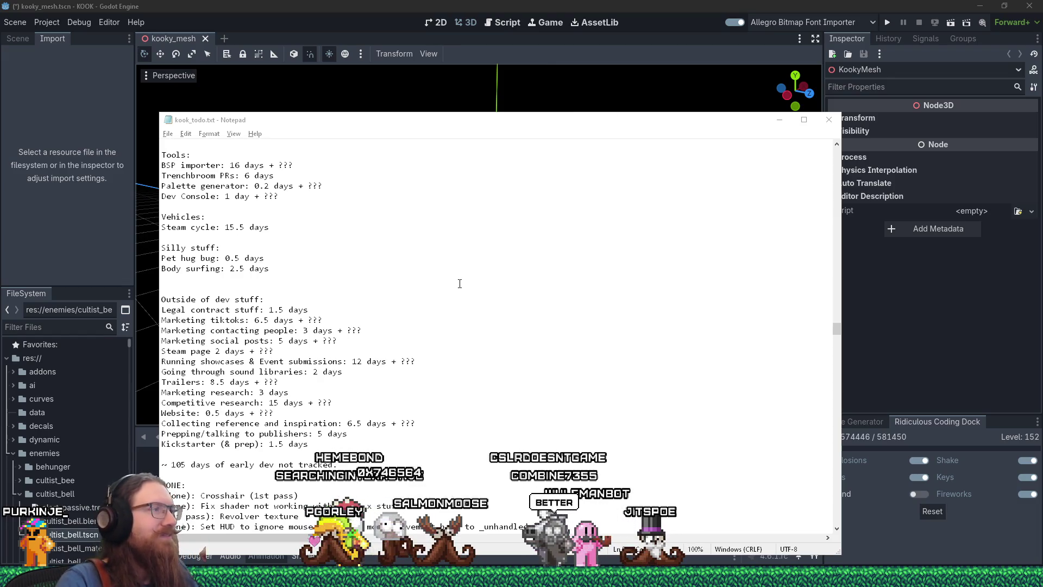
# Move the kook_todo.txt to-do list aside to read it, then return to Godot and orbit the 3D view
pyautogui.moveTo(411, 128)
pyautogui.mouseDown()
pyautogui.moveTo(578, 82)
pyautogui.moveTo(599, 89)
pyautogui.mouseUp()
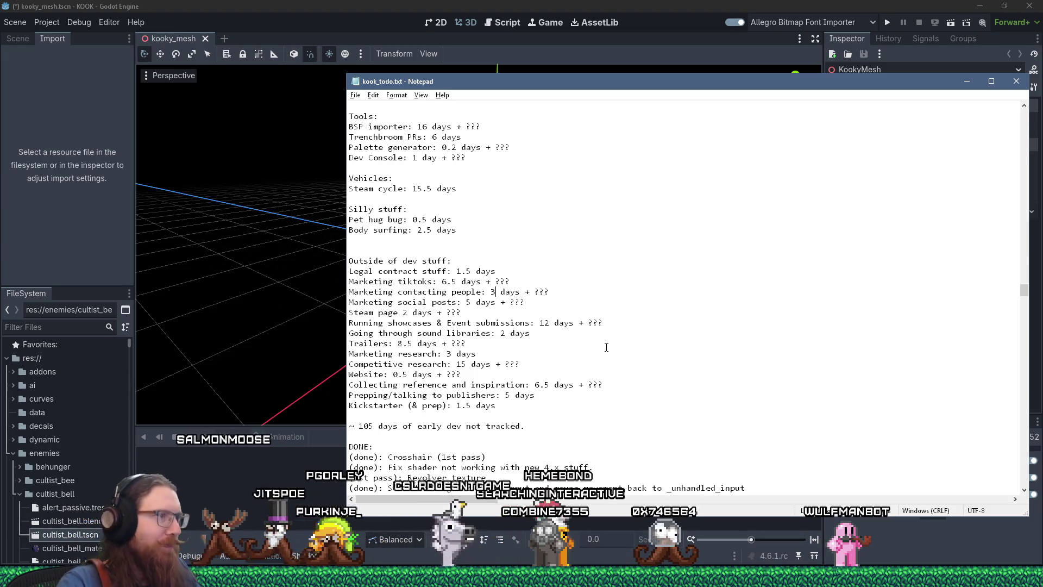
pyautogui.click(493, 5)
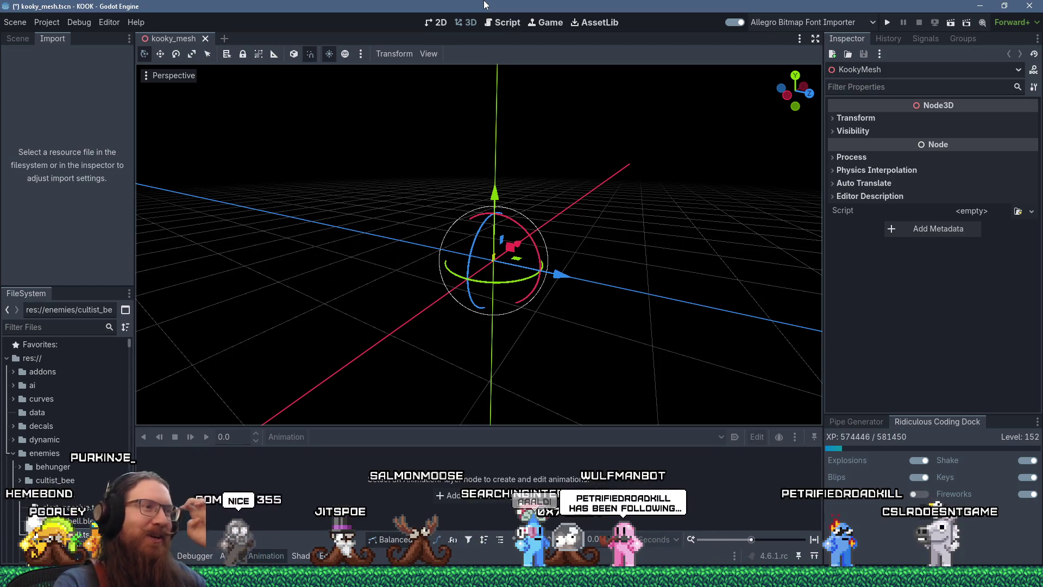
pyautogui.moveTo(728, 116)
pyautogui.mouseDown()
pyautogui.moveTo(624, 223)
pyautogui.moveTo(638, 216)
pyautogui.moveTo(637, 235)
pyautogui.mouseUp()
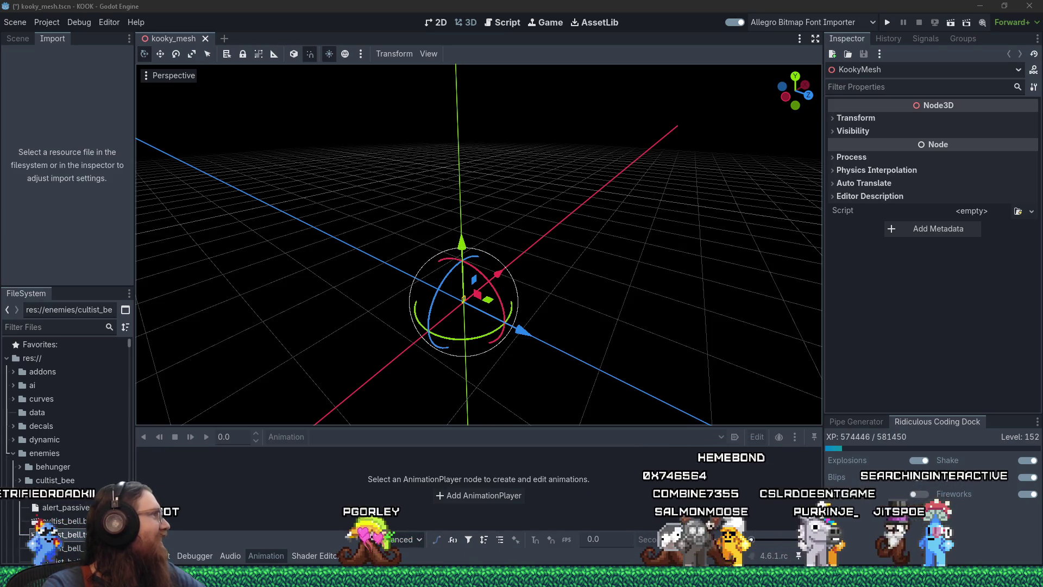
# Position the chat image viewer with the ALDI USA Store play-set box photo over the editor
pyautogui.moveTo(603, 55); pyautogui.dragTo(620, 43)
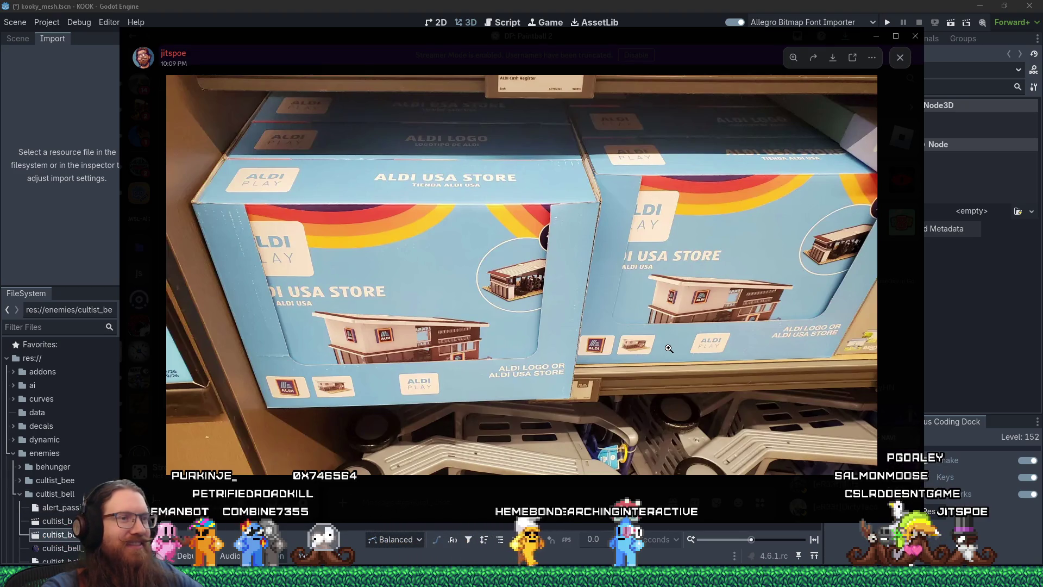
# Move the store-box photo out of the way and bring the Godot editor back to front
pyautogui.moveTo(752, 35)
pyautogui.mouseDown()
pyautogui.moveTo(806, 48)
pyautogui.moveTo(625, 67)
pyautogui.moveTo(0, 81)
pyautogui.mouseUp()
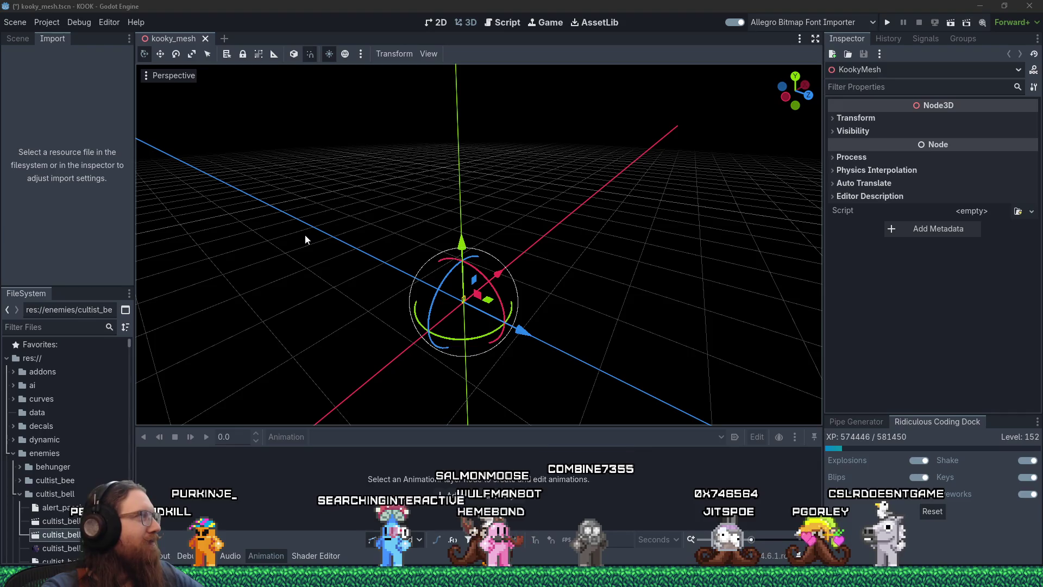
pyautogui.click(587, 2)
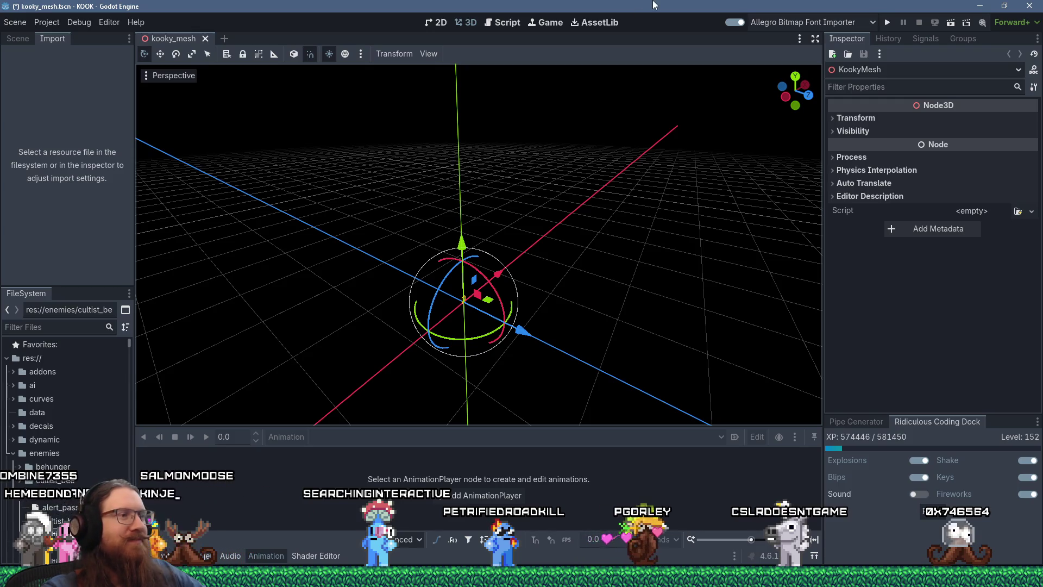
pyautogui.moveTo(535, 576)
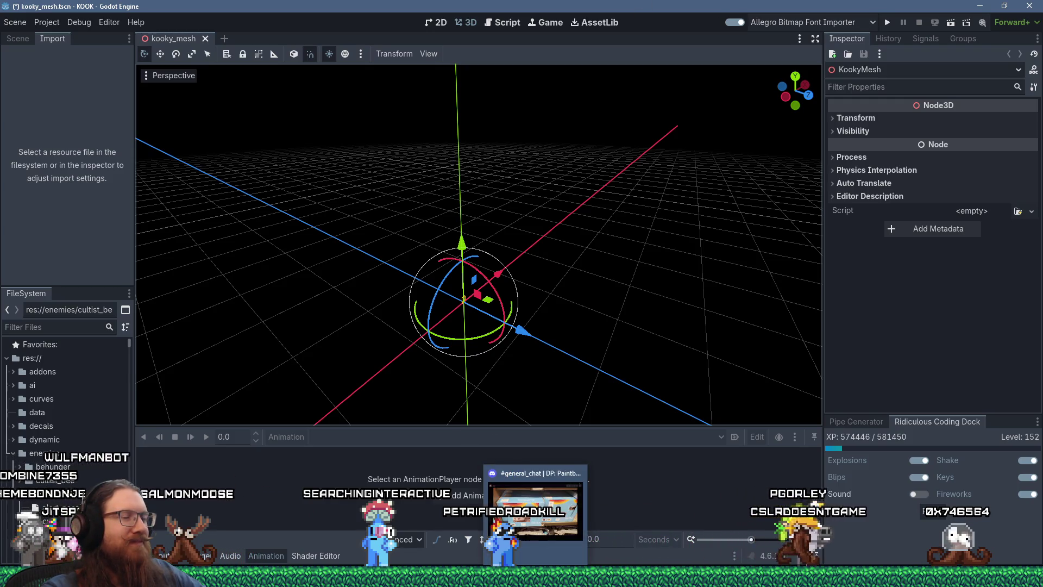
pyautogui.moveTo(738, 575)
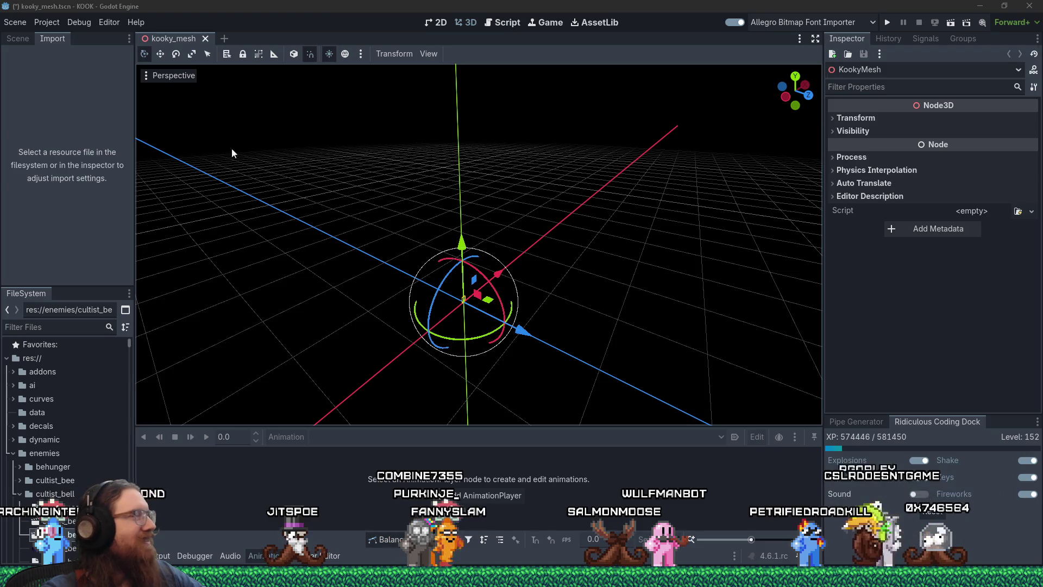
pyautogui.click(592, 5)
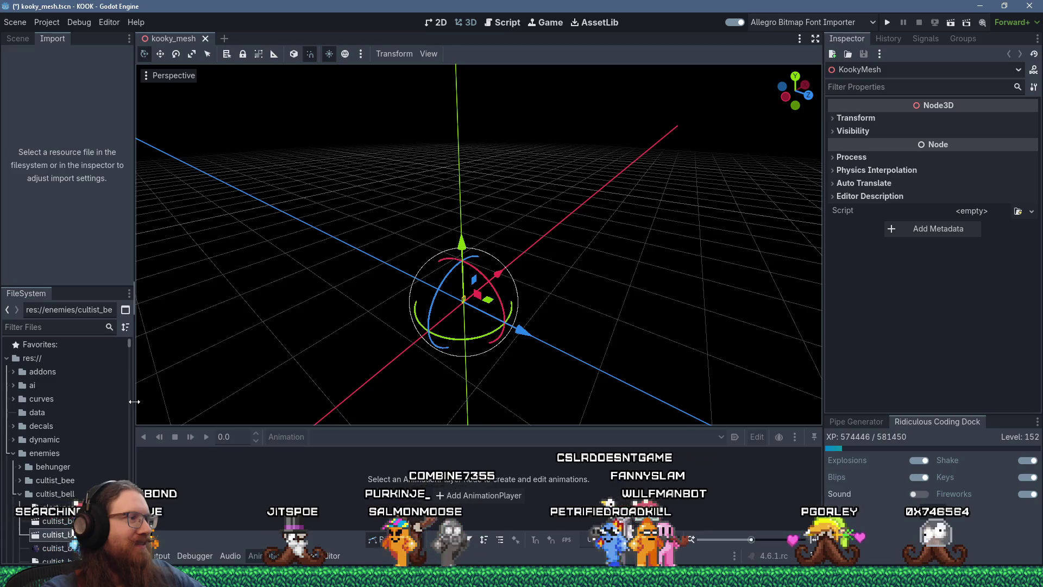
# Widen the left FileSystem dock, then switch away from Godot with Alt+Tab
pyautogui.moveTo(134, 401); pyautogui.dragTo(169, 401)
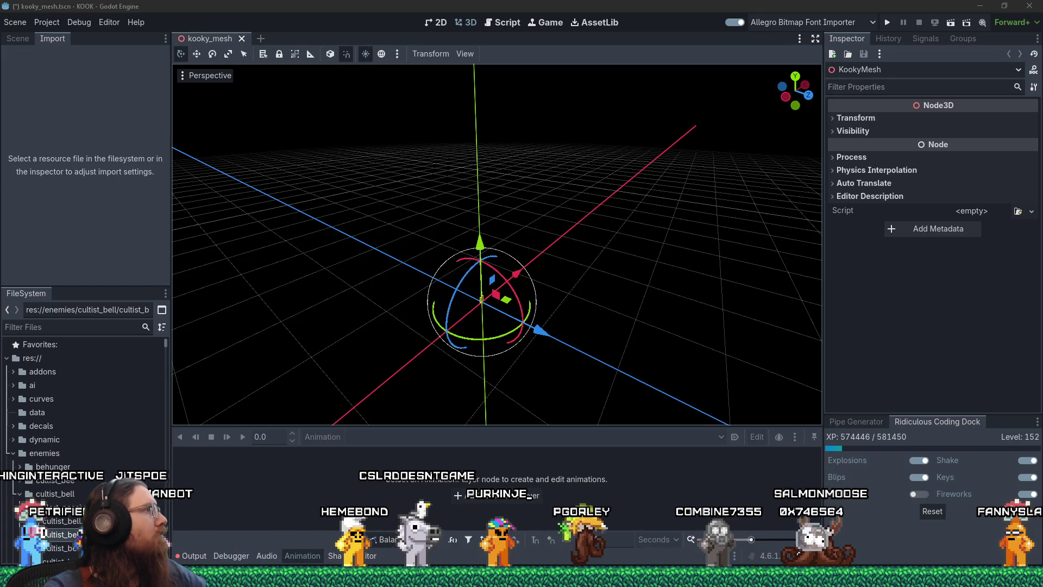
pyautogui.hotkey('alt', 'Tab')
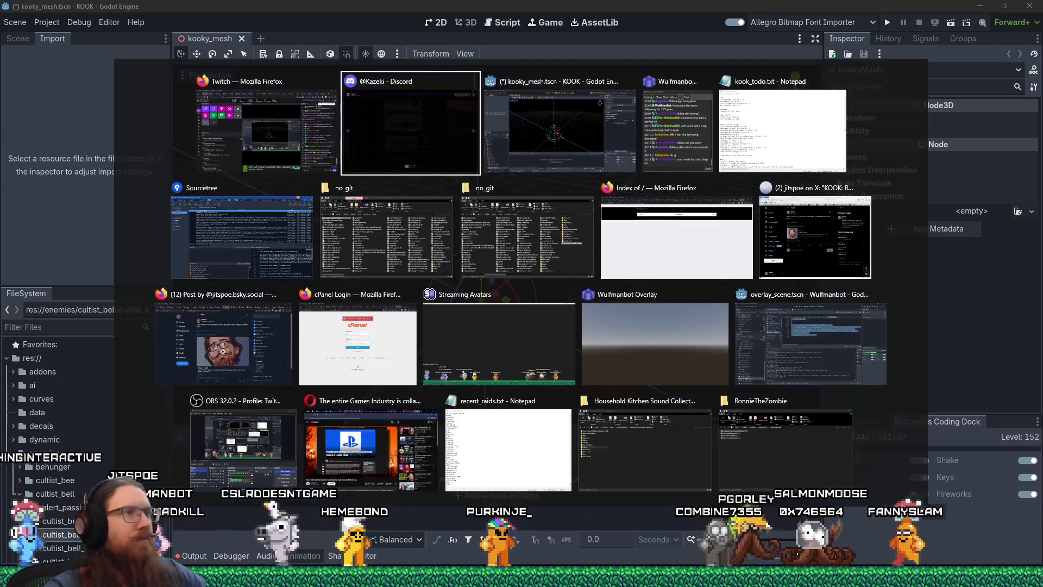
pyautogui.press('Escape')
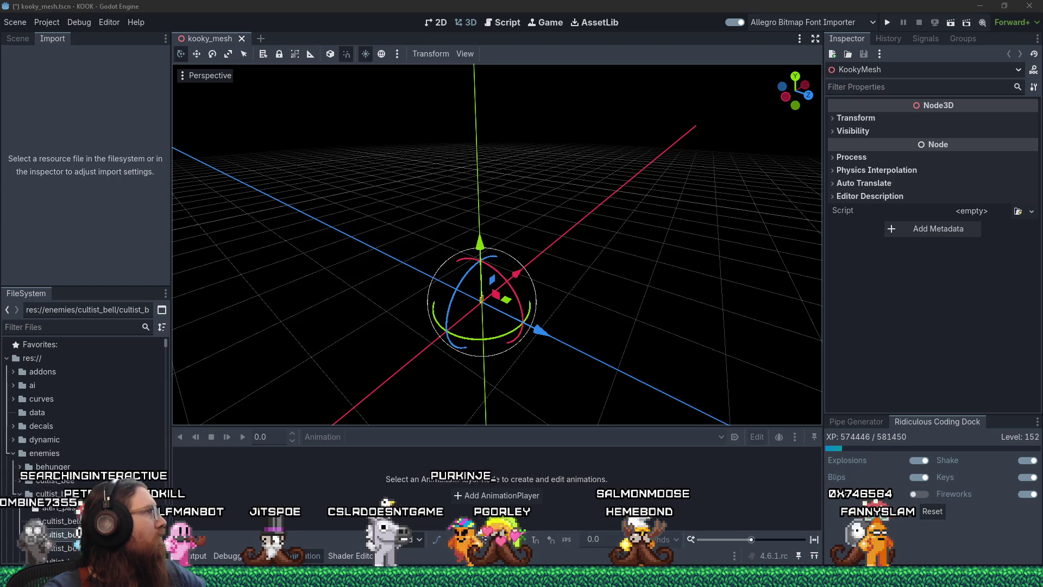
pyautogui.write('e:\\downloads\\ko')
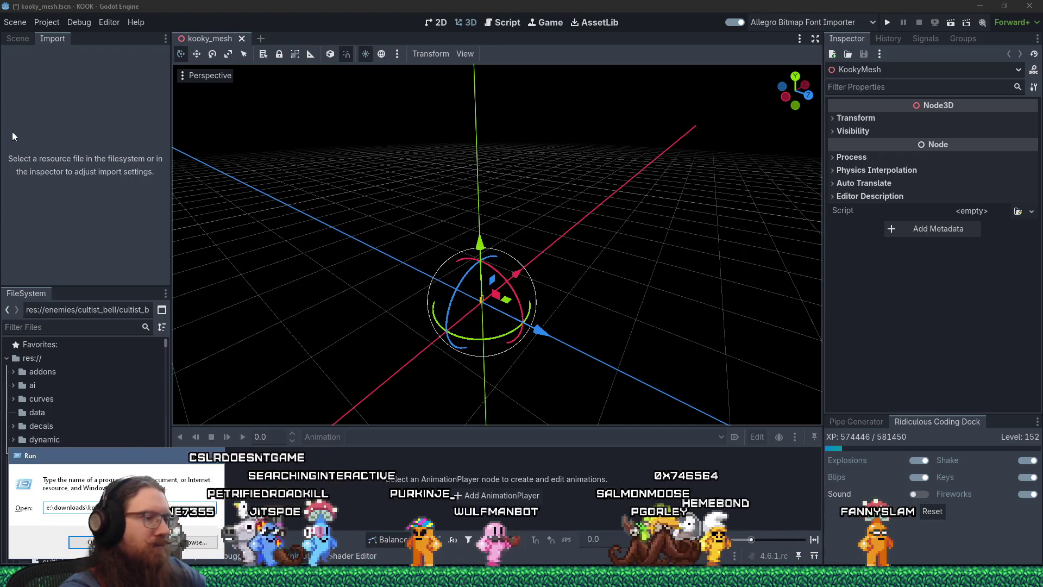
# Open the e:\downloads\games\kook\ui folder in File Explorer and center its window
pyautogui.press('BackSpace')
pyautogui.press('BackSpace')
pyautogui.press('BackSpace')
pyautogui.write('oads\\ga')
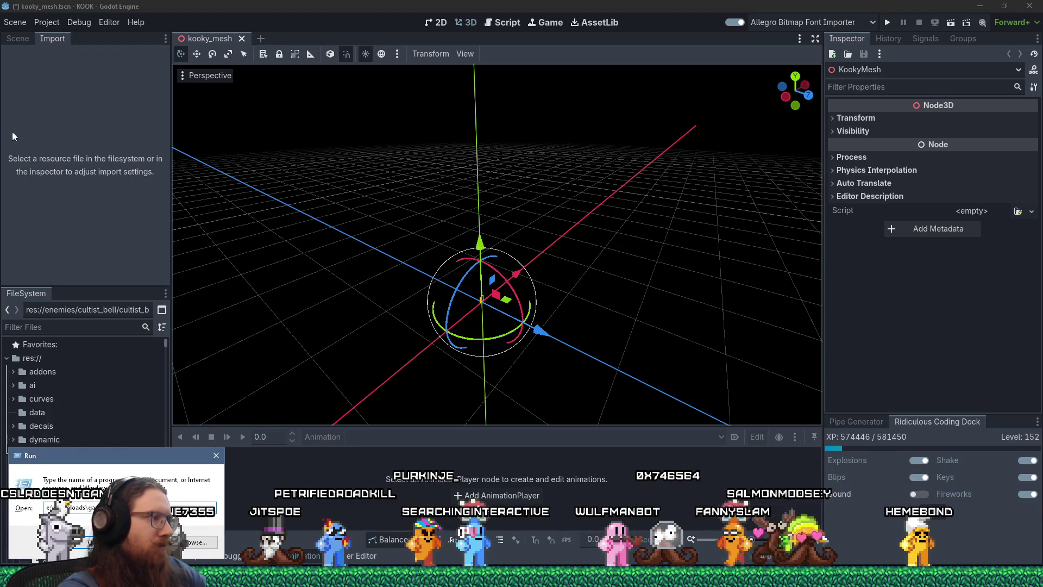
pyautogui.press('Return')
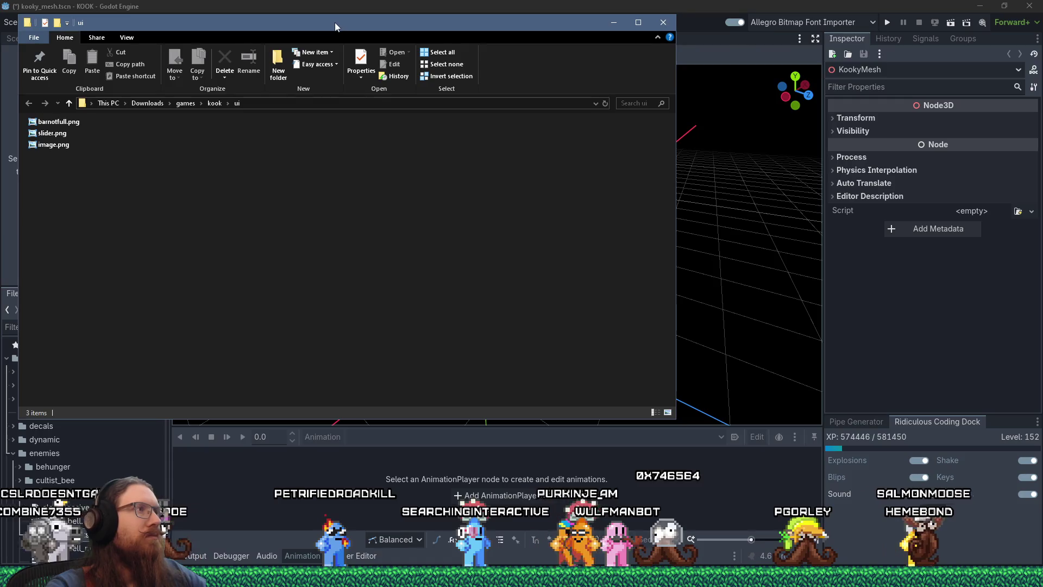
pyautogui.moveTo(335, 21); pyautogui.dragTo(613, 83)
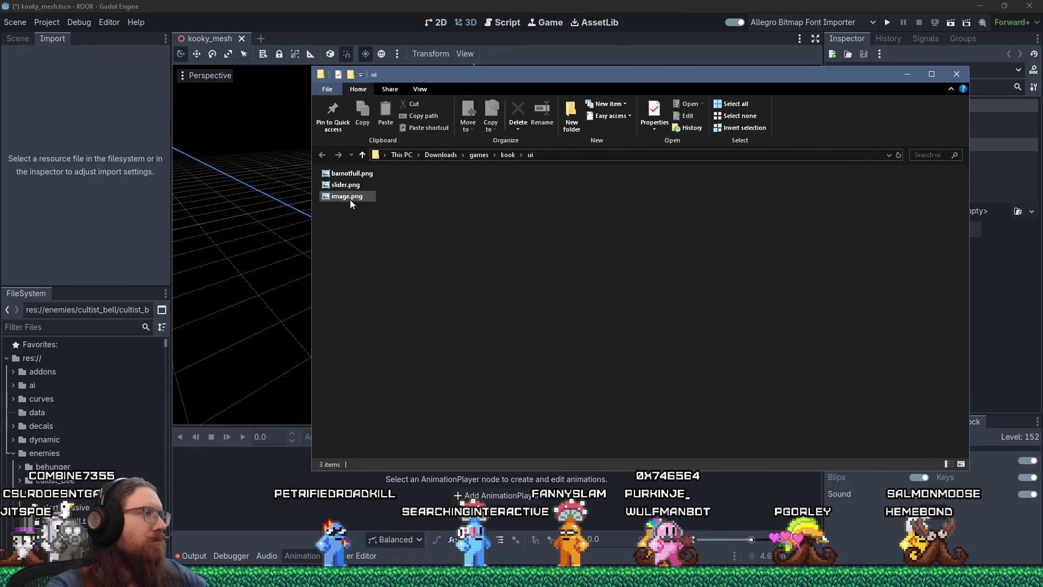
# Preview slider.png, close the viewer, and return to the Godot editor
pyautogui.doubleClick(350, 186)
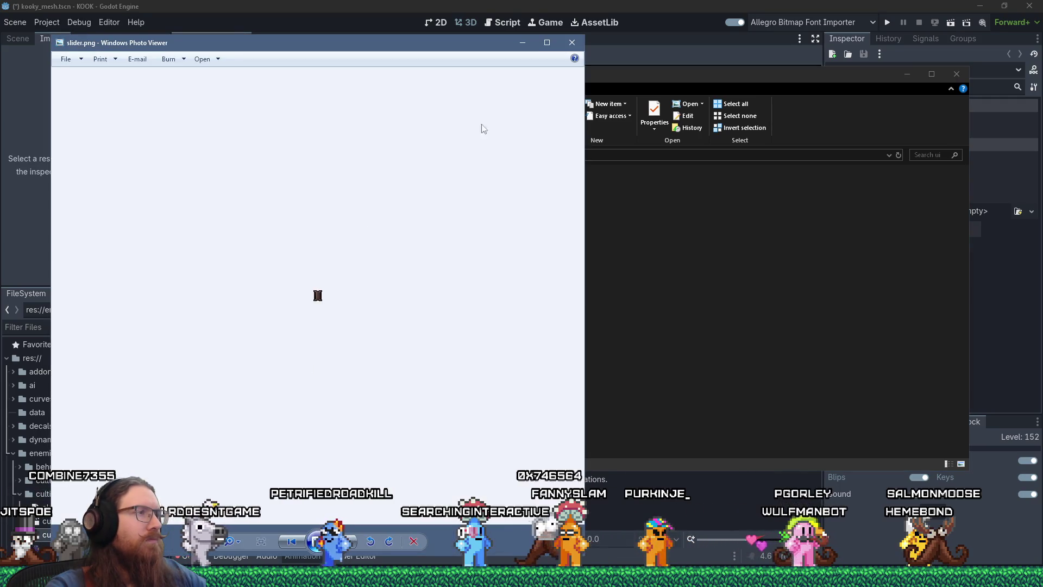
pyautogui.hotkey('alt', 'F4')
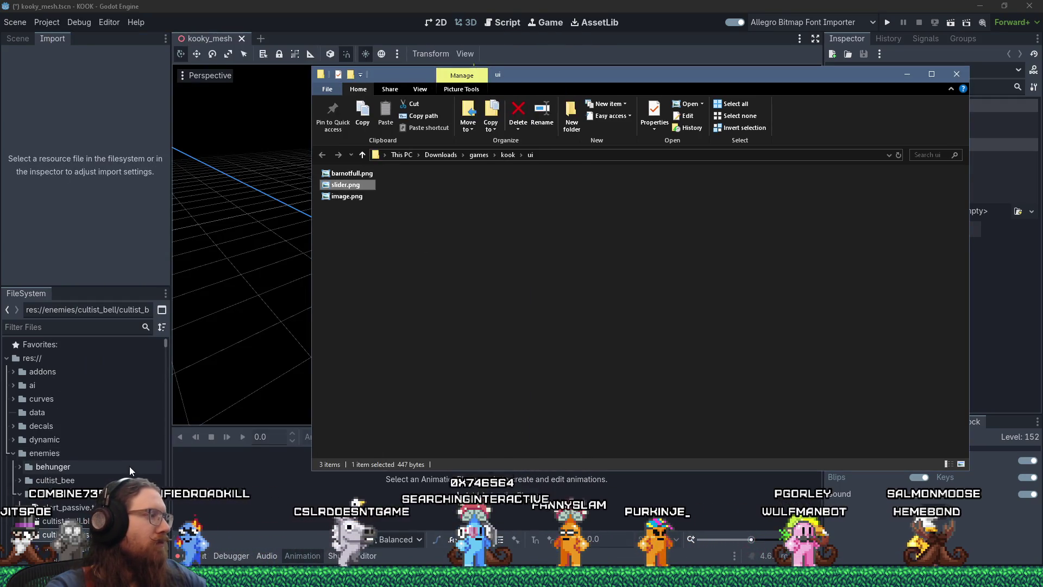
pyautogui.scroll(-5, 130, 466)
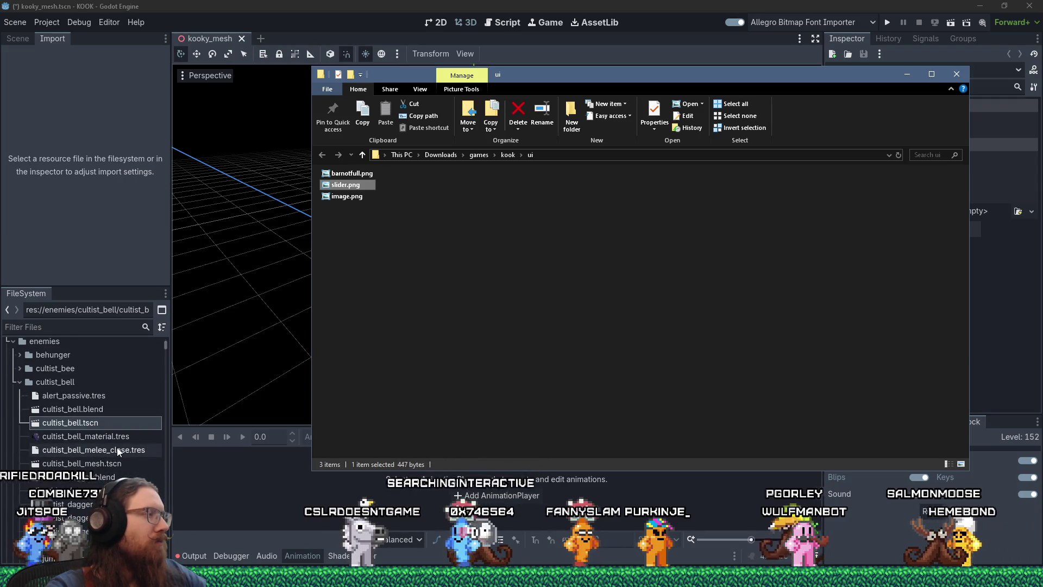
pyautogui.scroll(5, 112, 441)
pyautogui.click(12, 451)
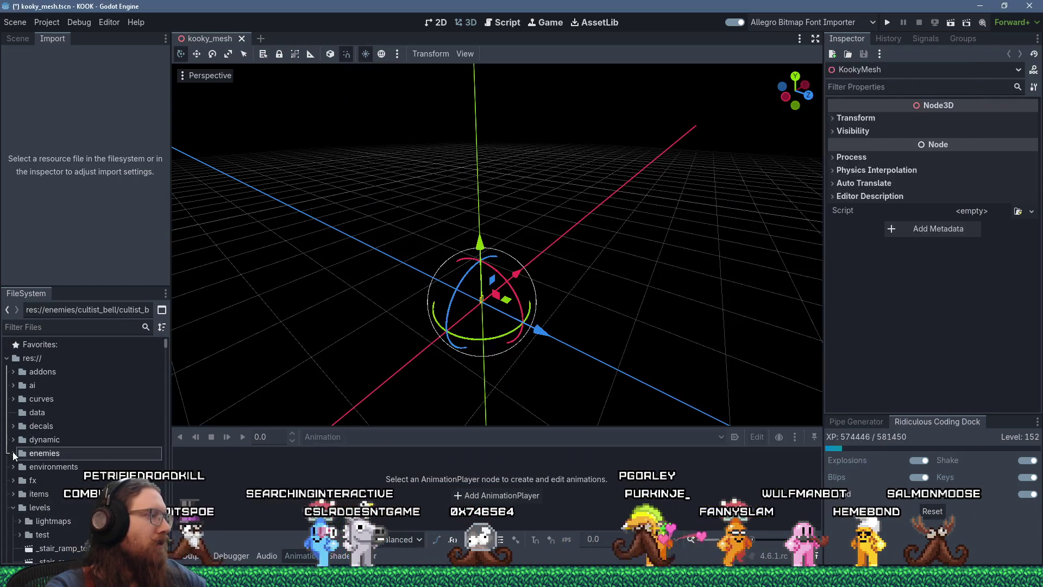
# Collapse the levels, music, npcs, player and props folders in the FileSystem tree
pyautogui.scroll(-5, 21, 478)
pyautogui.scroll(-3, 18, 481)
pyautogui.scroll(6, 18, 481)
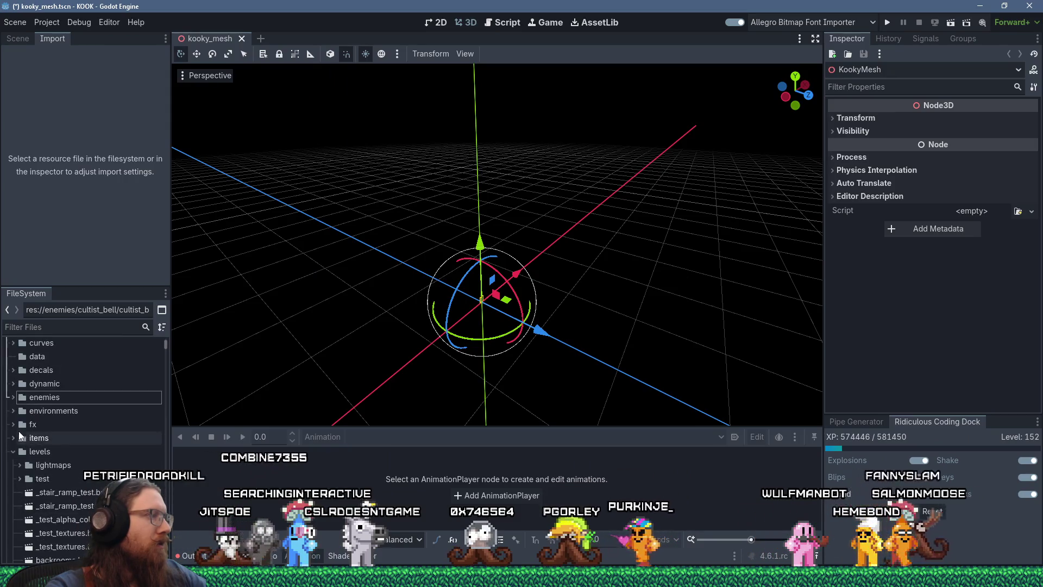
pyautogui.click(13, 451)
pyautogui.click(15, 530)
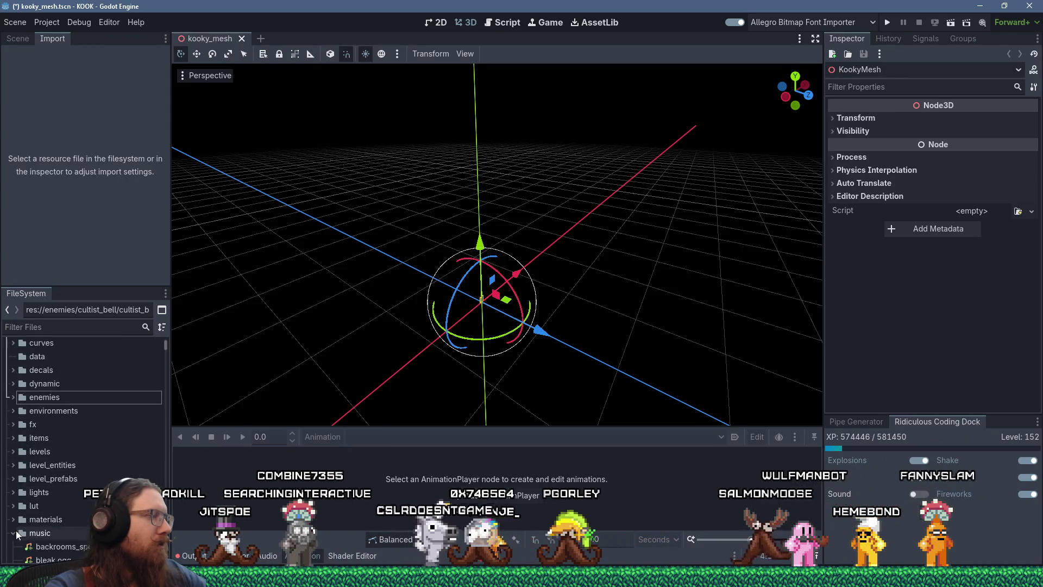
pyautogui.scroll(-5, 15, 532)
pyautogui.click(13, 379)
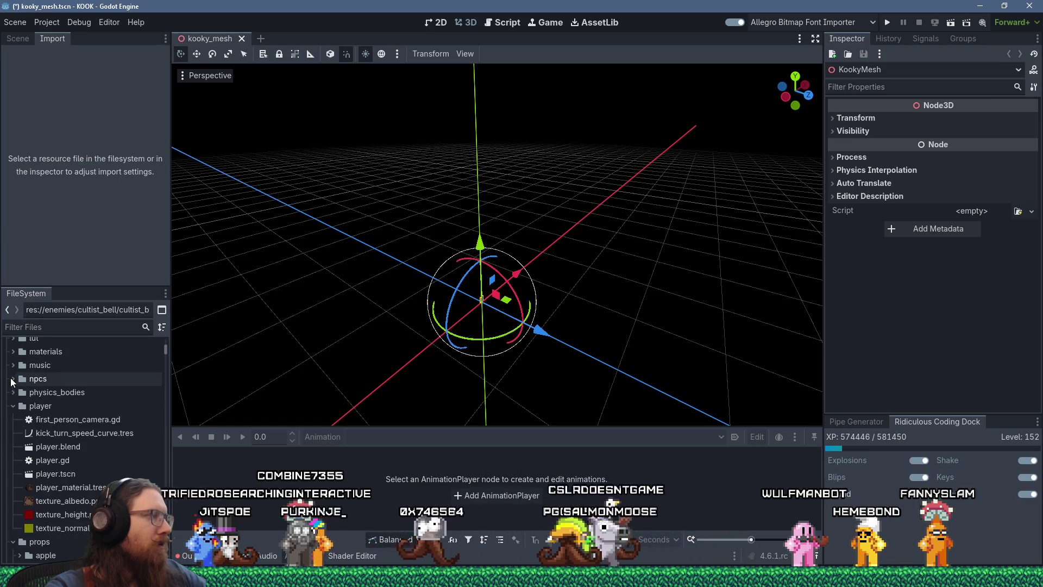
pyautogui.click(14, 405)
pyautogui.click(13, 420)
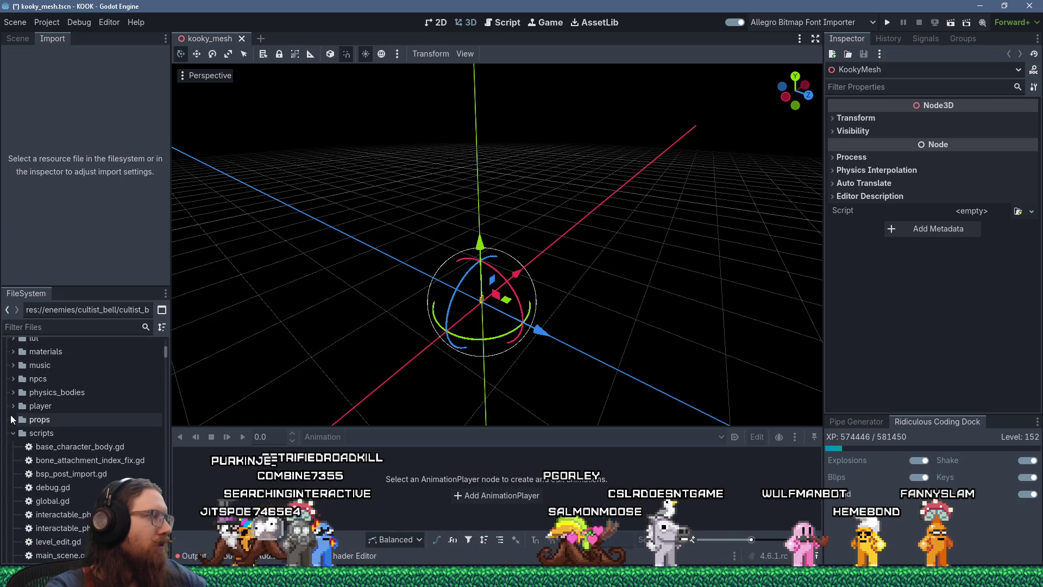
pyautogui.scroll(5, 15, 429)
pyautogui.click(8, 358)
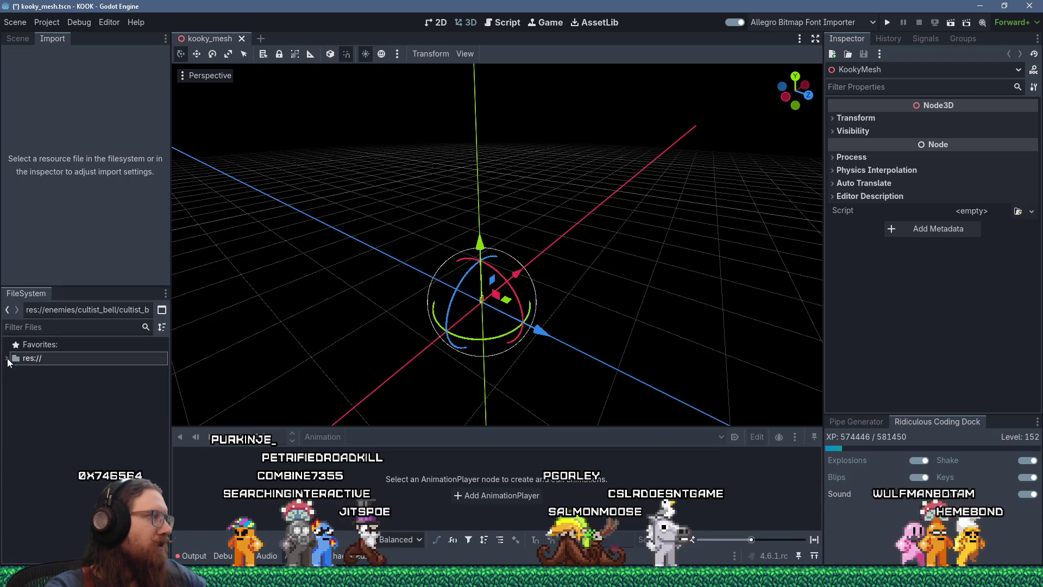
pyautogui.click(7, 357)
# Select the project's res://ui/ folder, then switch back to the kook ui folder window
pyautogui.scroll(-1, 18, 446)
pyautogui.scroll(-6, 18, 442)
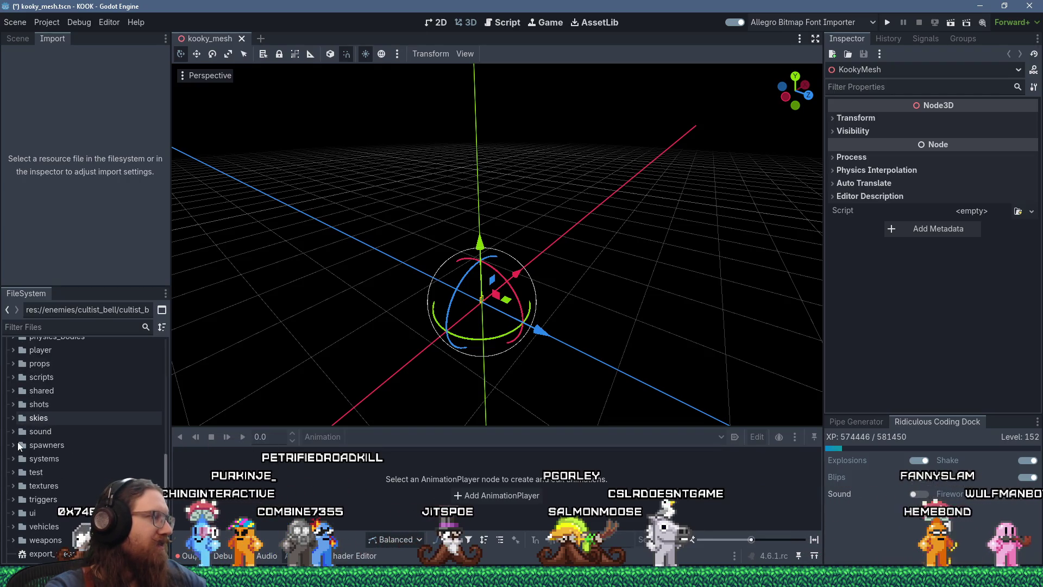
pyautogui.click(24, 514)
pyautogui.hotkey('ctrl', 'alt', 'r')
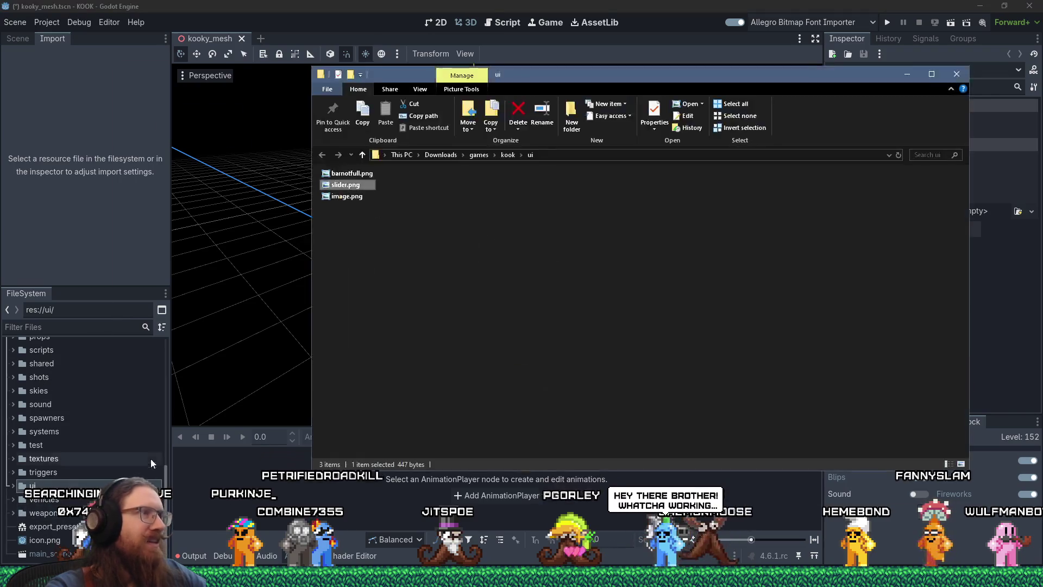
# Rename barnotfull.png to slider_bar.png and drag it into Godot's res://ui/ folder
pyautogui.click(348, 187)
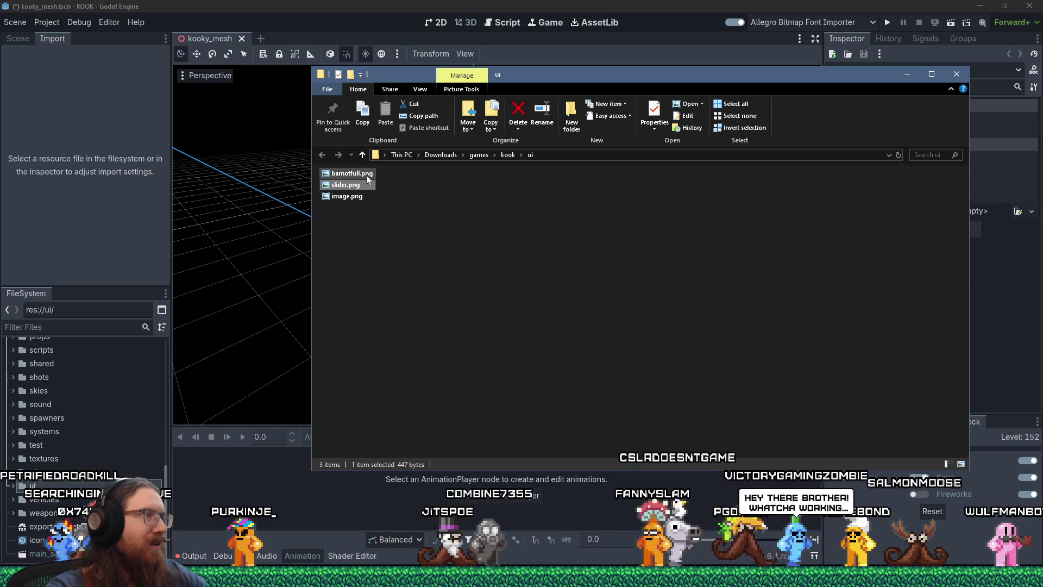
pyautogui.click(340, 176)
pyautogui.click(340, 174)
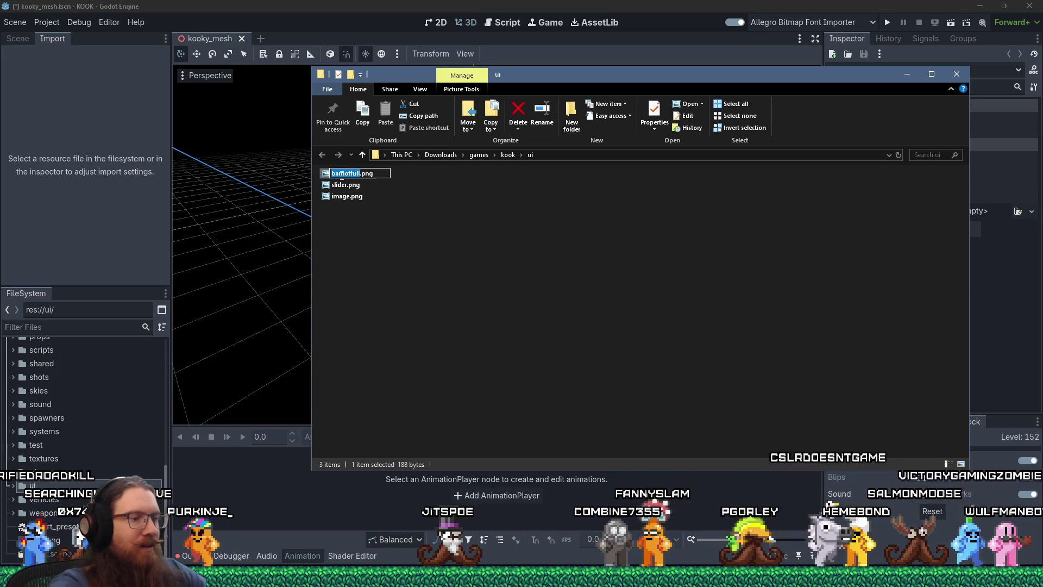
pyautogui.write('slider_')
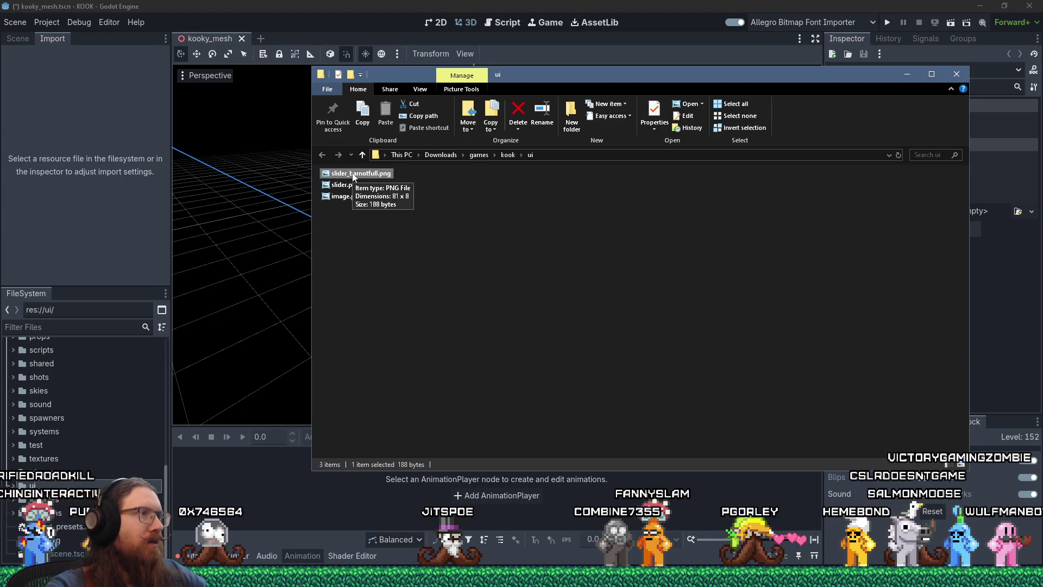
pyautogui.click(353, 173)
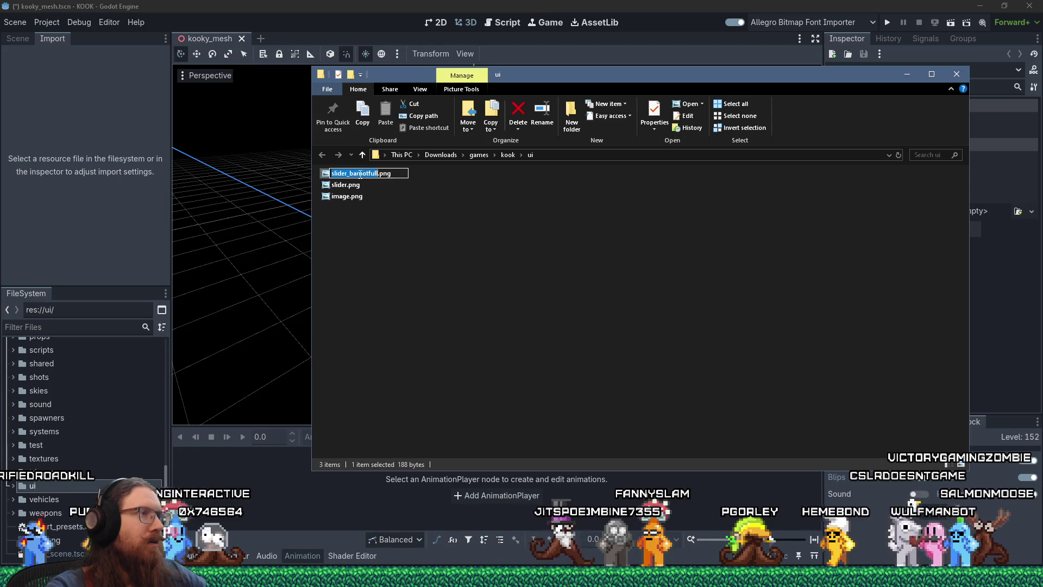
pyautogui.moveTo(358, 174); pyautogui.dragTo(377, 181)
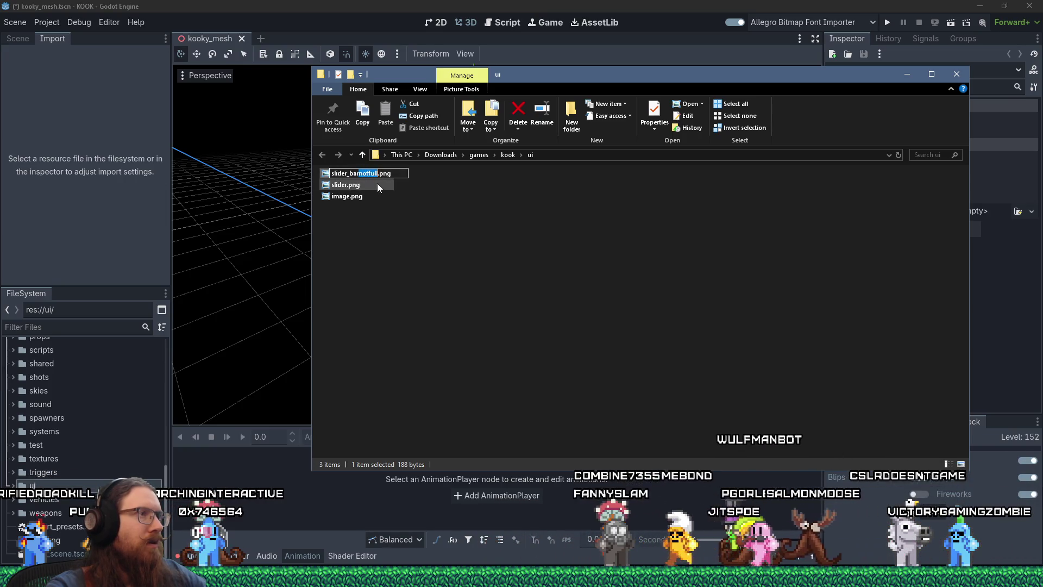
pyautogui.press('BackSpace')
pyautogui.press('Return')
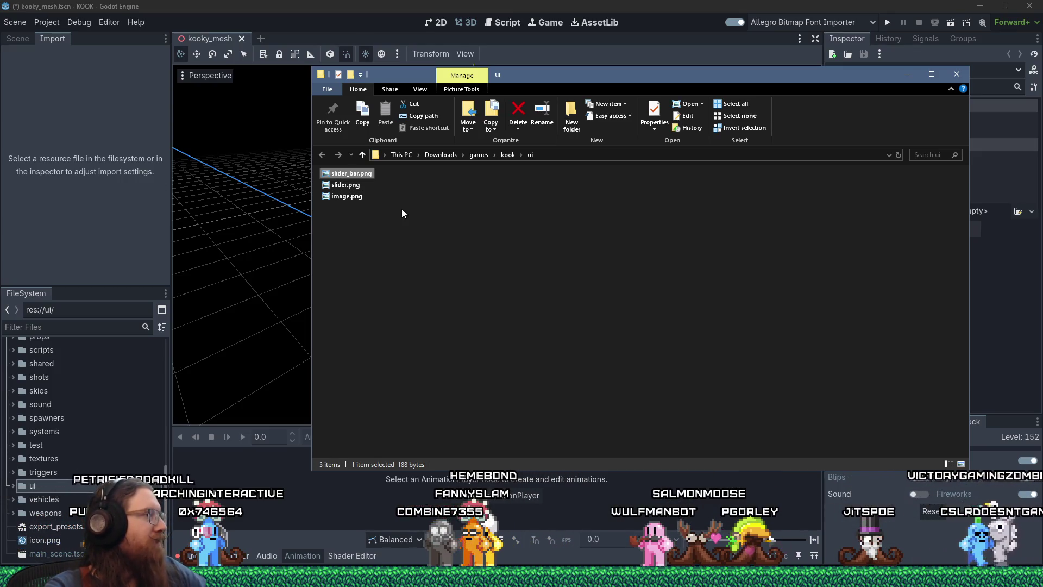
pyautogui.moveTo(351, 173)
pyautogui.mouseDown()
pyautogui.moveTo(297, 186)
pyautogui.moveTo(62, 504)
pyautogui.moveTo(66, 486)
pyautogui.mouseUp()
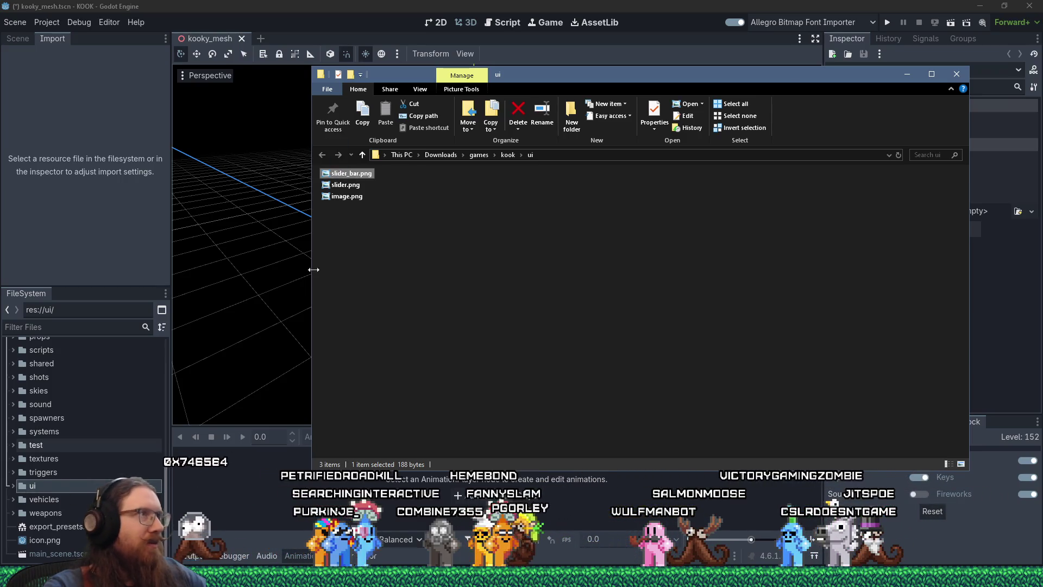
pyautogui.click(497, 18)
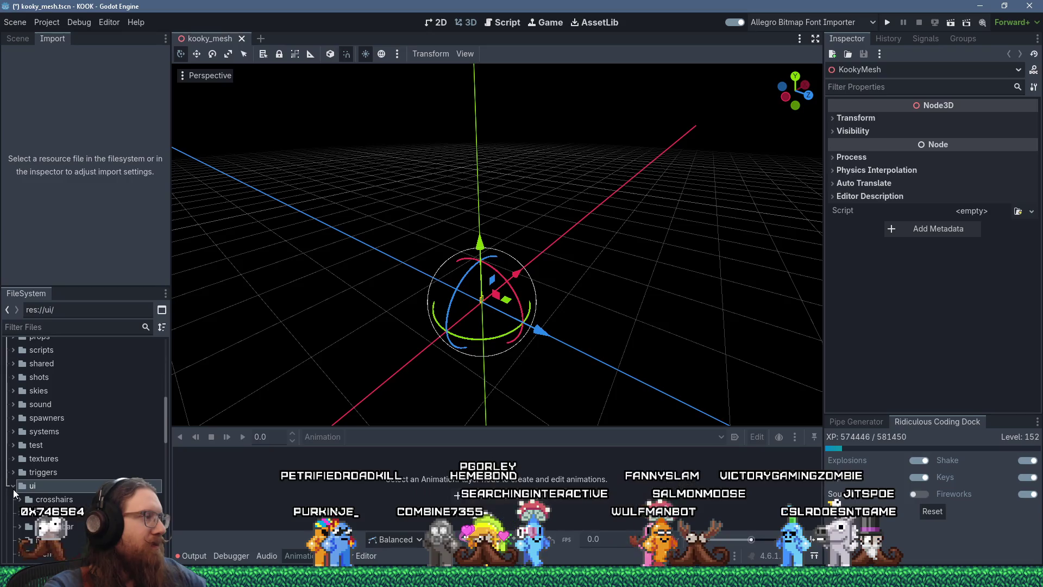
# Expand the ui folder, filter files by 'menu theme', and open theme_menu.tres
pyautogui.click(13, 485)
pyautogui.scroll(-5, 68, 496)
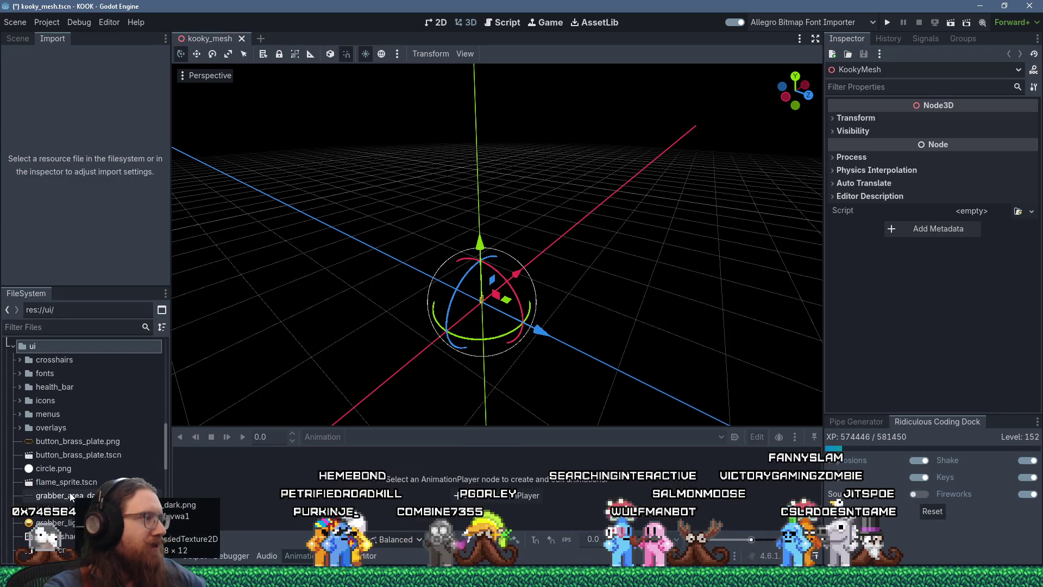
pyautogui.scroll(-3, 73, 496)
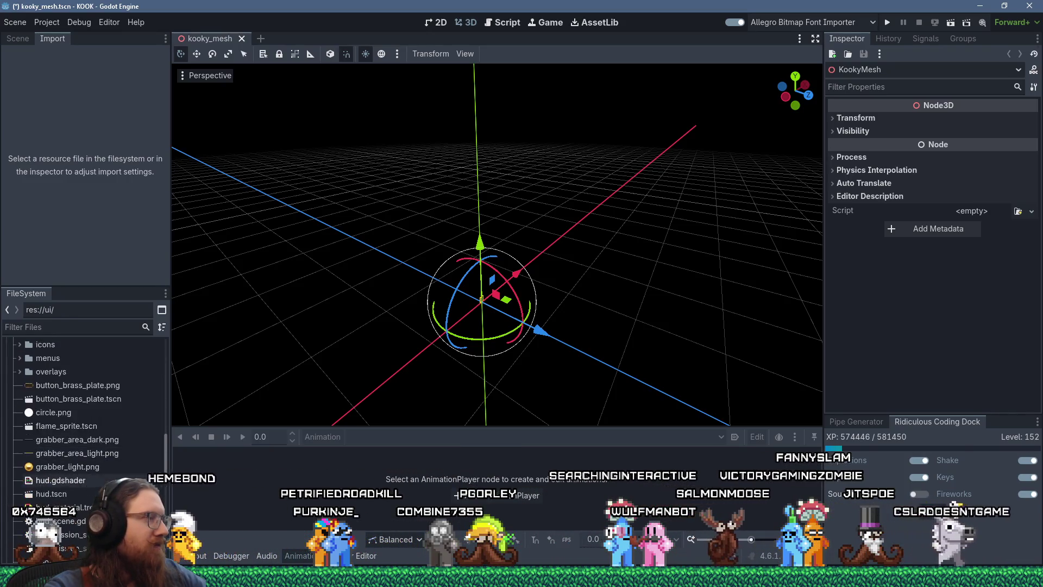
pyautogui.scroll(-2, 119, 388)
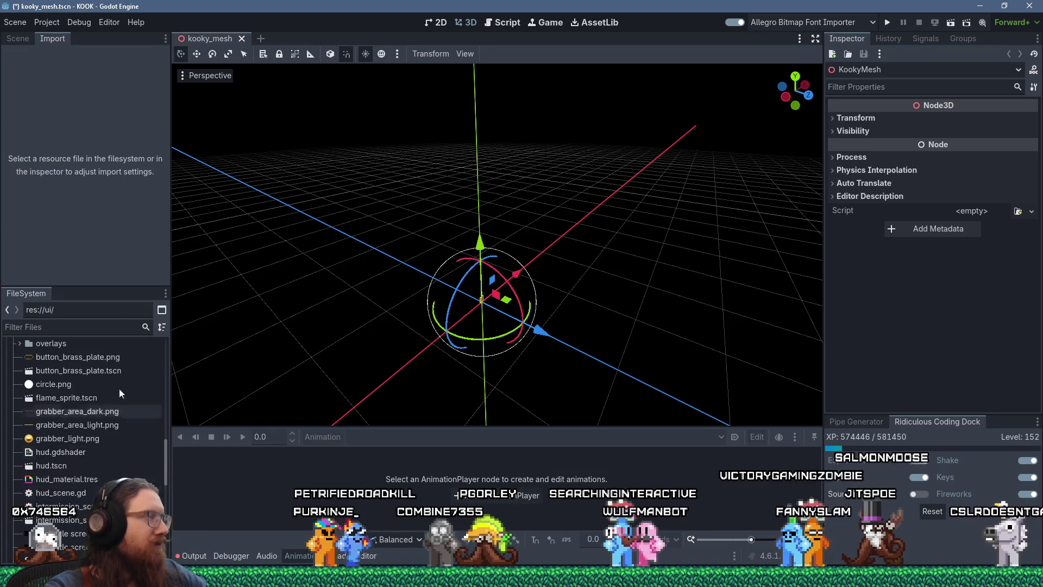
pyautogui.click(19, 41)
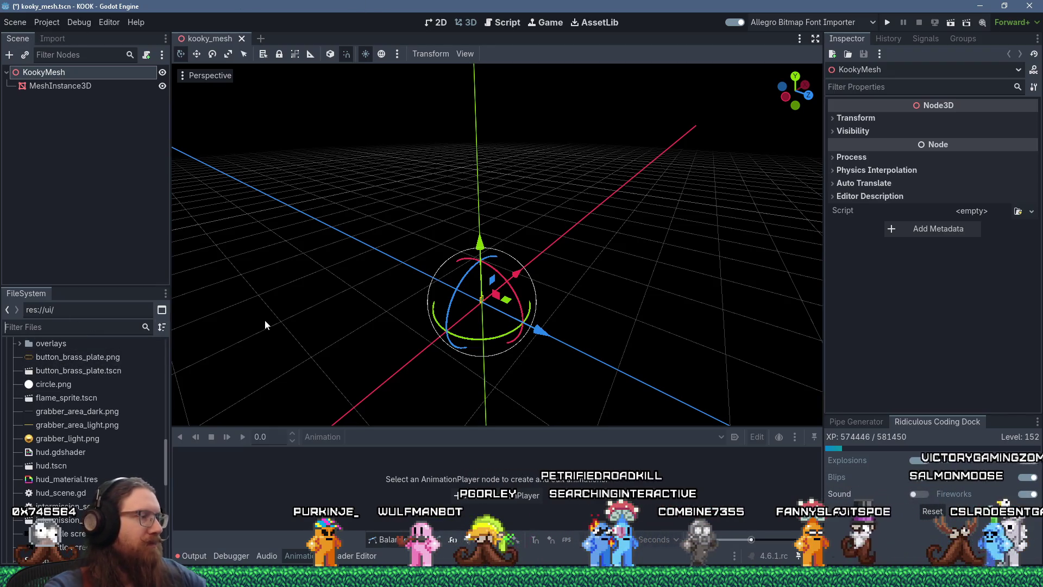
pyautogui.write('menu_them')
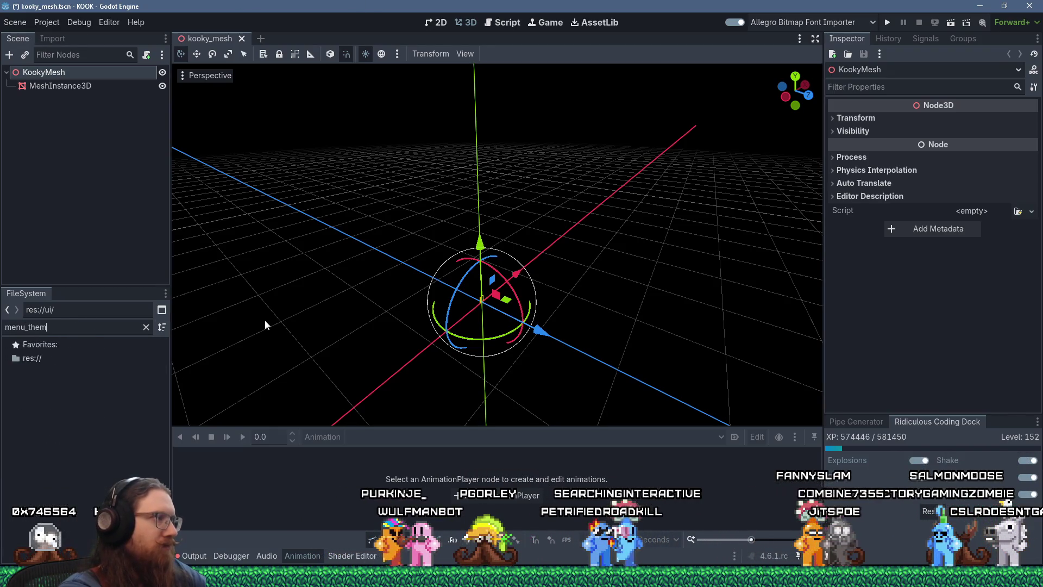
pyautogui.press('BackSpace')
pyautogui.press('BackSpace')
pyautogui.press('BackSpace')
pyautogui.press('BackSpace')
pyautogui.press('BackSpace')
pyautogui.write(' theme')
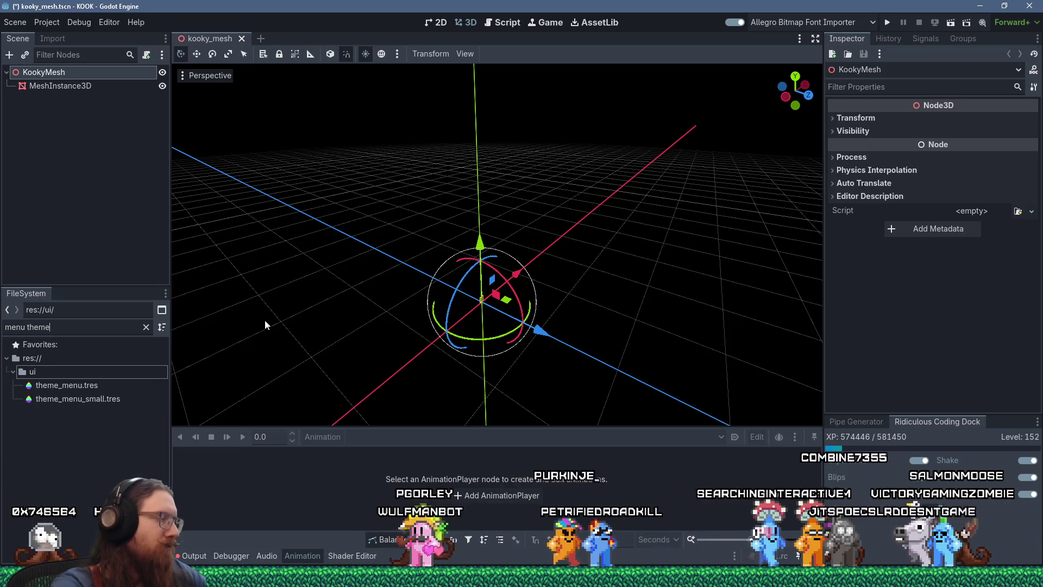
pyautogui.doubleClick(101, 386)
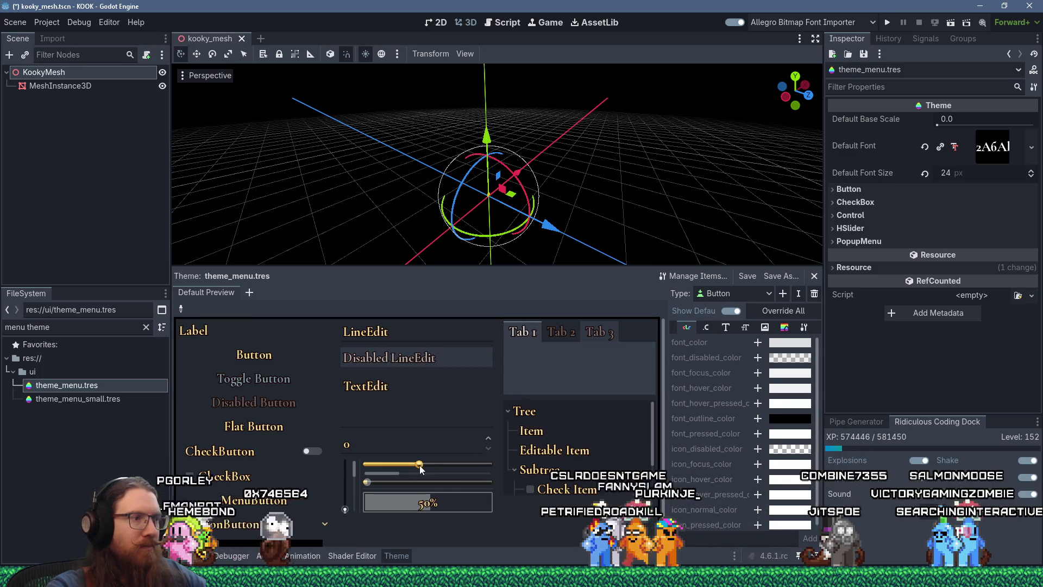
# Try the preview slider, then set the theme editor Type to HSlider and show its icons
pyautogui.moveTo(419, 465); pyautogui.dragTo(401, 473)
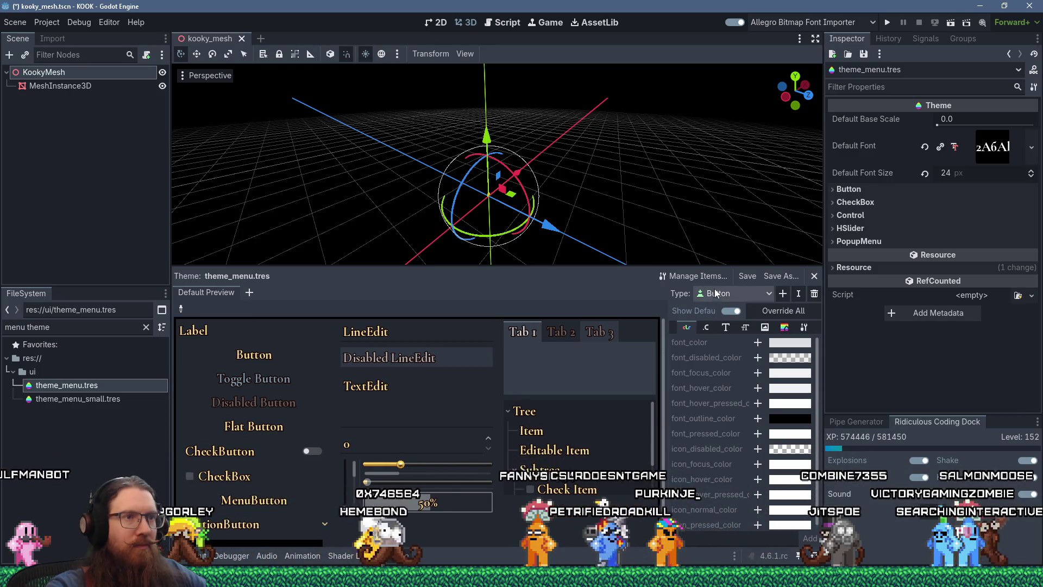
pyautogui.click(724, 327)
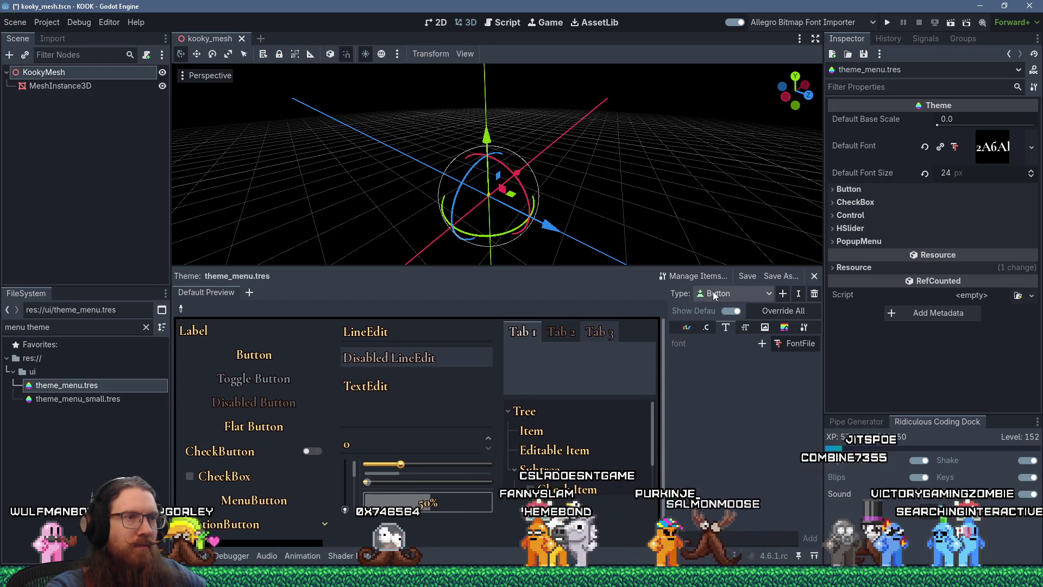
pyautogui.click(712, 291)
pyautogui.click(734, 350)
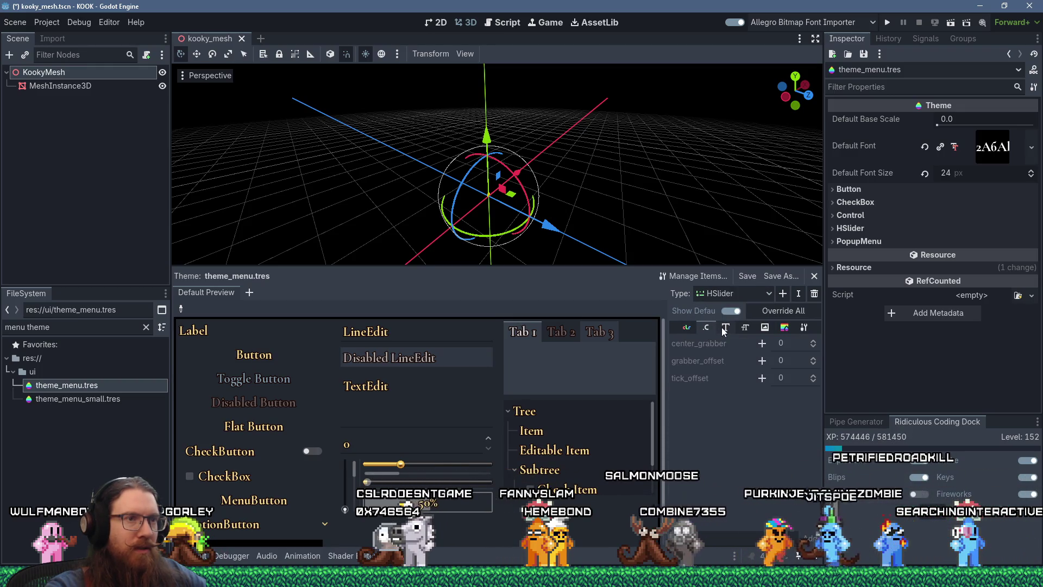
pyautogui.click(770, 327)
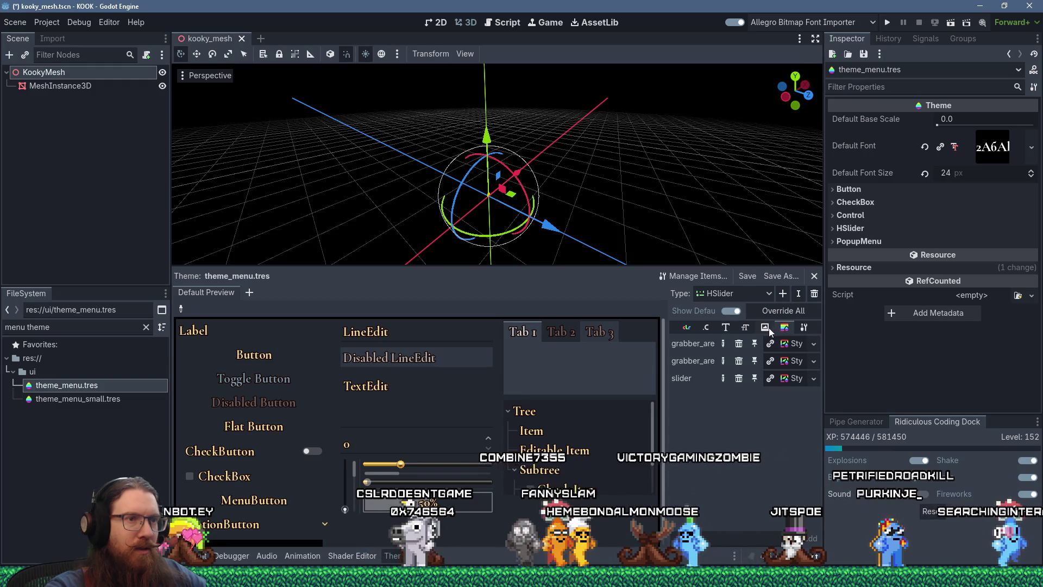
pyautogui.click(765, 328)
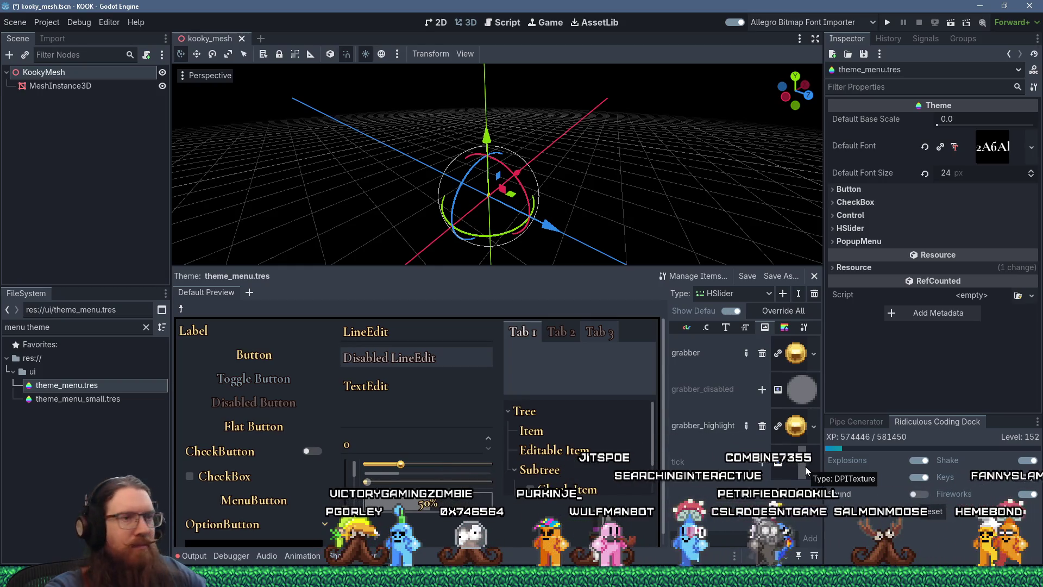
# Quick Load slider.png as both the HSlider grabber and grabber_highlight icons
pyautogui.click(814, 354)
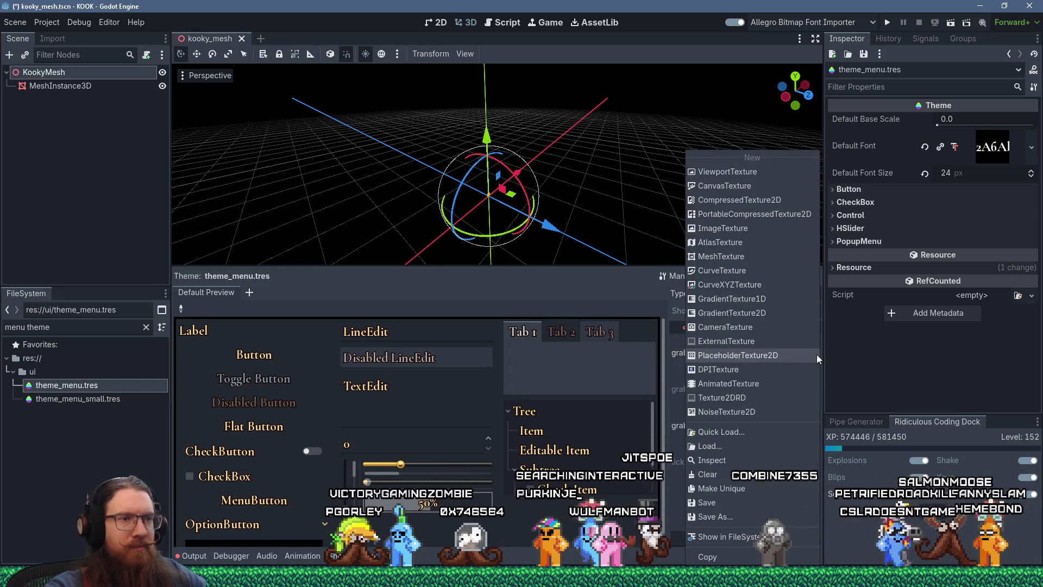
pyautogui.click(774, 431)
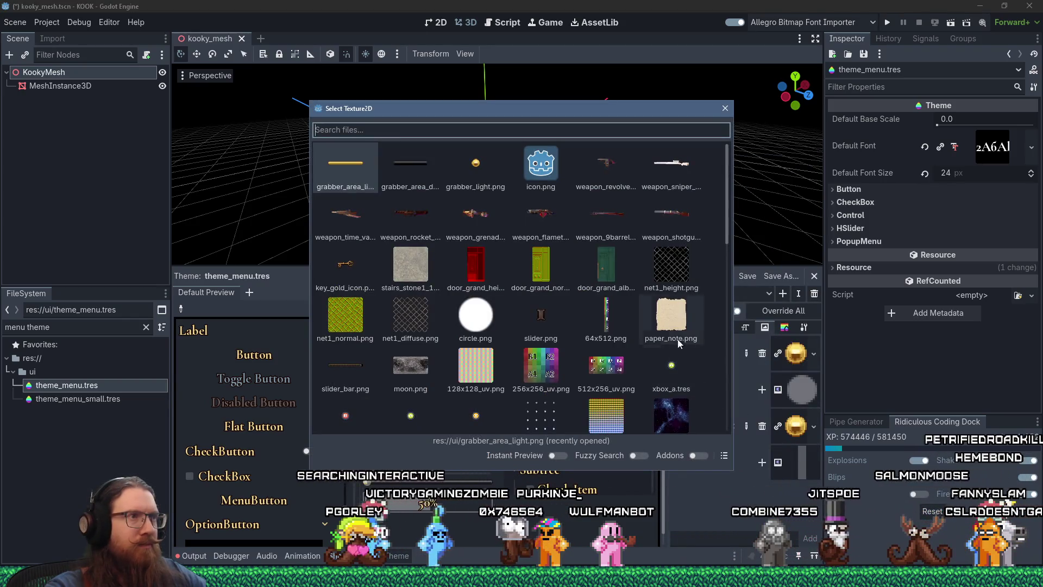
pyautogui.write('slide')
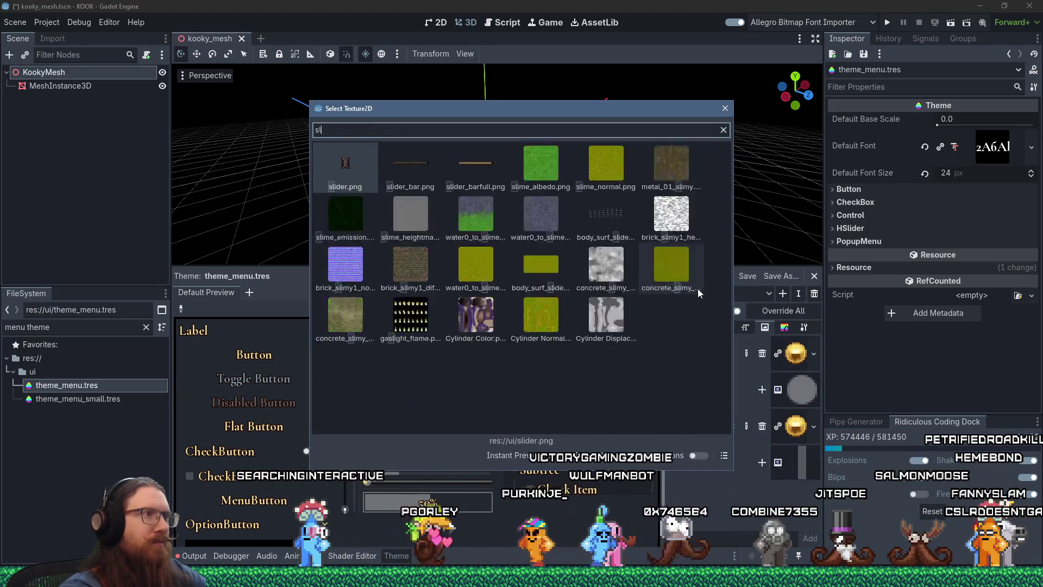
pyautogui.press('Return')
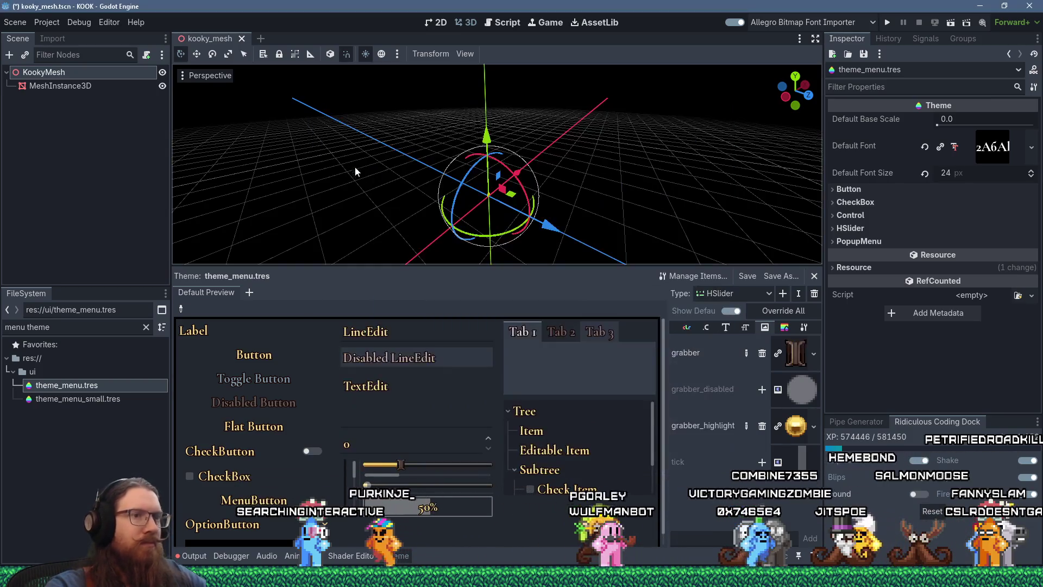
pyautogui.click(813, 425)
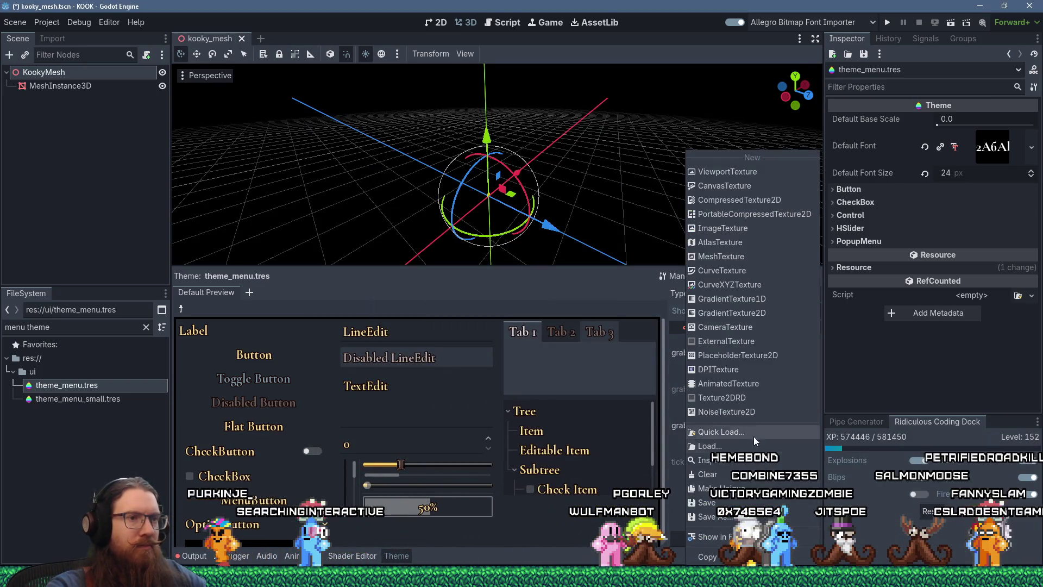
pyautogui.click(755, 431)
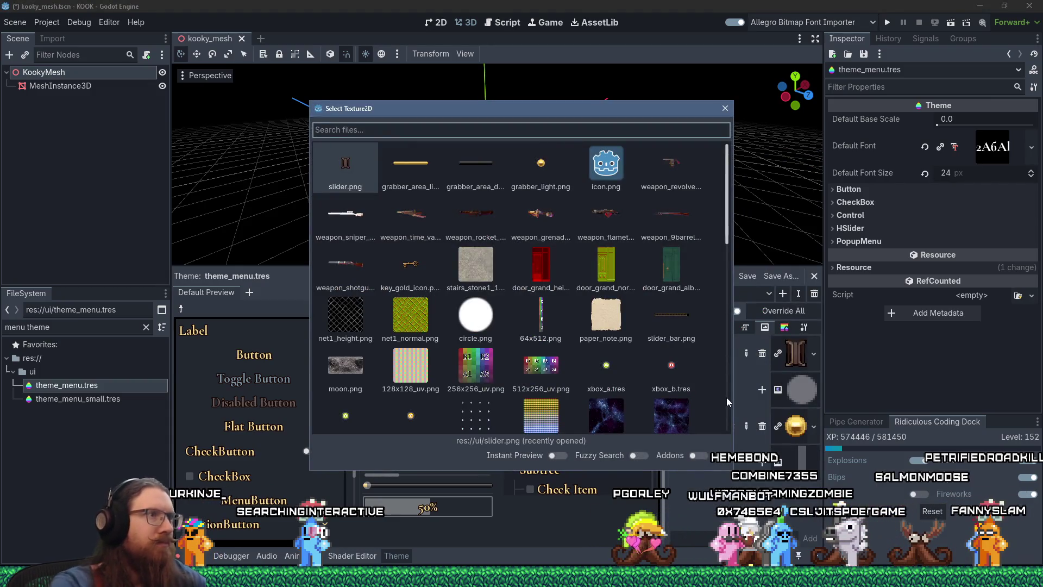
pyautogui.doubleClick(353, 170)
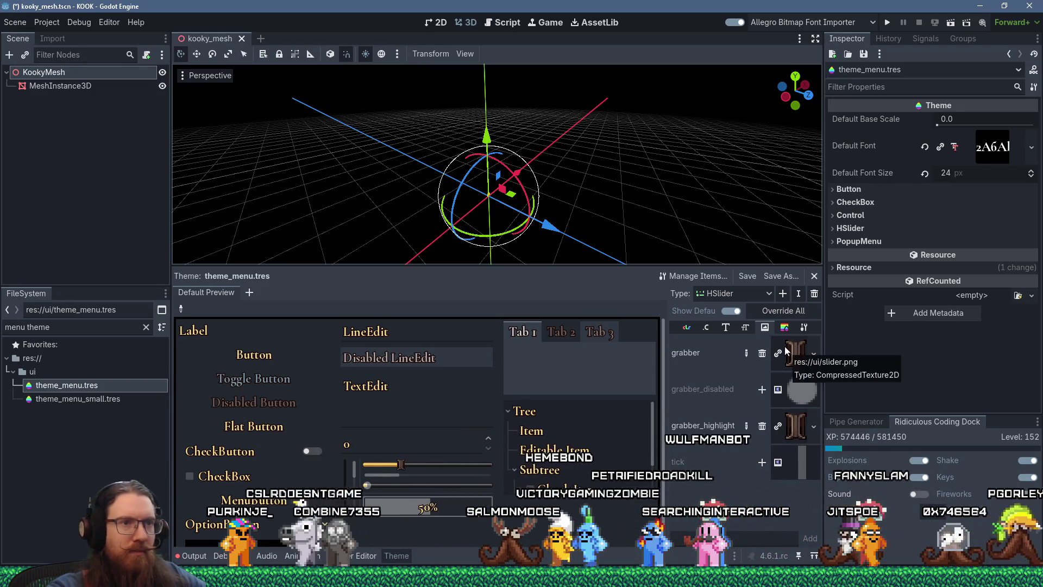
pyautogui.click(785, 328)
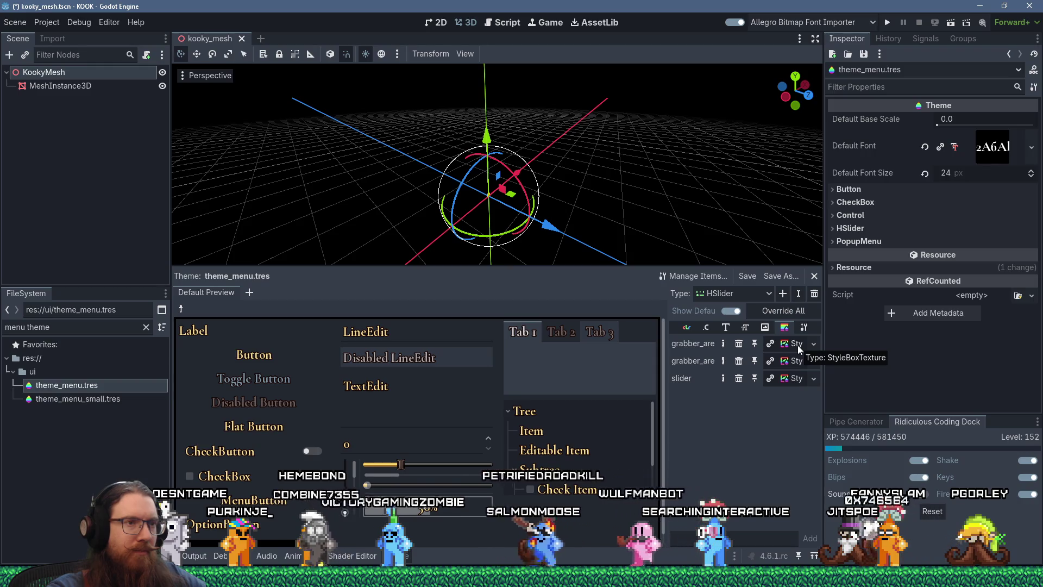
# Widen the style list and open the HSlider slider StyleBoxTexture in the Inspector
pyautogui.moveTo(666, 375); pyautogui.dragTo(610, 376)
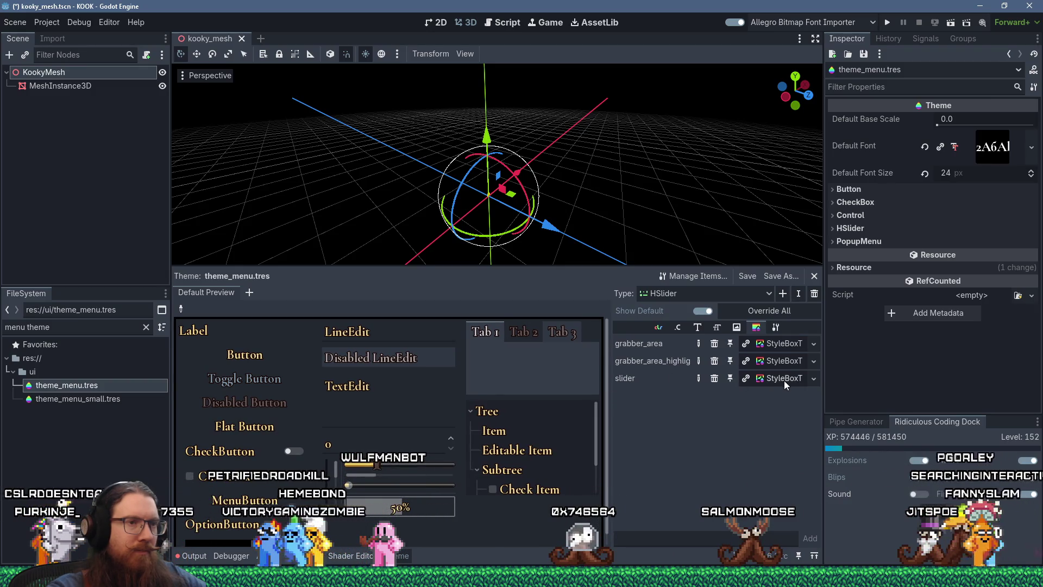
pyautogui.click(815, 377)
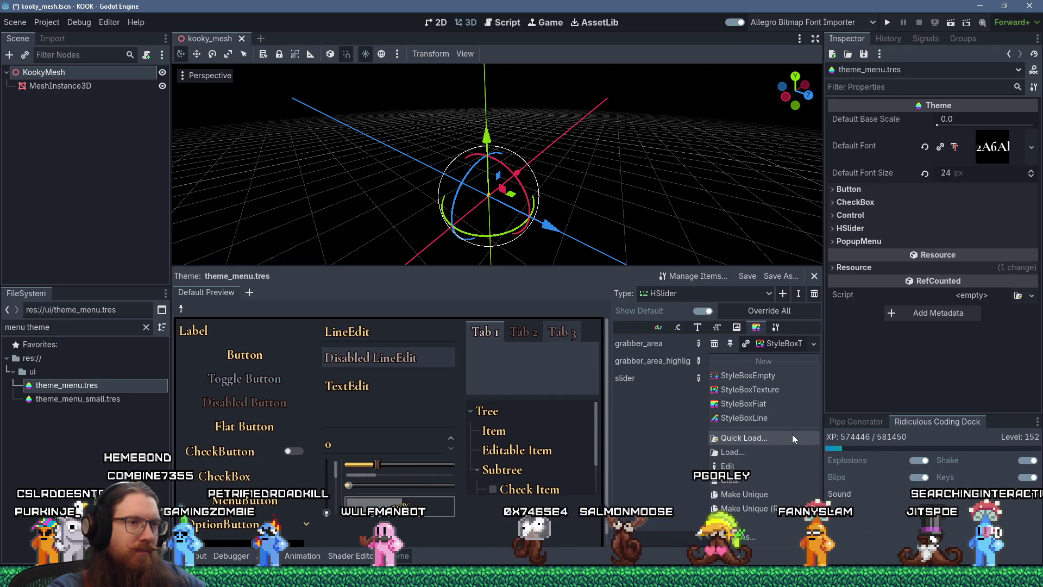
pyautogui.click(659, 438)
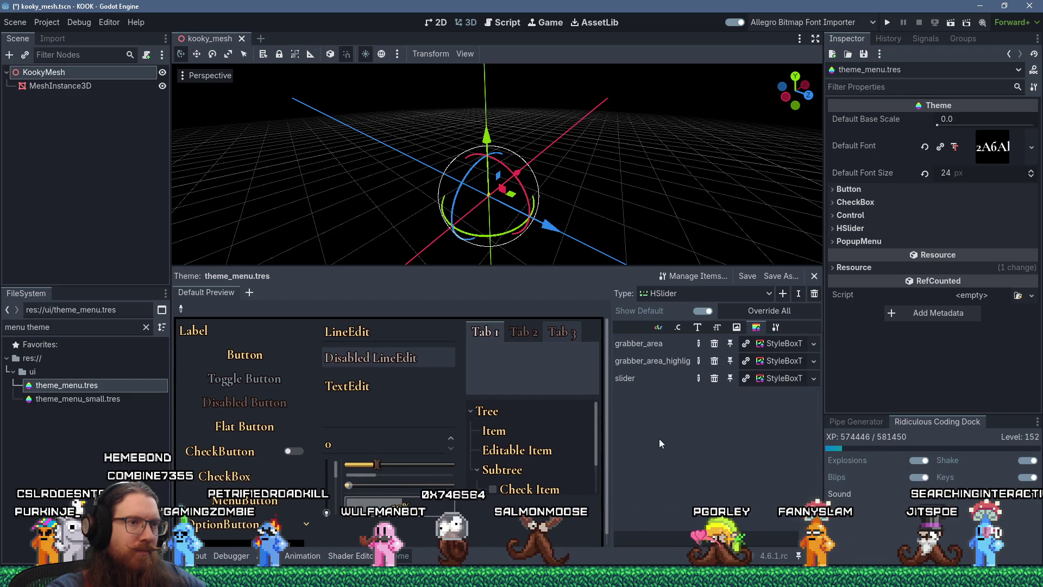
pyautogui.click(787, 380)
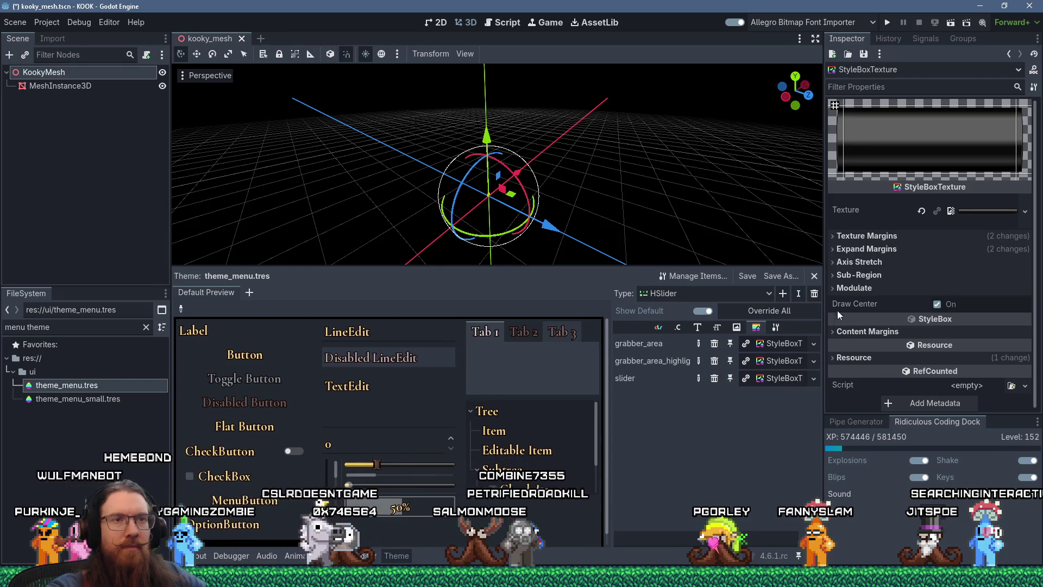
pyautogui.click(831, 262)
# Collapse the Axis Stretch options again, leaving the slider style unchanged
pyautogui.click(831, 262)
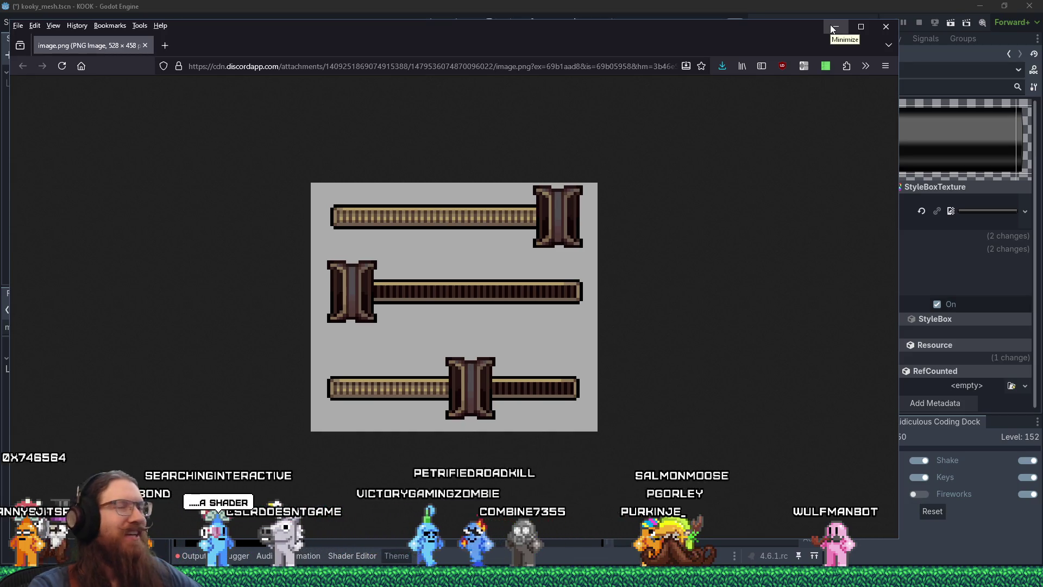
# Minimize the Firefox window showing the image.png slider mockup
pyautogui.click(832, 29)
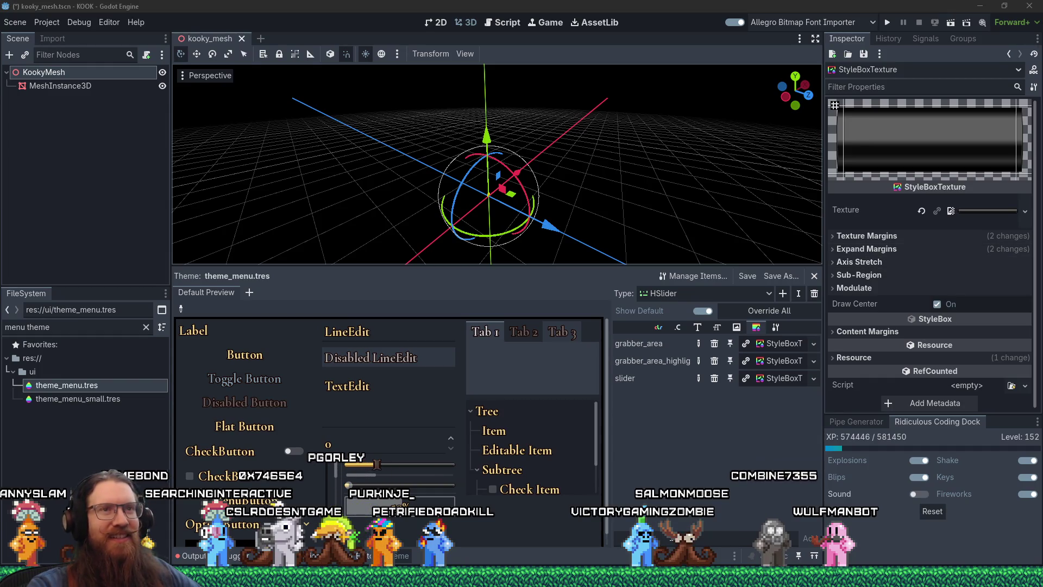
# Expand Sub-Region and Axis Stretch, review Horizontal modes, then open the Texture Quick Load picker
pyautogui.click(956, 275)
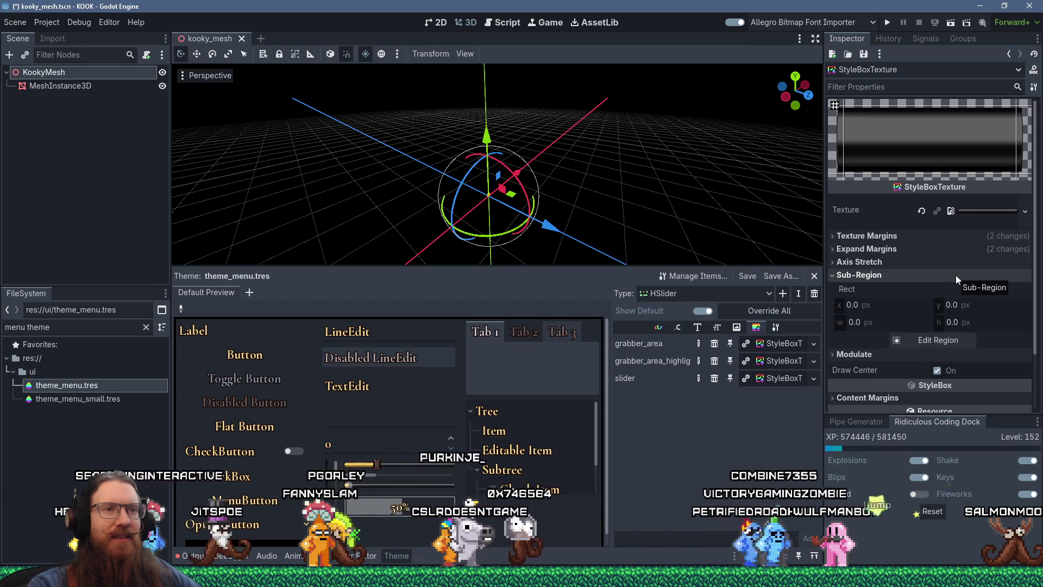
pyautogui.click(888, 262)
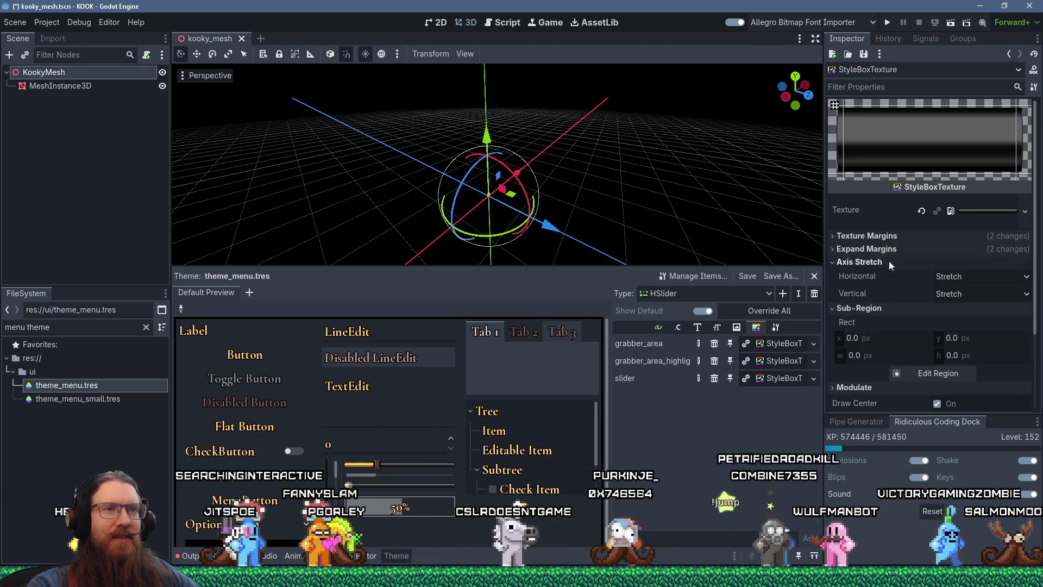
pyautogui.click(952, 277)
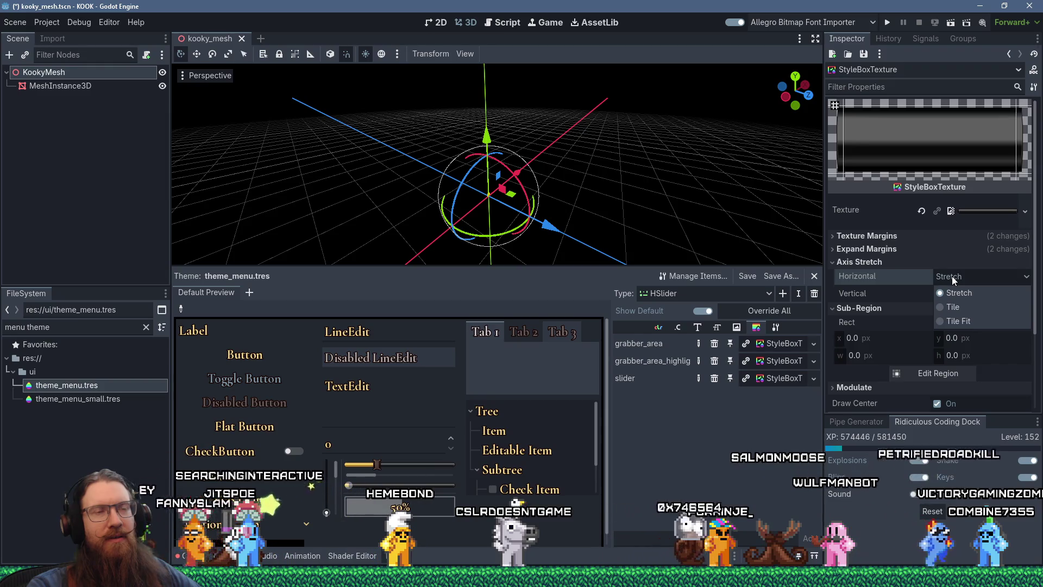
pyautogui.click(952, 276)
pyautogui.click(1022, 213)
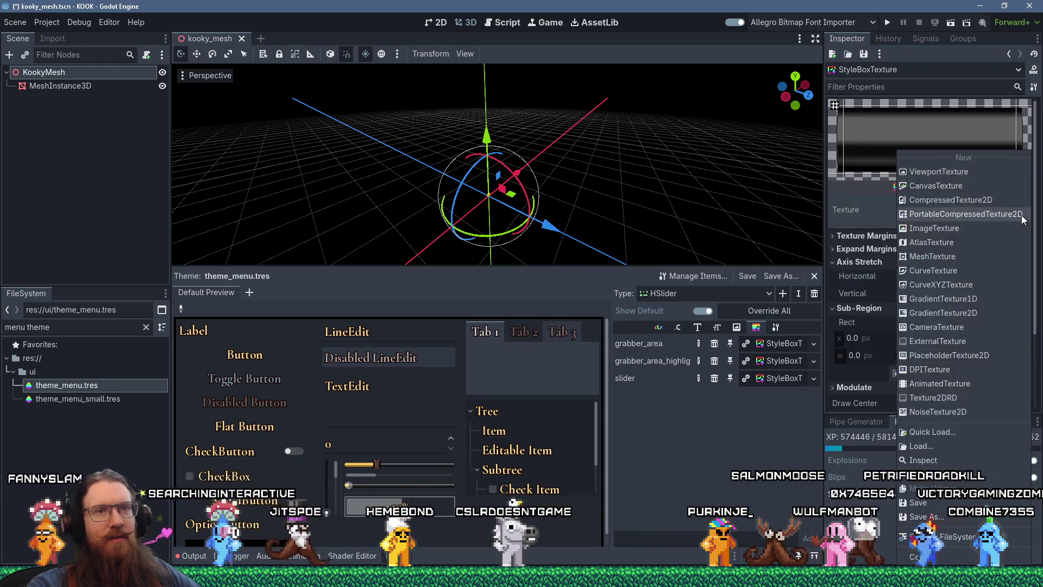
pyautogui.click(972, 431)
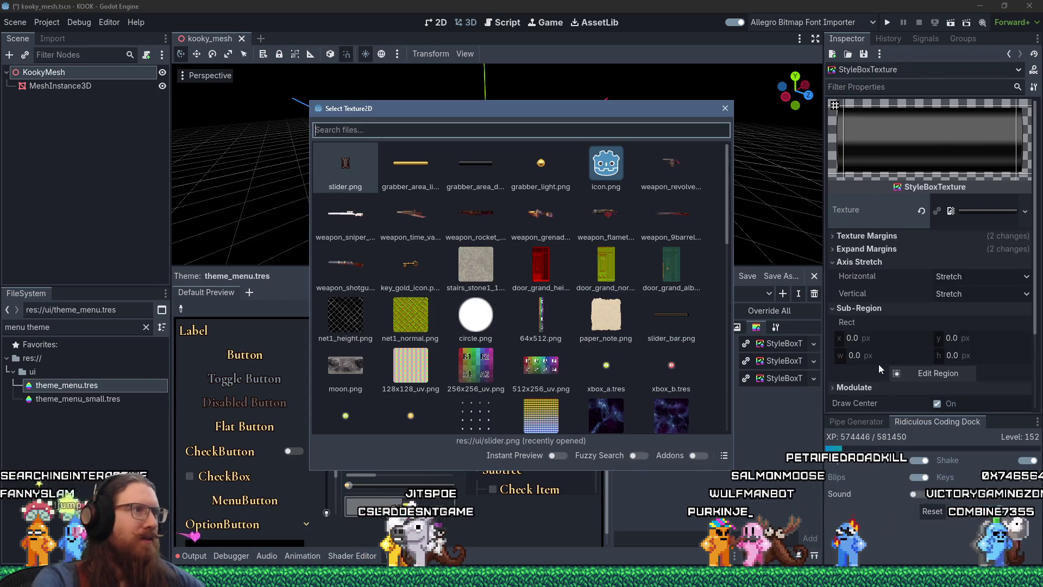
# Search 'bar' and apply slider_bar.png as the slider style's texture
pyautogui.write('bar')
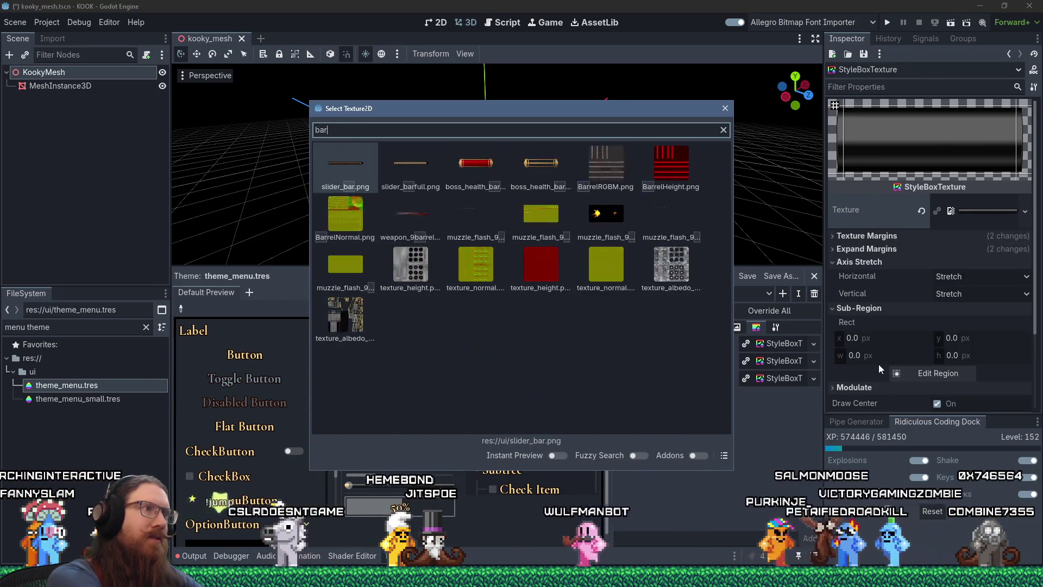
pyautogui.doubleClick(357, 171)
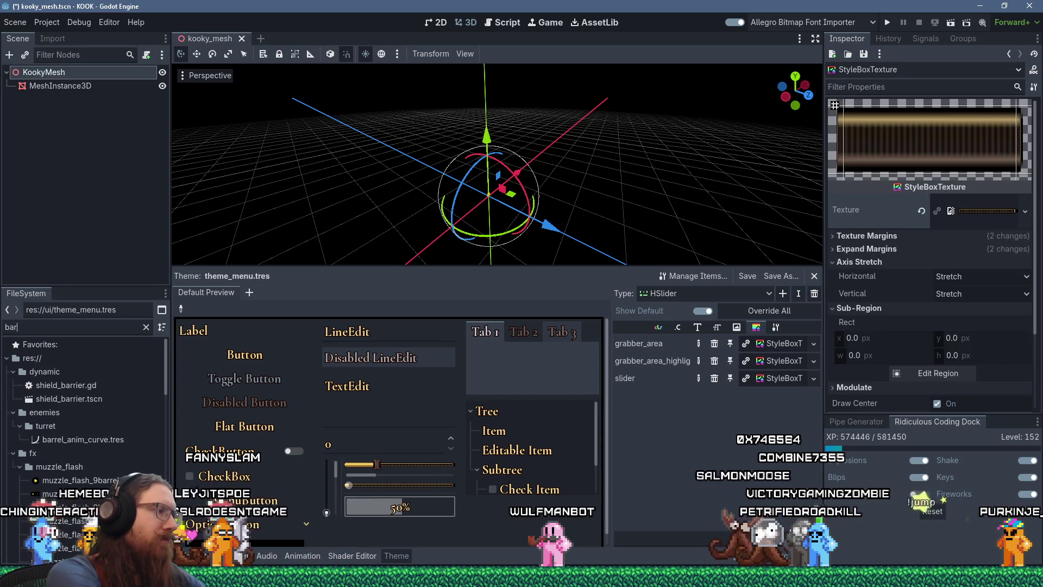
pyautogui.write('_')
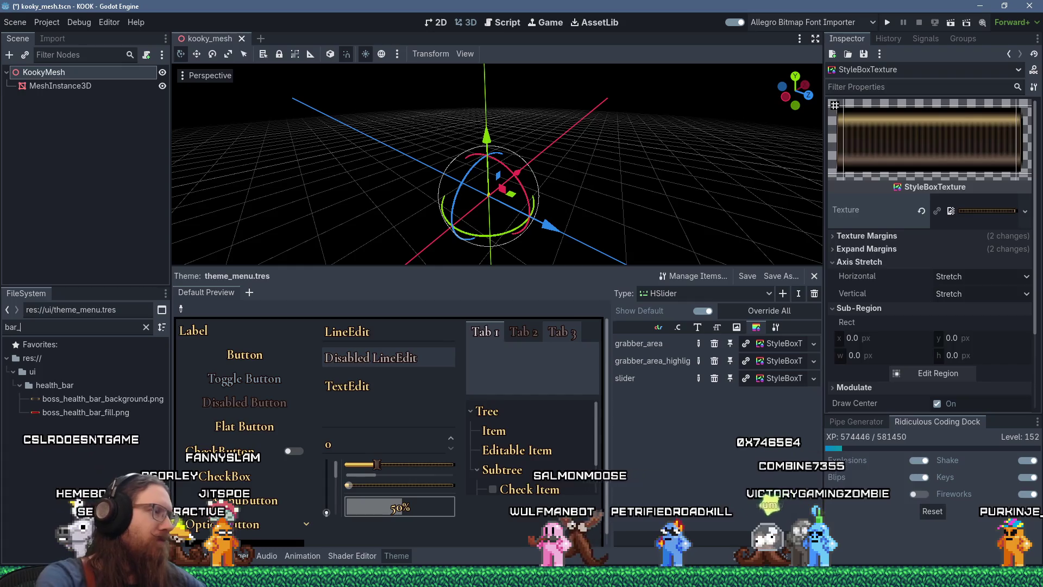
# Filter FileSystem for 'slider_b' and reimport slider_bar.png and slider_barfull.png with Lossless compression
pyautogui.hotkey('ctrl', 'a')
pyautogui.write('slider_b')
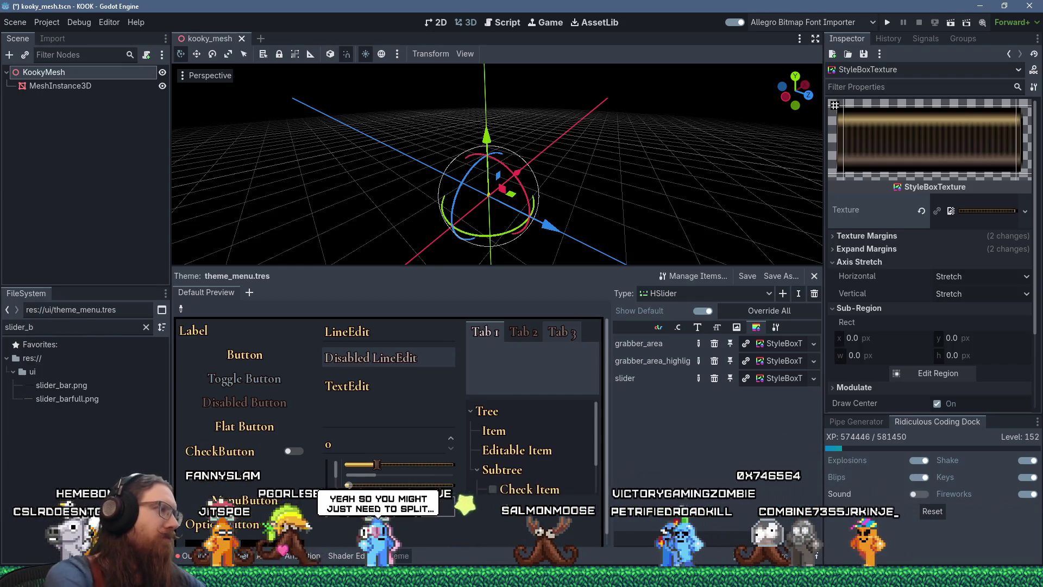
pyautogui.click(76, 383)
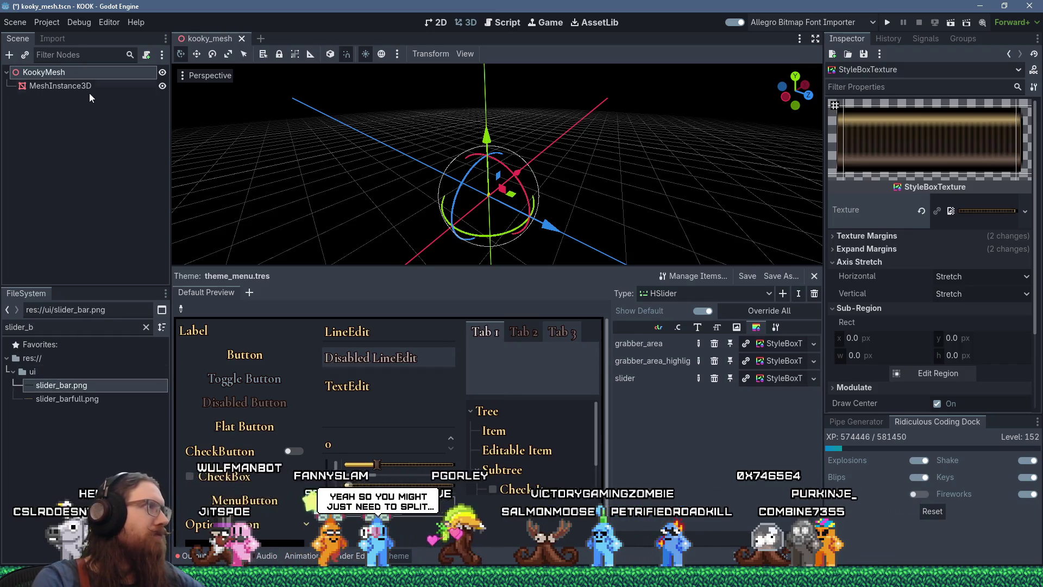
pyautogui.click(55, 39)
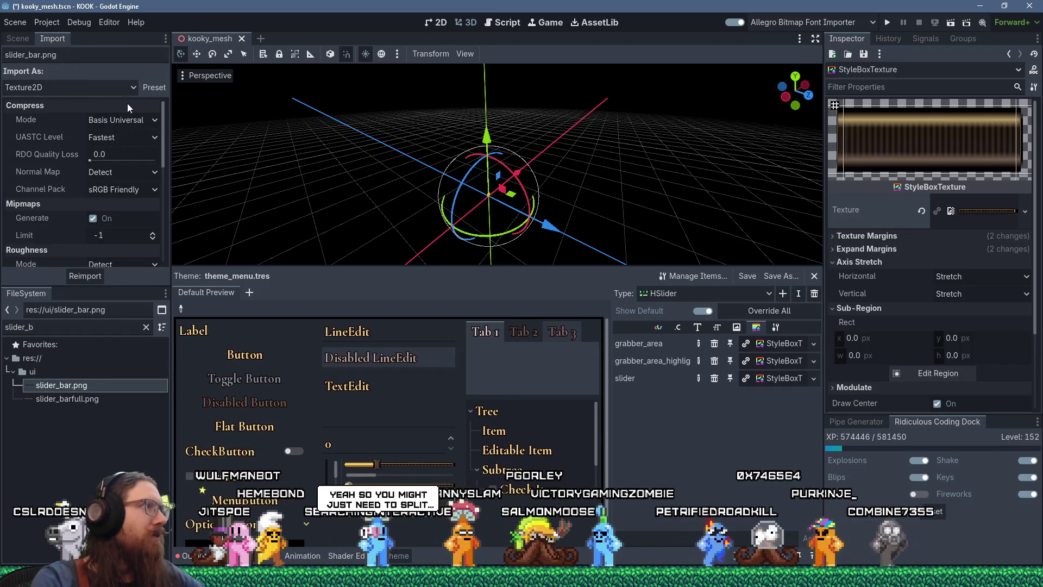
pyautogui.click(149, 120)
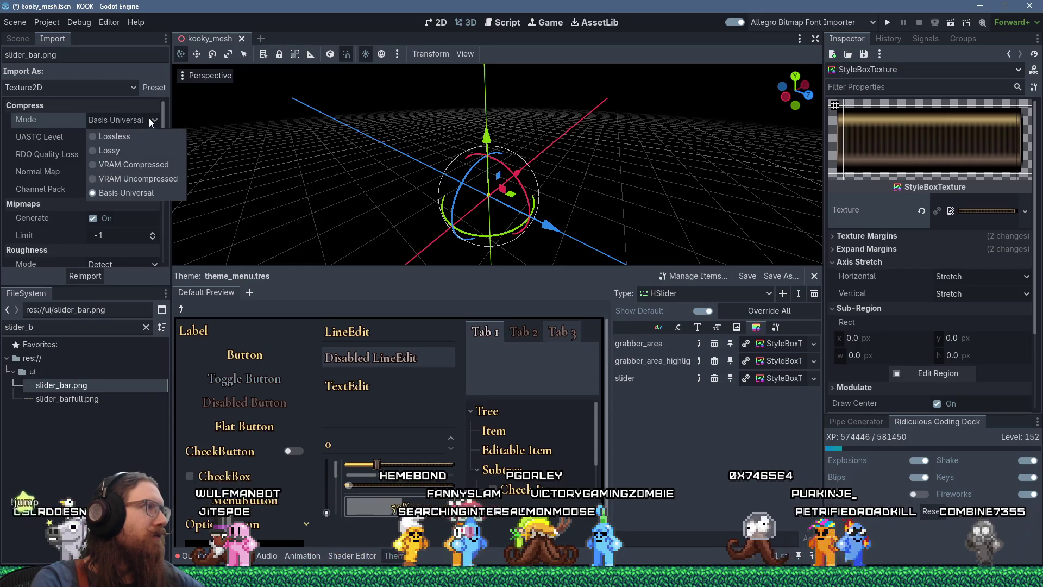
pyautogui.click(139, 136)
pyautogui.click(101, 274)
pyautogui.click(87, 401)
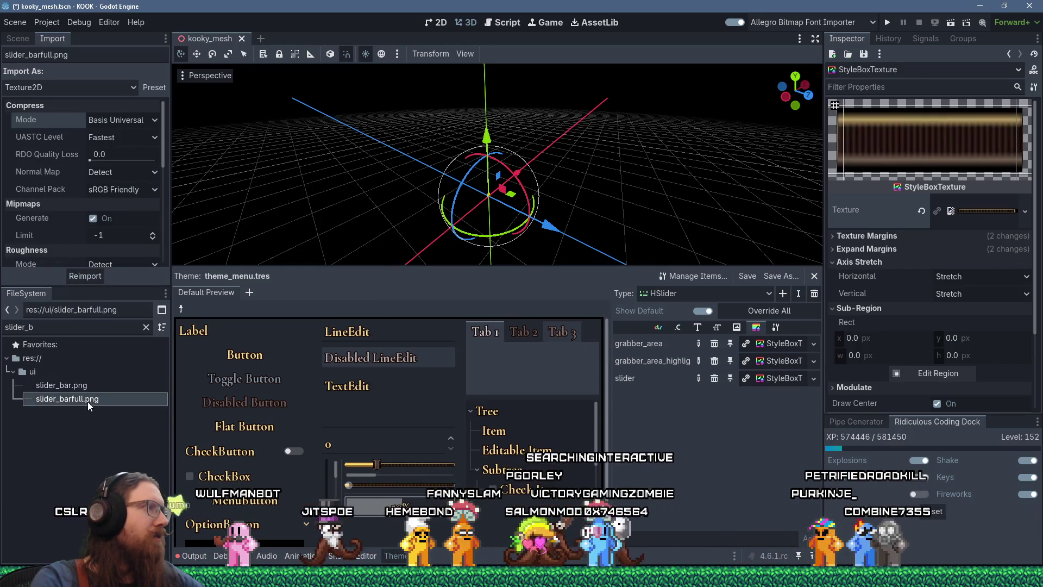
pyautogui.click(130, 139)
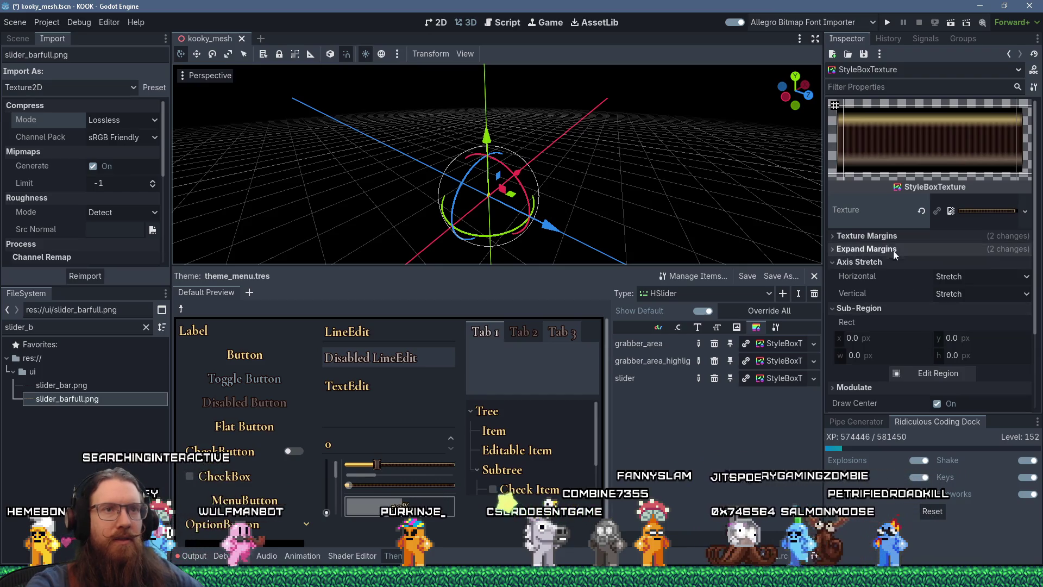
pyautogui.click(891, 249)
# Expand the StyleBoxTexture's Texture Margins, Expand Margins and resource details
pyautogui.click(891, 236)
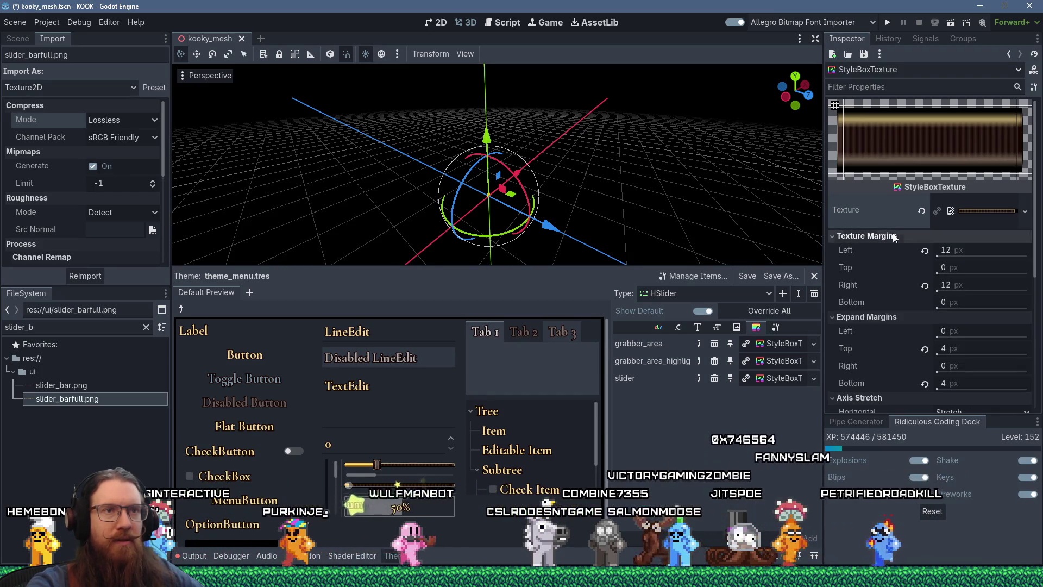
pyautogui.scroll(-2, 907, 328)
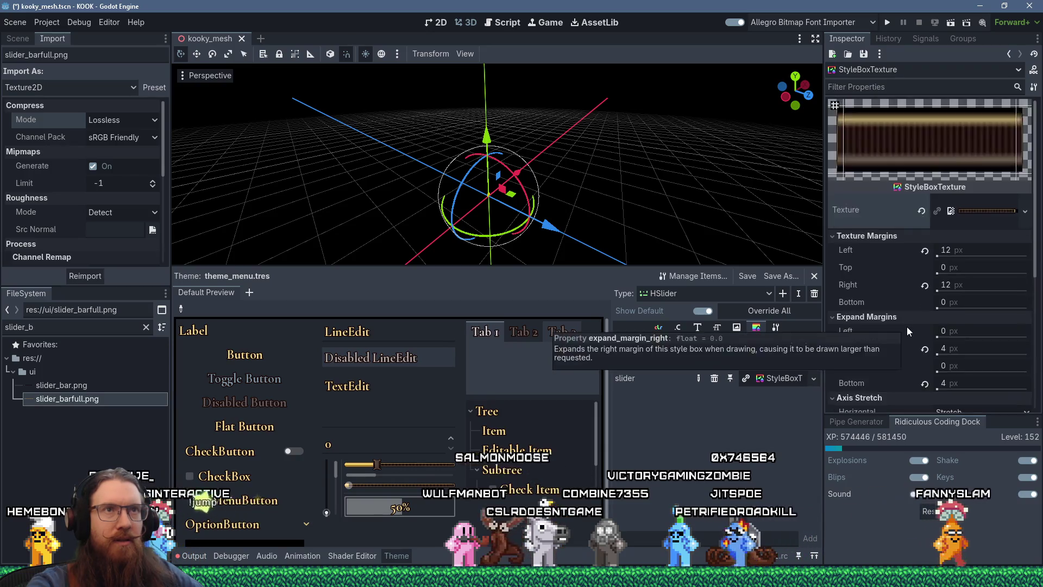
pyautogui.scroll(-2, 907, 327)
pyautogui.scroll(-4, 902, 337)
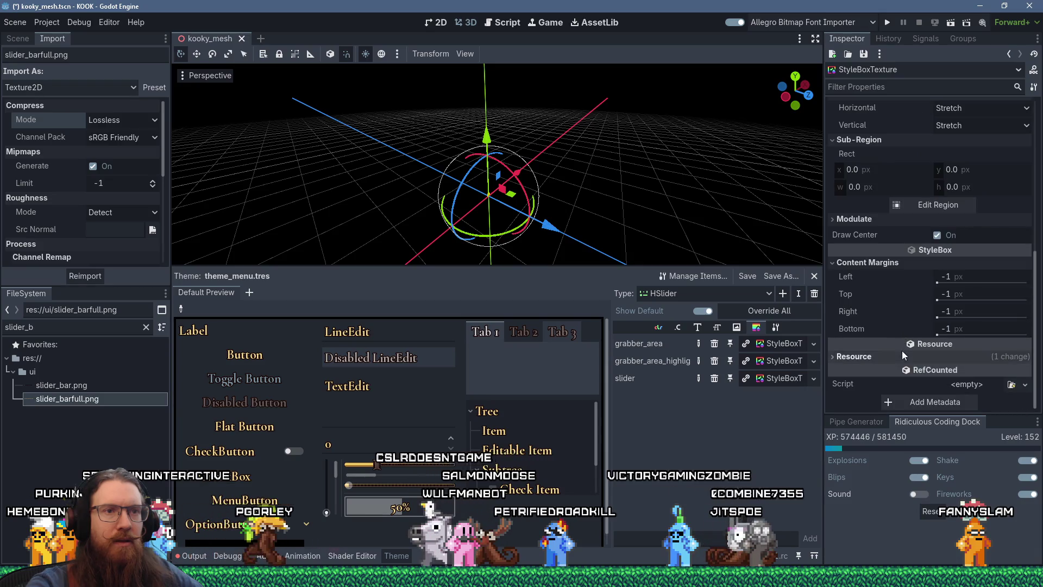
pyautogui.click(902, 356)
pyautogui.scroll(-1, 901, 357)
pyautogui.scroll(4, 901, 357)
pyautogui.scroll(2, 899, 356)
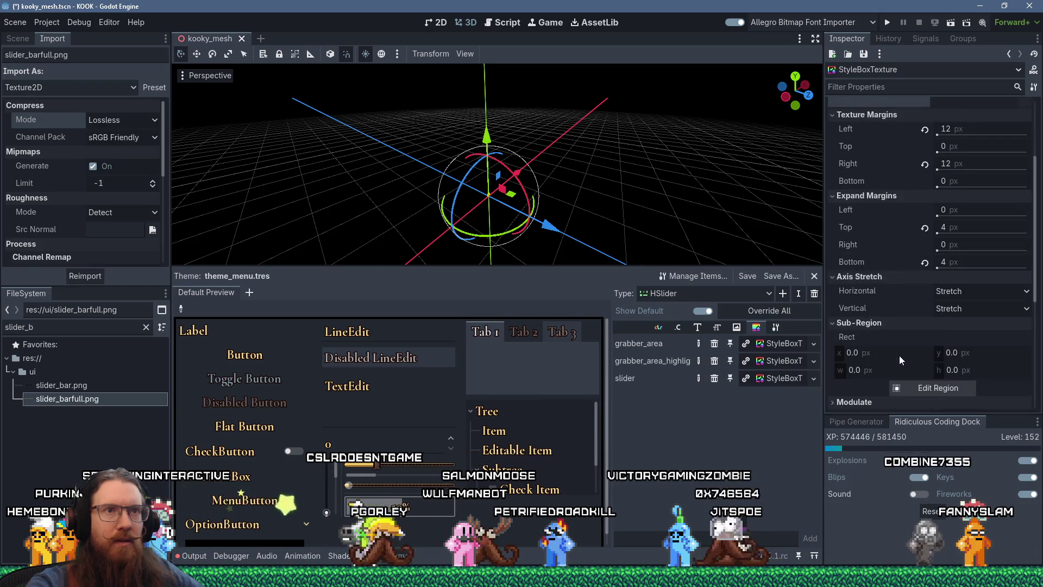
# Set Axis Stretch Horizontal to Tile so the slider bar repeats
pyautogui.click(990, 292)
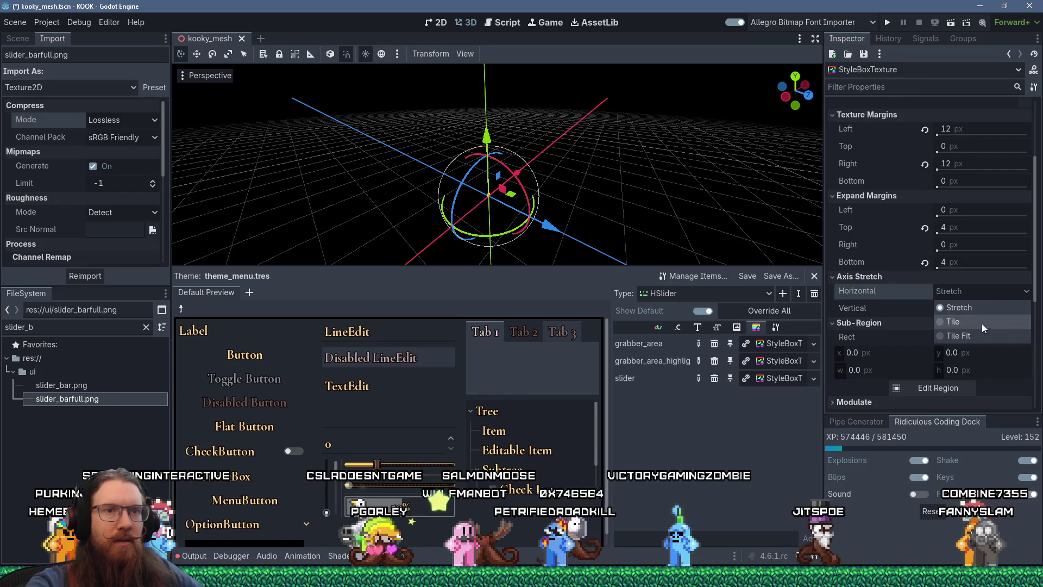
pyautogui.click(982, 324)
pyautogui.scroll(3, 962, 319)
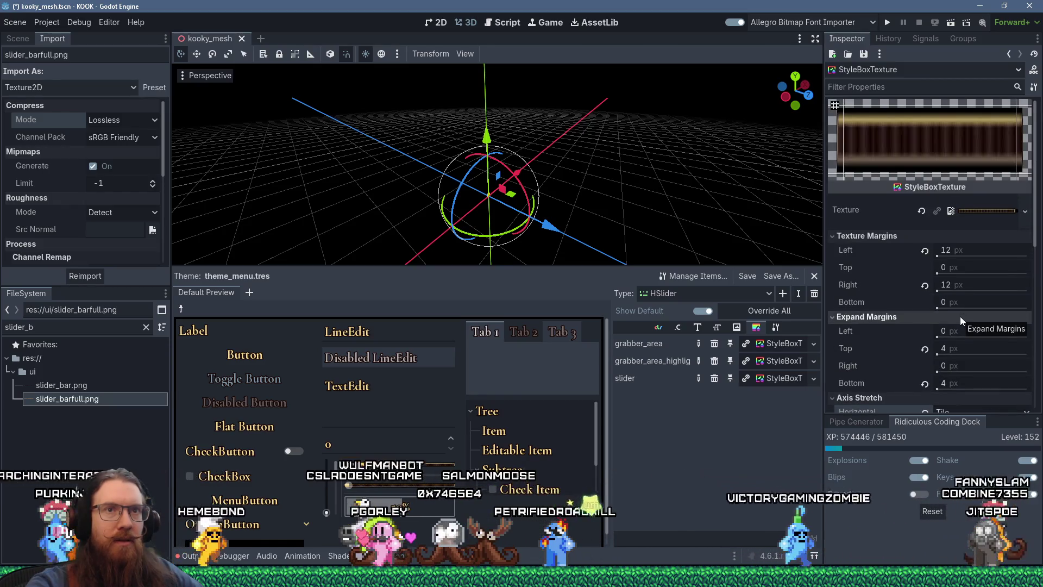
pyautogui.scroll(-2, 959, 316)
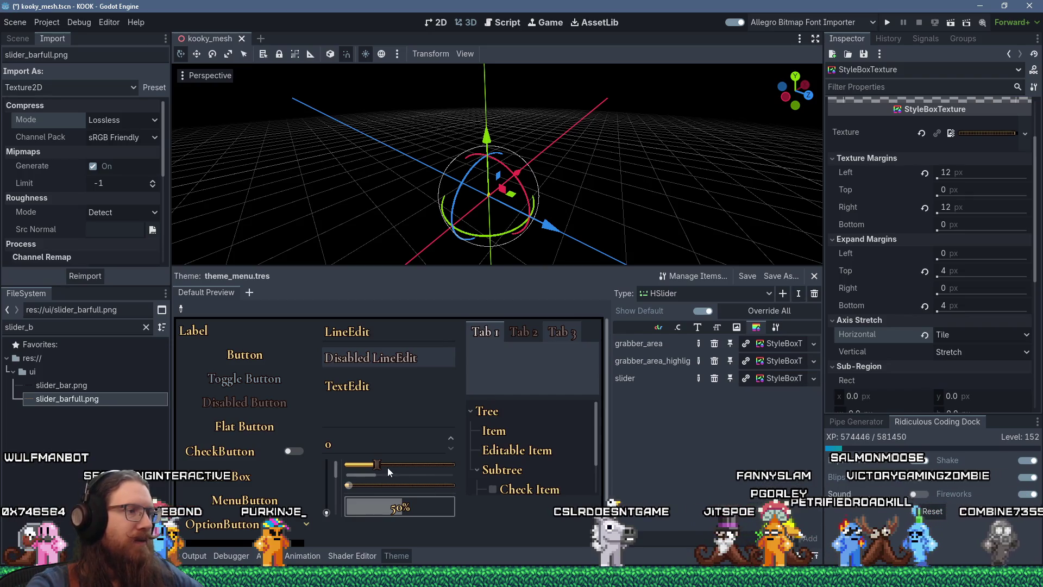
pyautogui.click(785, 361)
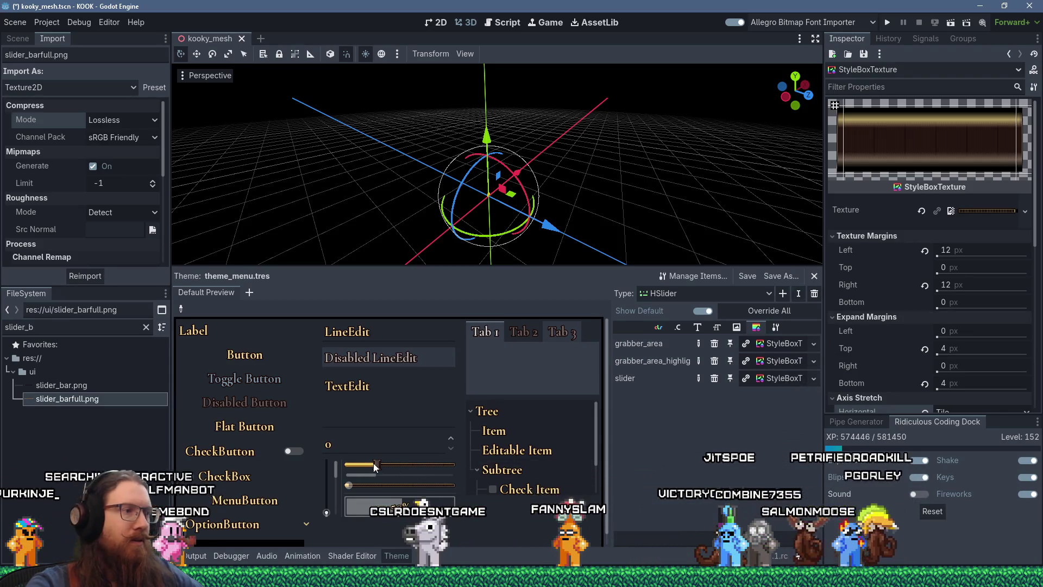
pyautogui.click(796, 344)
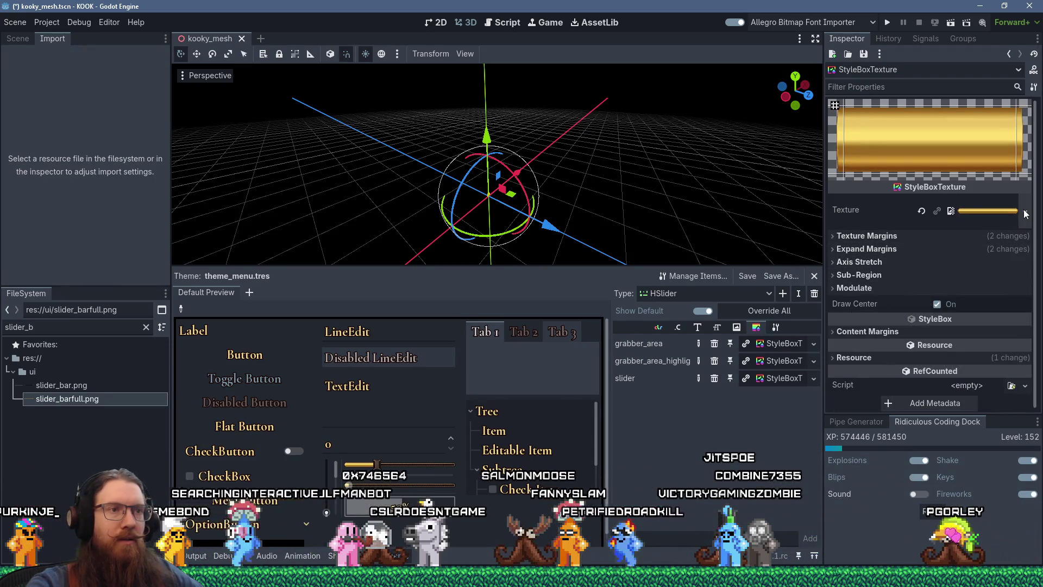
# Make the grabber_area StyleBox unique (recursive) and open its Texture Quick Load picker
pyautogui.rightClick(784, 377)
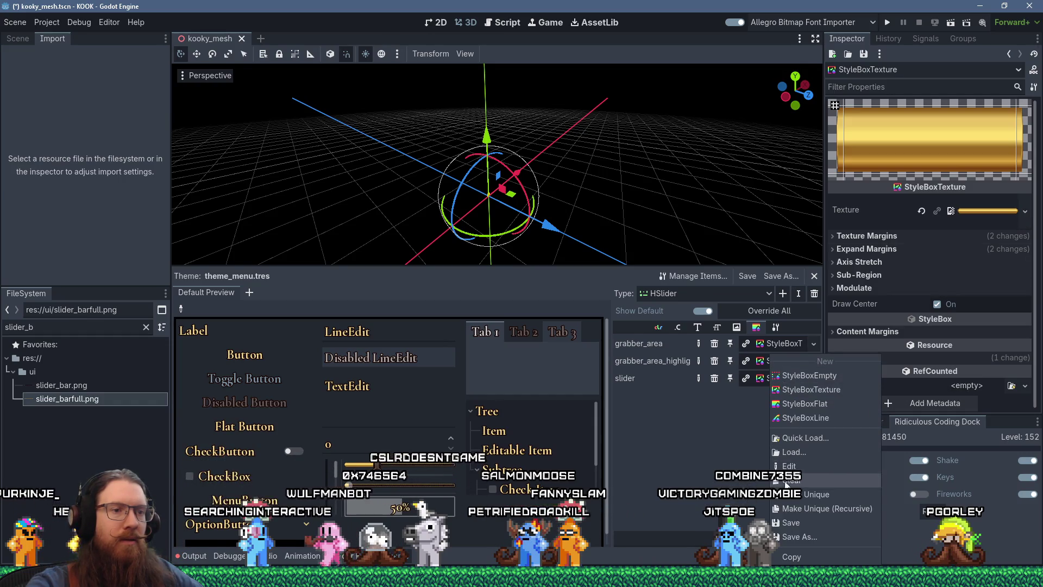
pyautogui.rightClick(780, 346)
pyautogui.rightClick(779, 346)
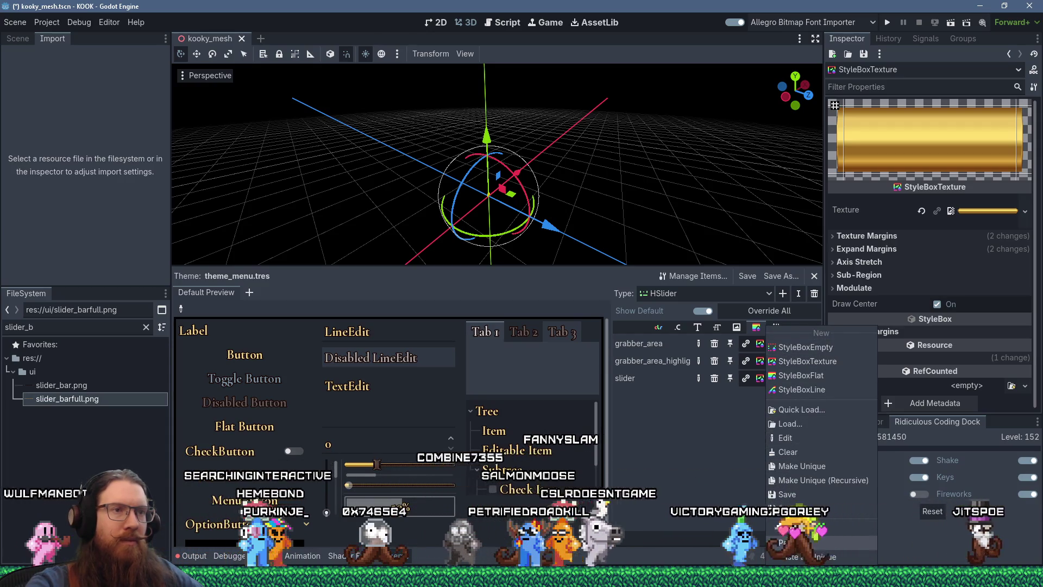
pyautogui.click(796, 437)
pyautogui.click(782, 343)
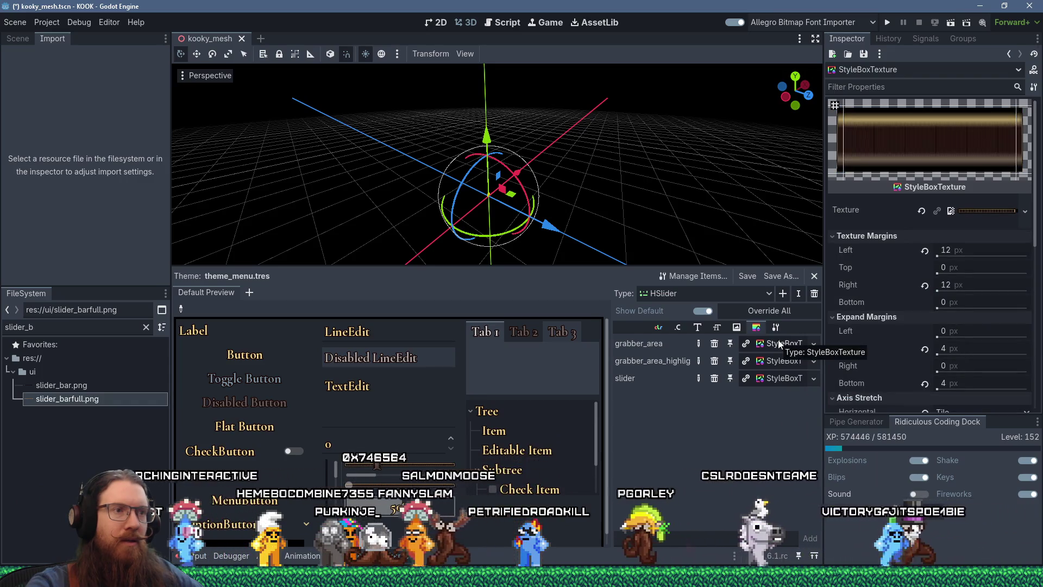
pyautogui.rightClick(782, 343)
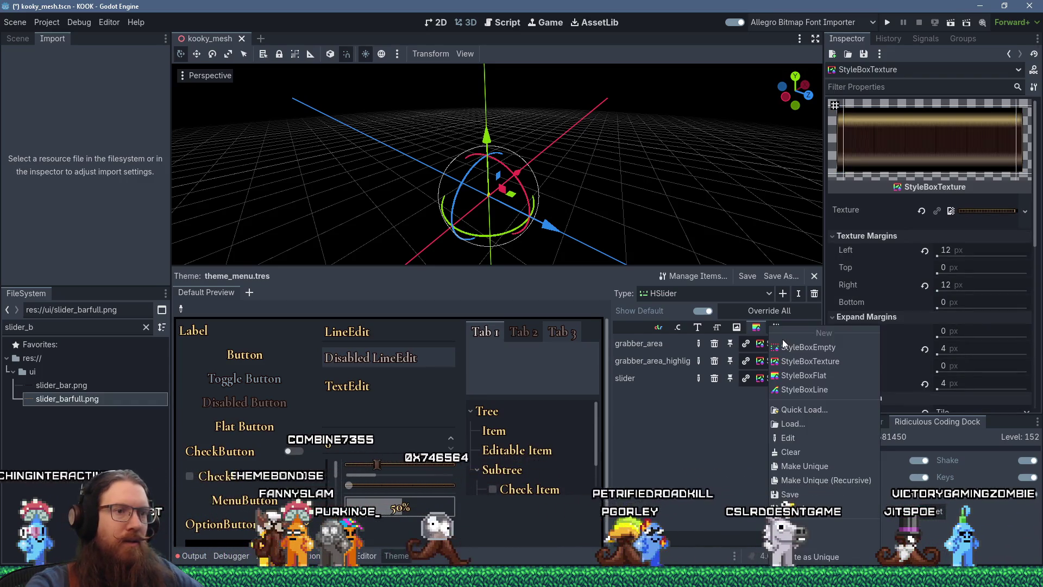
pyautogui.click(807, 463)
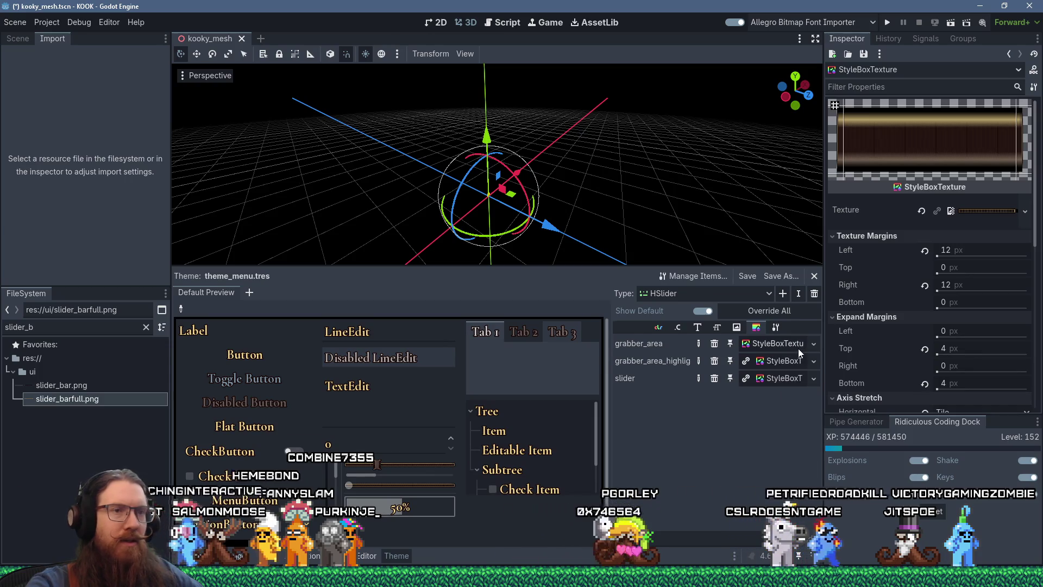
pyautogui.click(1016, 215)
pyautogui.click(963, 441)
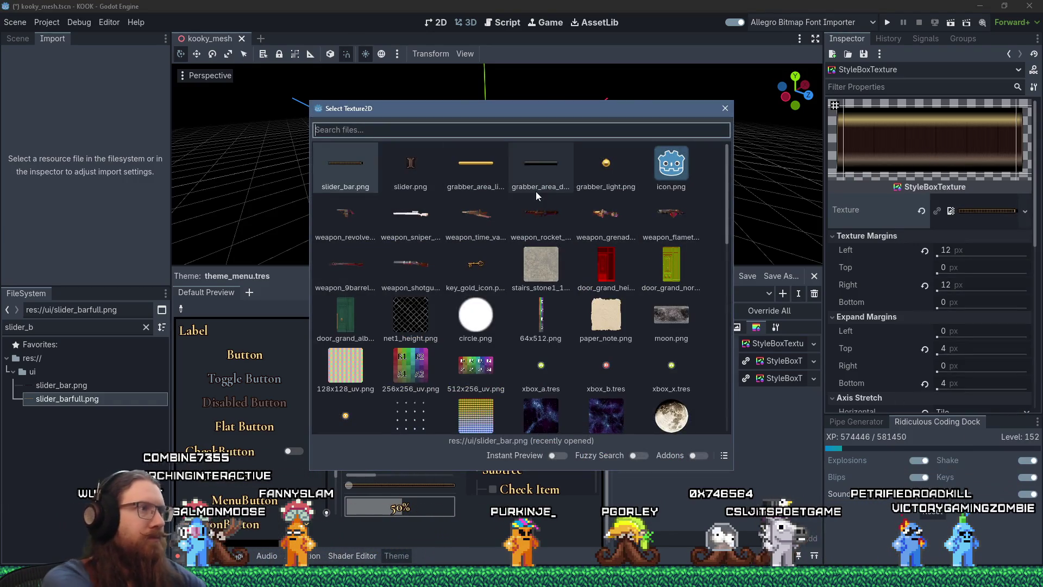
# Search 'slider' and assign slider_barfull.png as the grabber_area texture
pyautogui.write('slider')
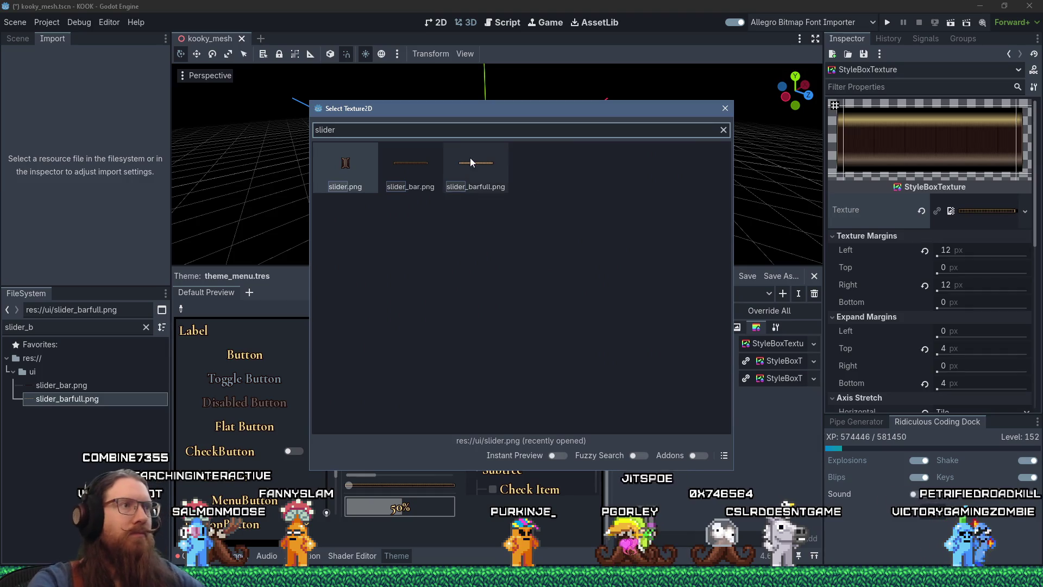
pyautogui.doubleClick(471, 162)
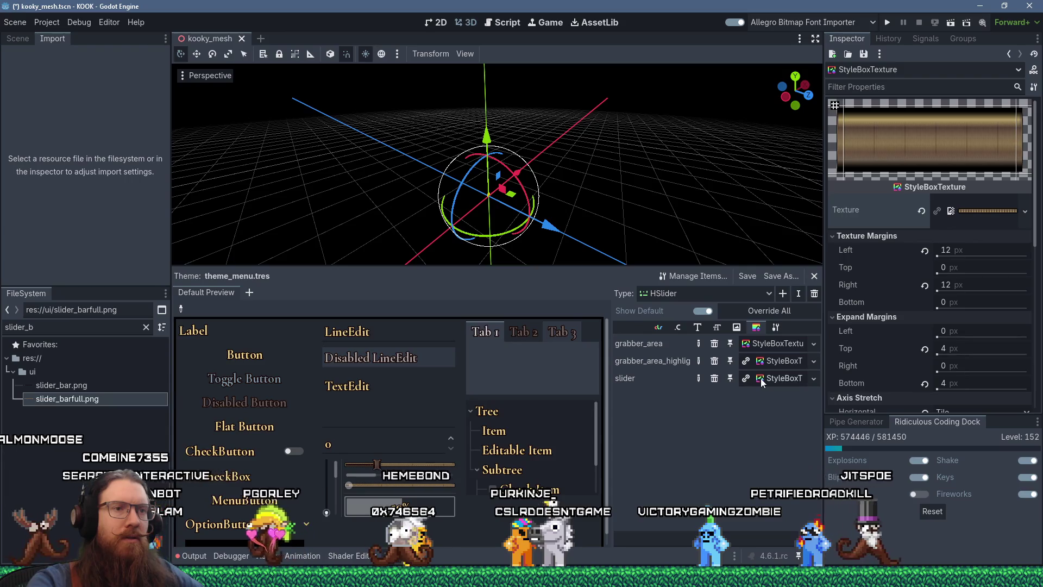
pyautogui.click(777, 344)
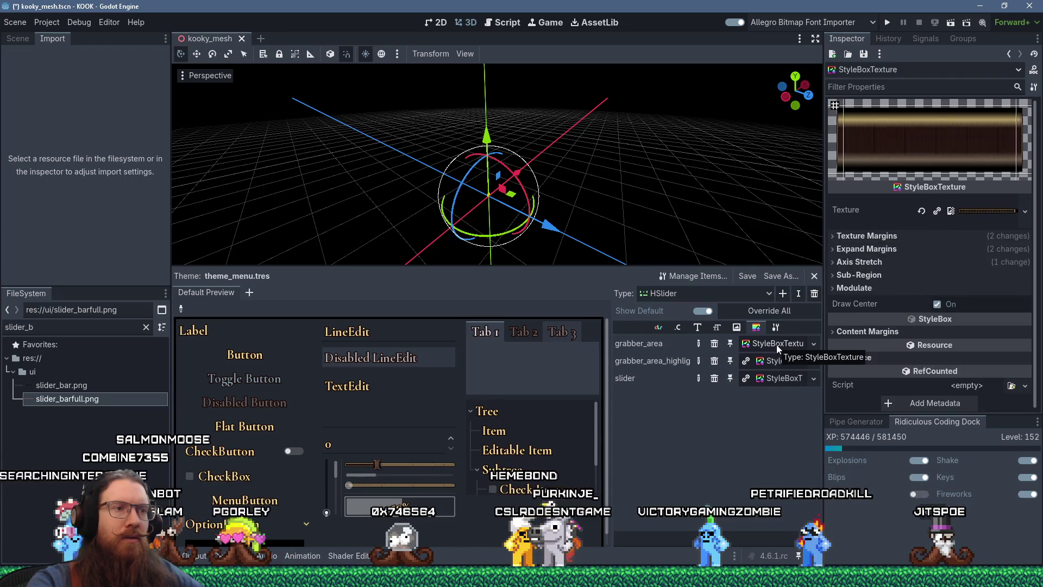
pyautogui.click(775, 382)
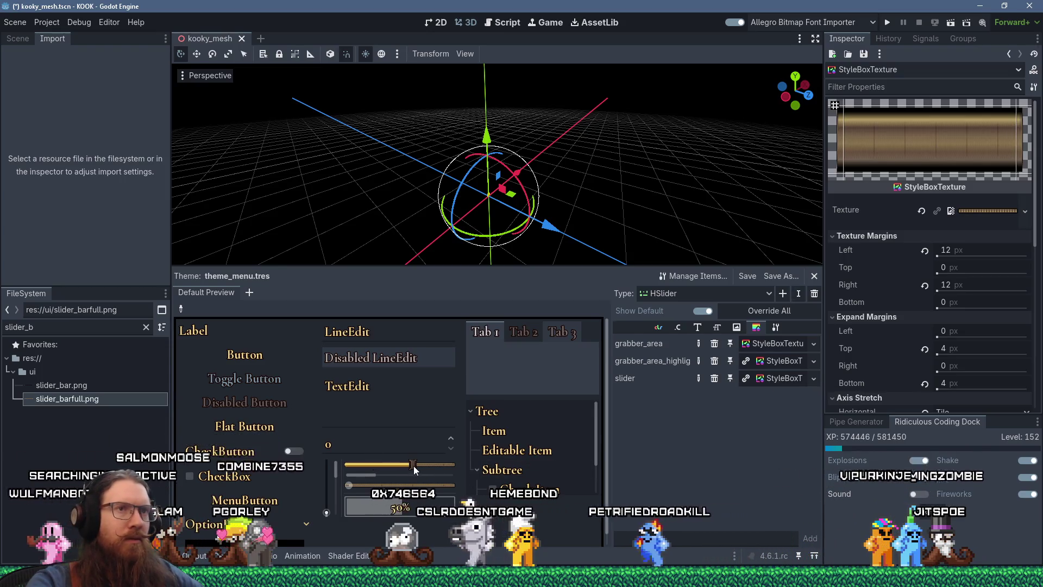
# Drag the preview HSlider's grabber left to check the gold fill
pyautogui.click(375, 467)
pyautogui.moveTo(375, 470); pyautogui.dragTo(368, 465)
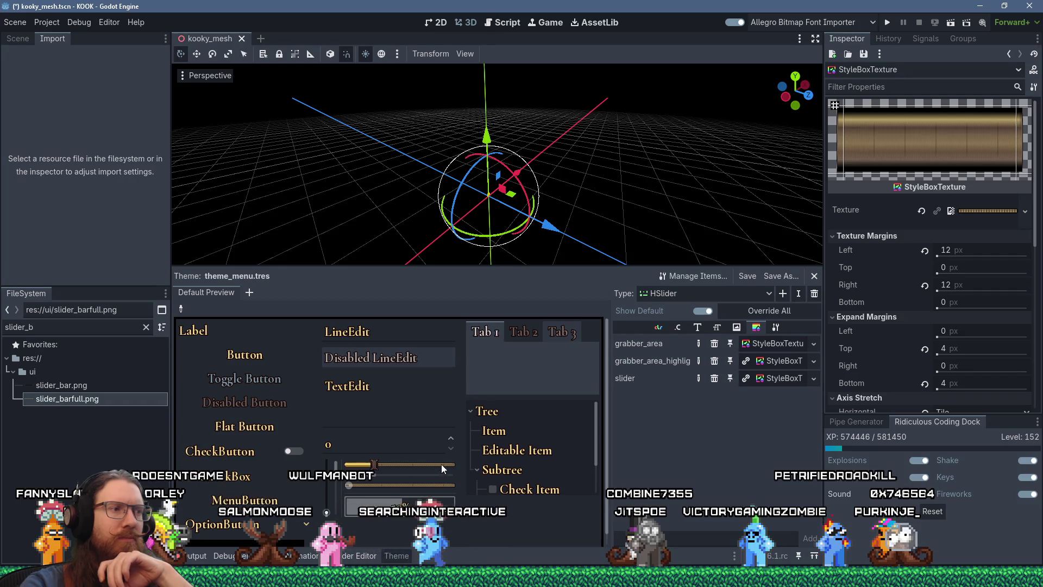
pyautogui.rightClick(777, 378)
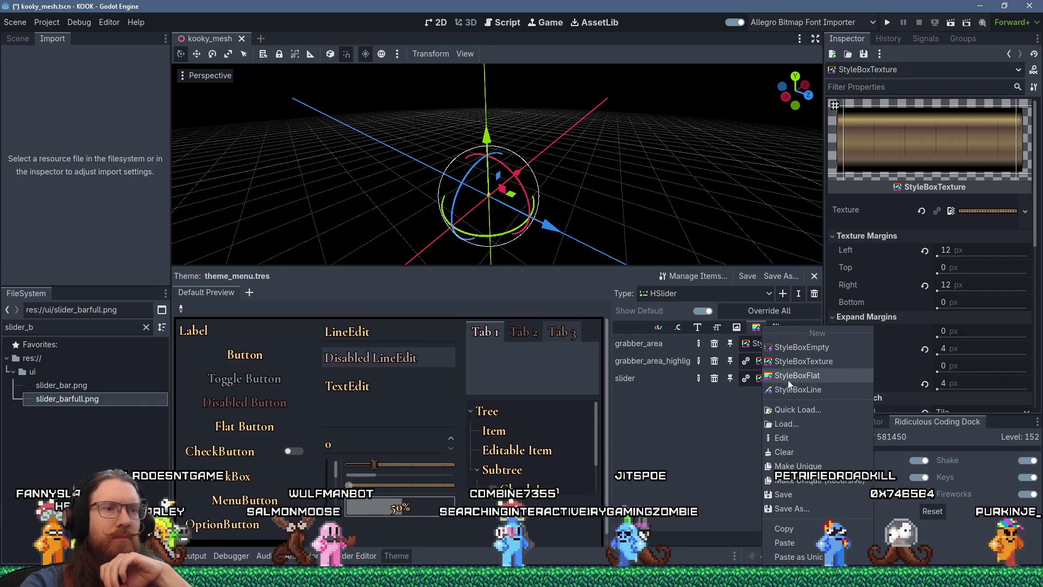
# Copy the grabber_area style box and paste it into grabber_area_highlight
pyautogui.click(790, 523)
pyautogui.rightClick(777, 344)
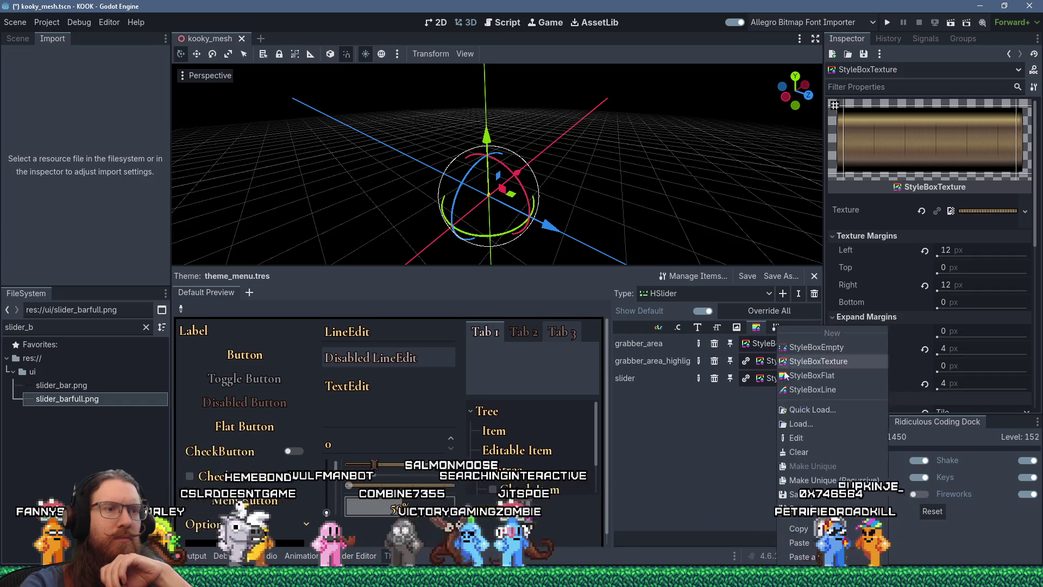
pyautogui.click(809, 539)
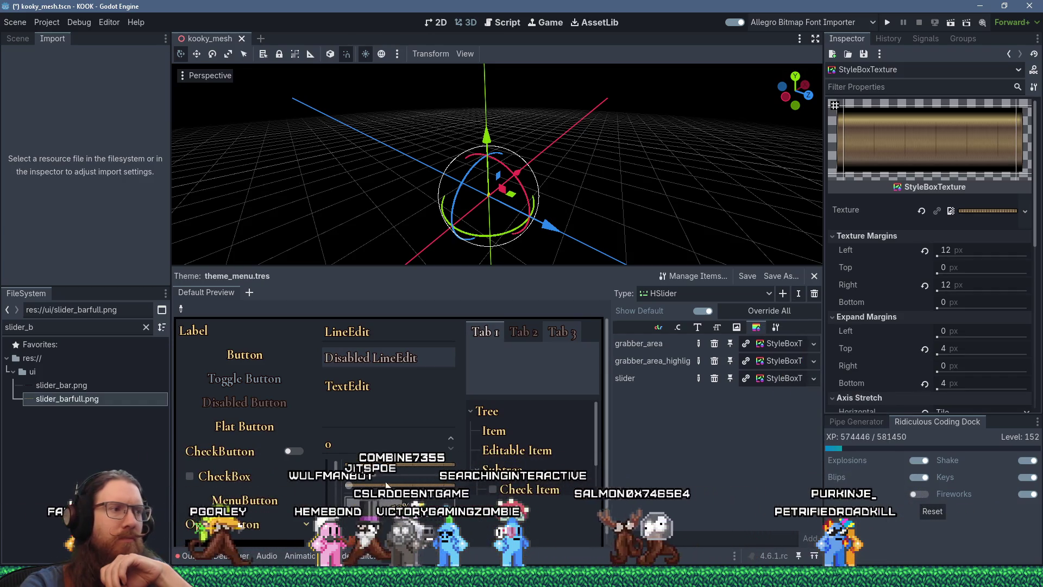
pyautogui.moveTo(373, 464); pyautogui.dragTo(399, 464)
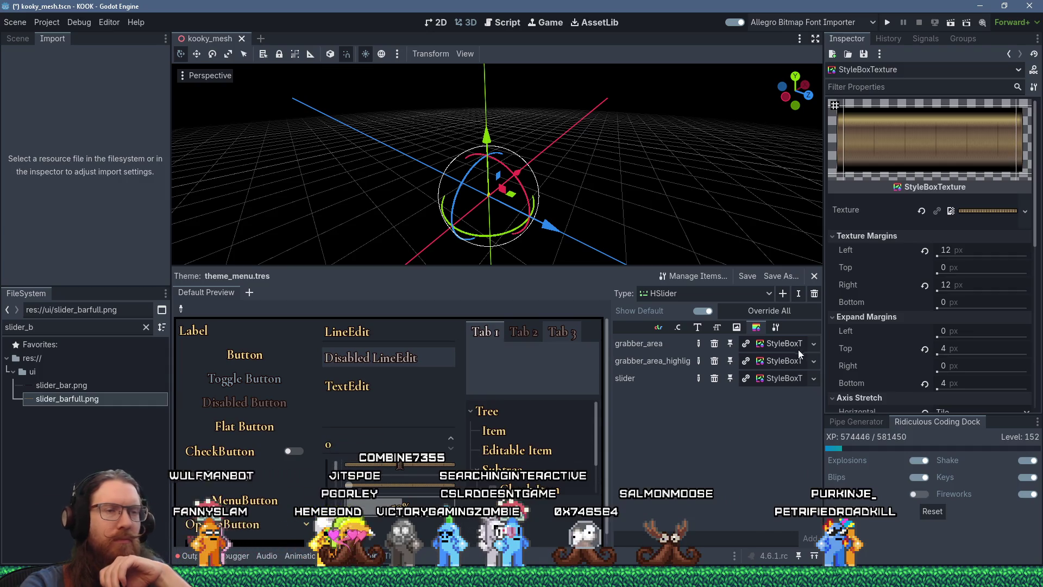
pyautogui.rightClick(764, 364)
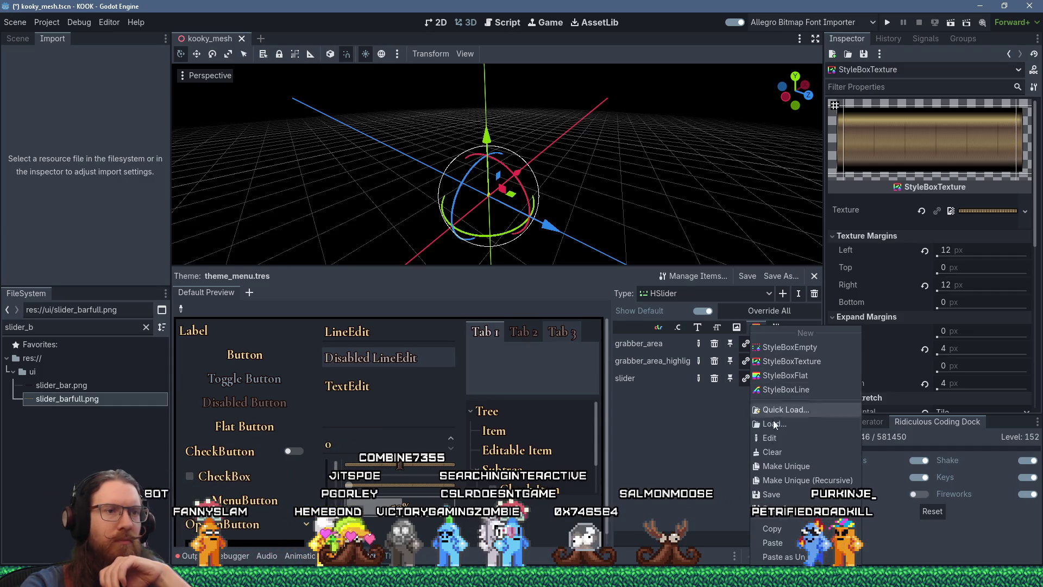
pyautogui.click(784, 542)
# Make the grabber_area_highlight style unique, then close the texture picker without changing it
pyautogui.rightClick(787, 363)
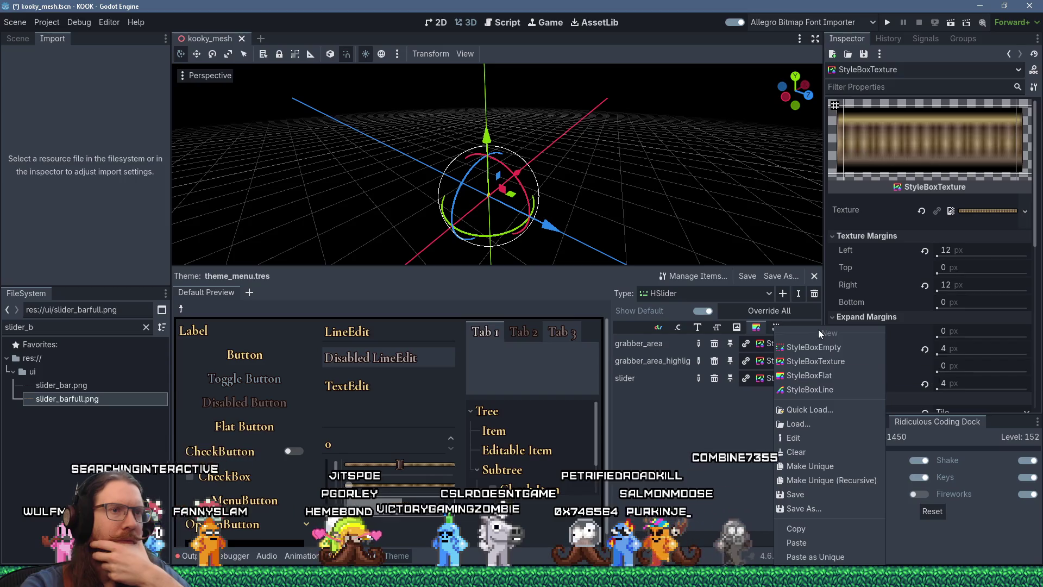
pyautogui.click(819, 468)
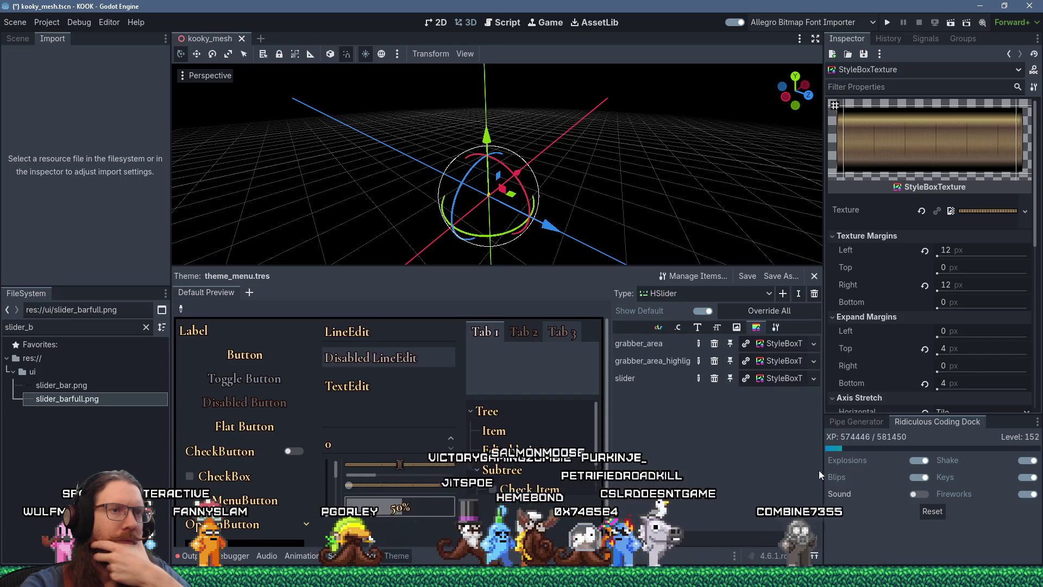
pyautogui.click(1025, 210)
pyautogui.click(961, 431)
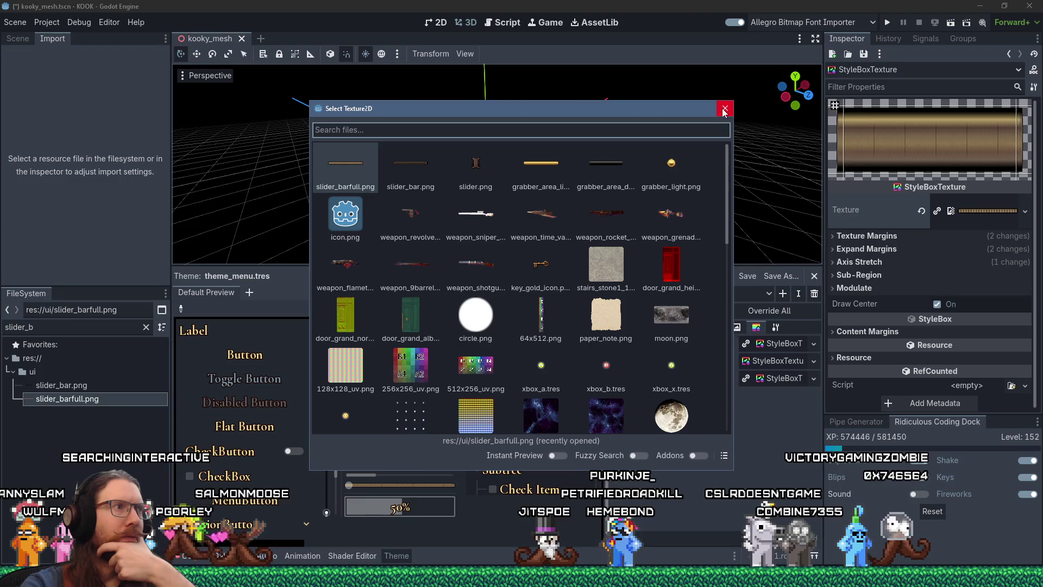
pyautogui.click(348, 161)
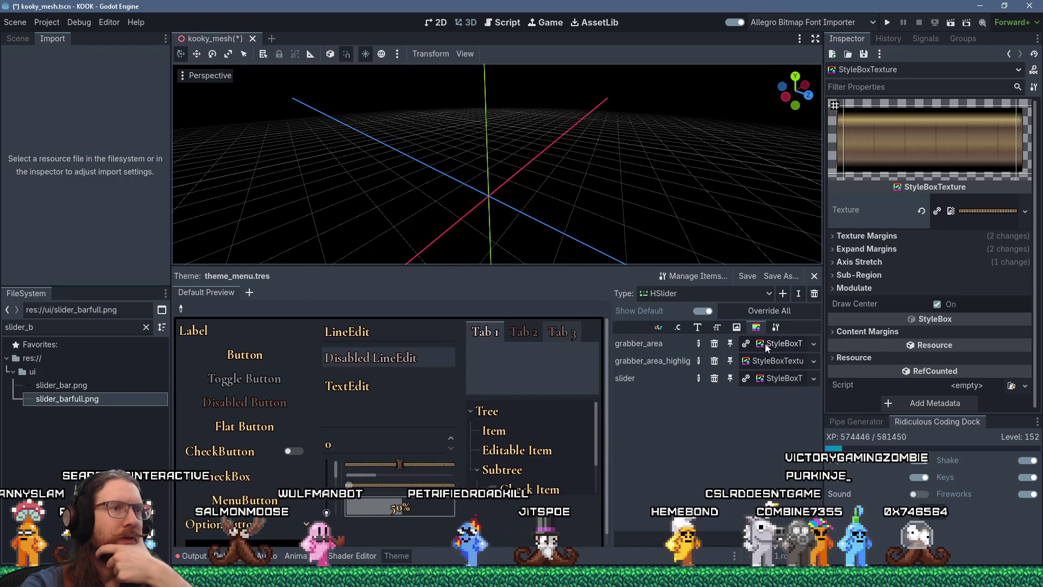
# Load the new 81×8 texture image from the project into the style box's texture
pyautogui.click(990, 213)
pyautogui.click(1025, 212)
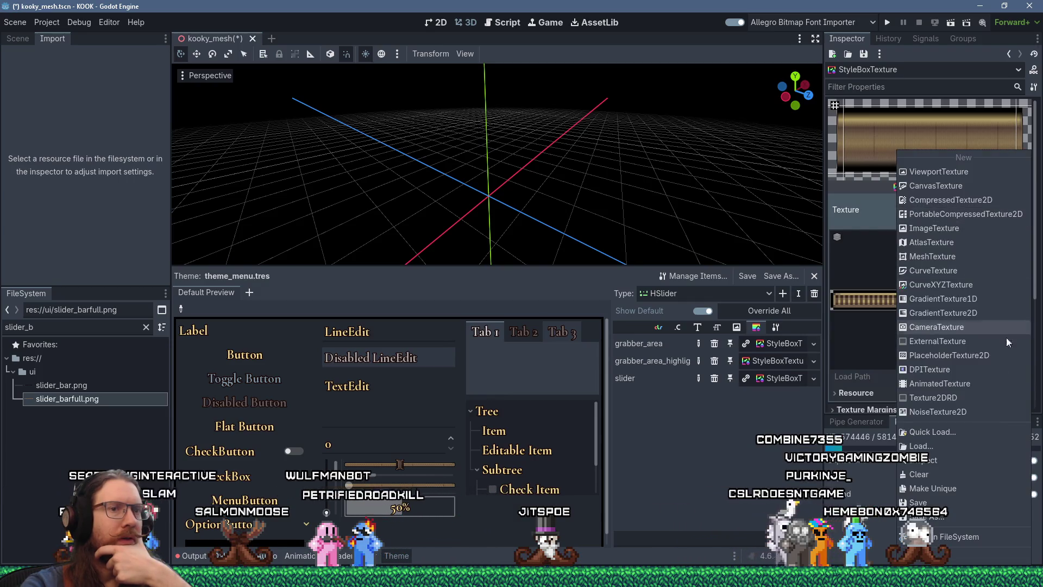
pyautogui.click(980, 444)
pyautogui.click(427, 177)
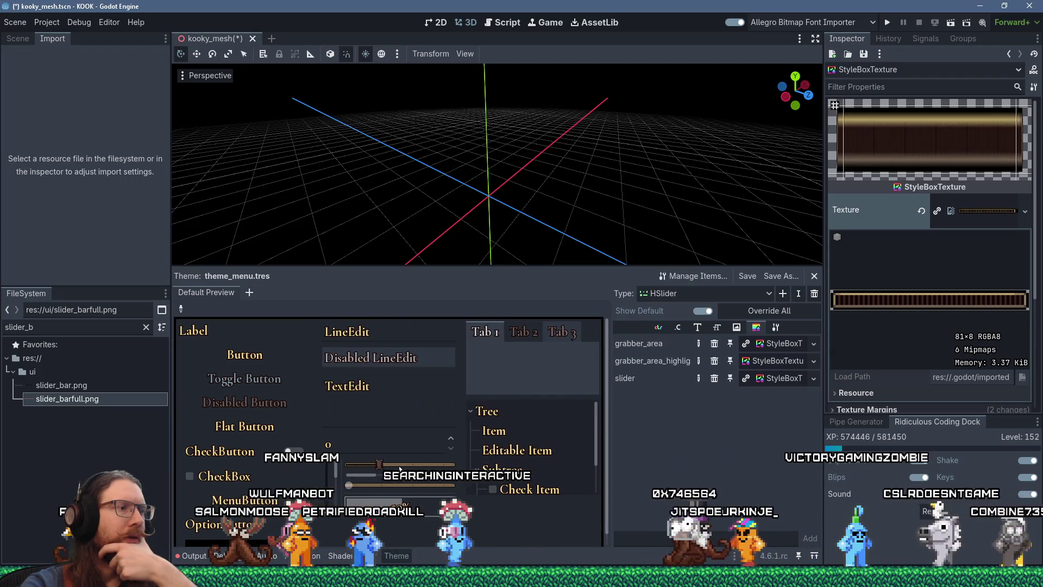
pyautogui.scroll(-3, 399, 466)
pyautogui.scroll(3, 399, 465)
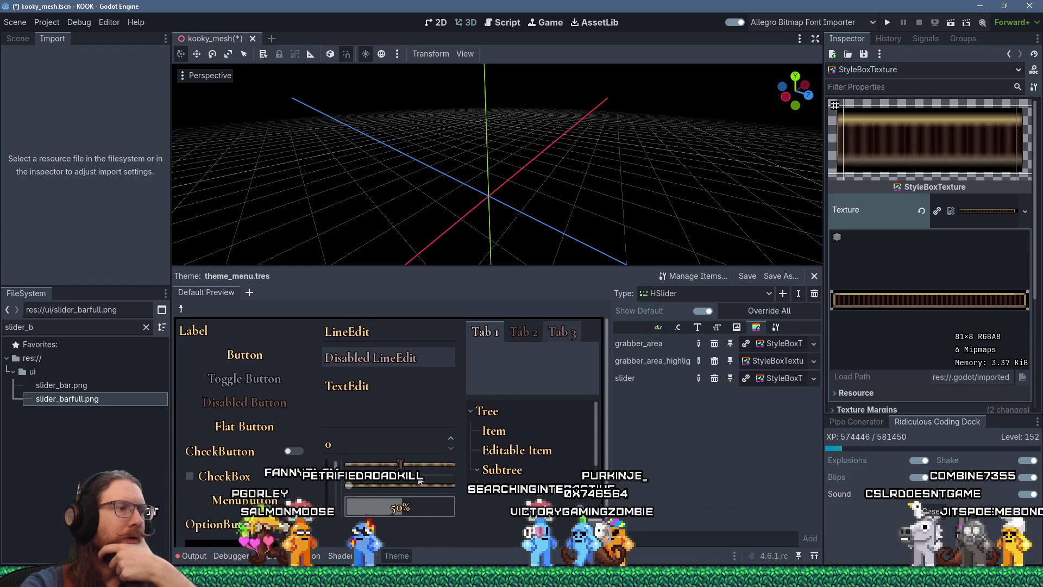
# Copy the grabber_area_highlight style box and paste it into the slider row
pyautogui.click(785, 377)
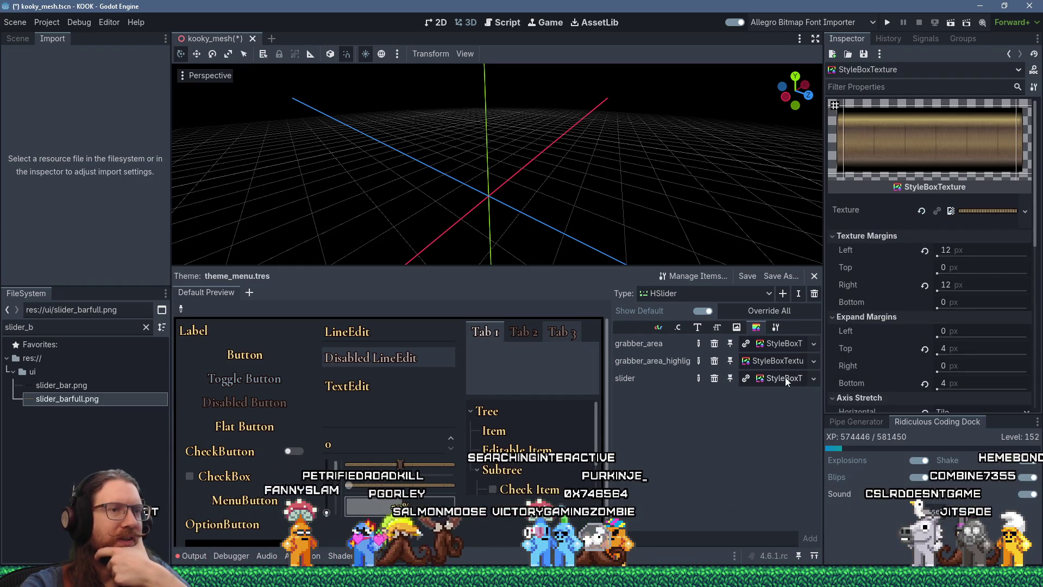
pyautogui.click(790, 360)
pyautogui.rightClick(790, 361)
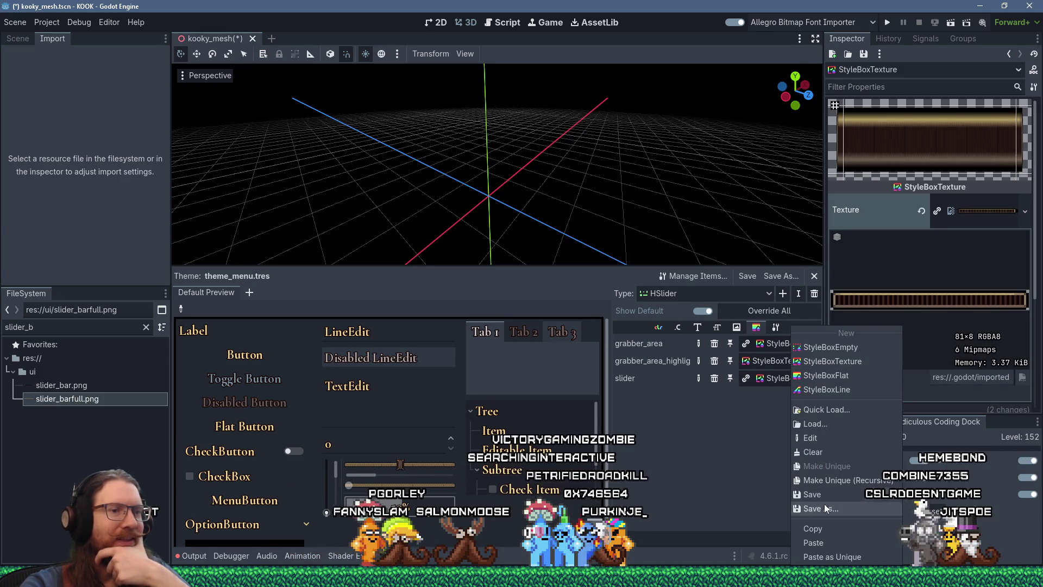
pyautogui.click(820, 530)
pyautogui.rightClick(785, 380)
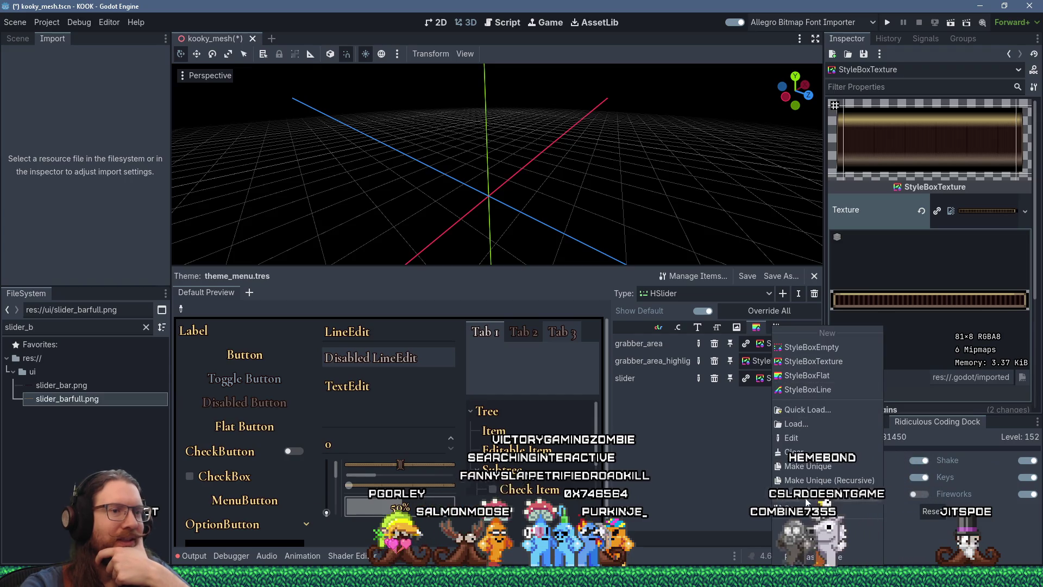
pyautogui.click(806, 541)
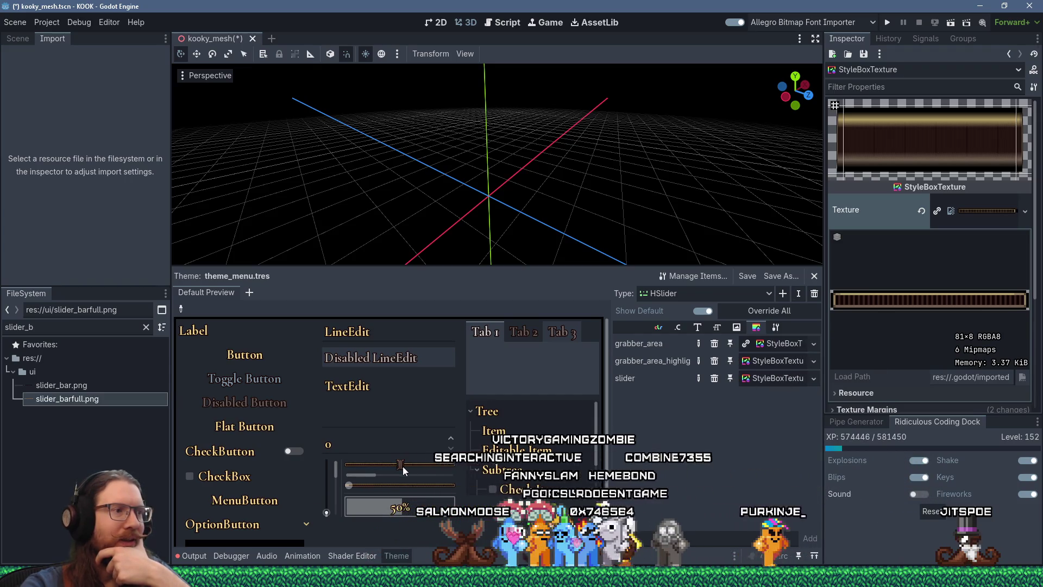
# Copy grabber_area's StyleBoxTexture into grabber_area_highlight, then drag the preview slider to check it
pyautogui.click(782, 344)
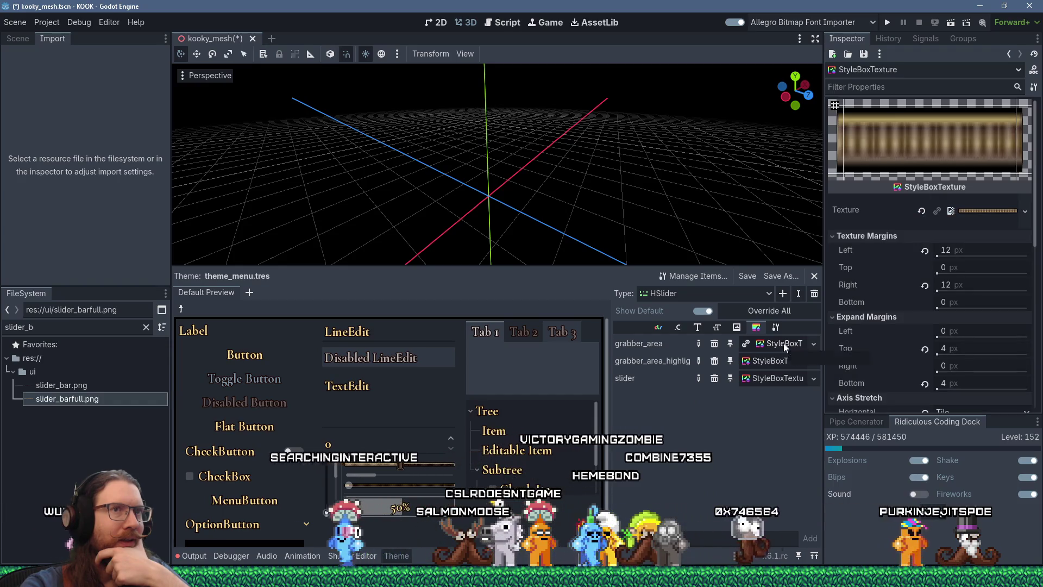
pyautogui.rightClick(774, 343)
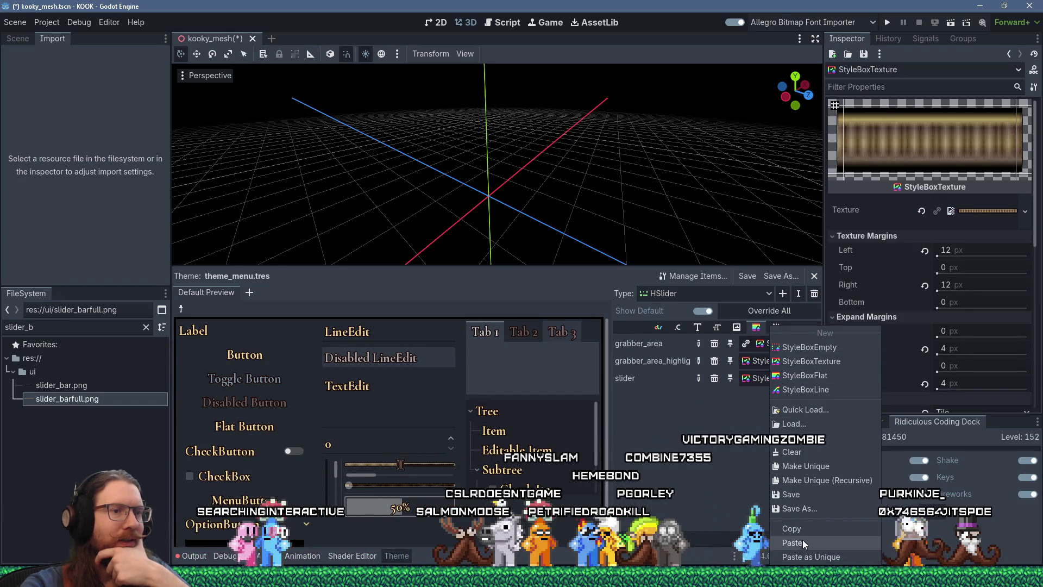
pyautogui.click(802, 542)
pyautogui.rightClick(774, 343)
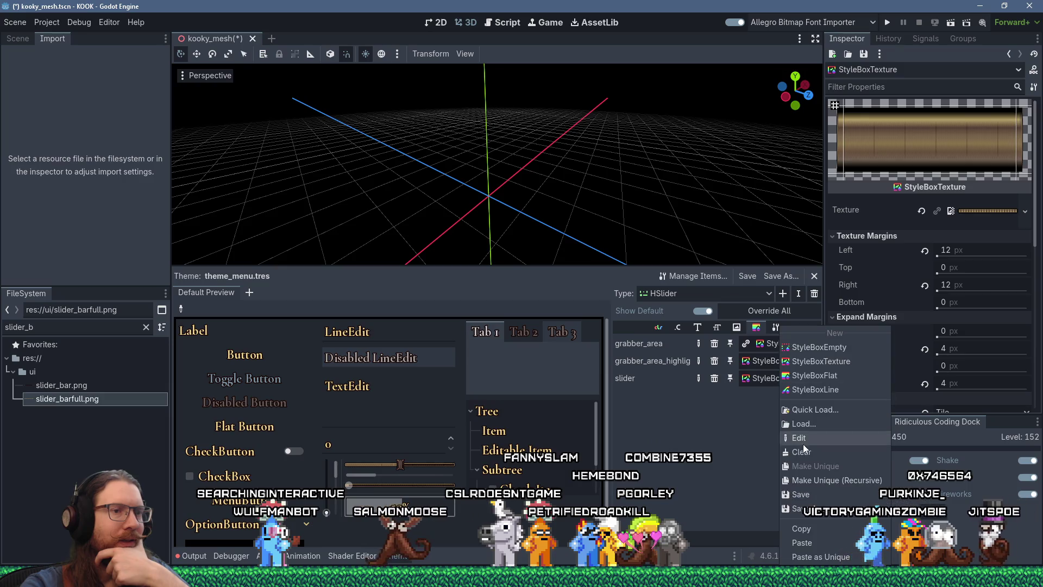
pyautogui.click(816, 542)
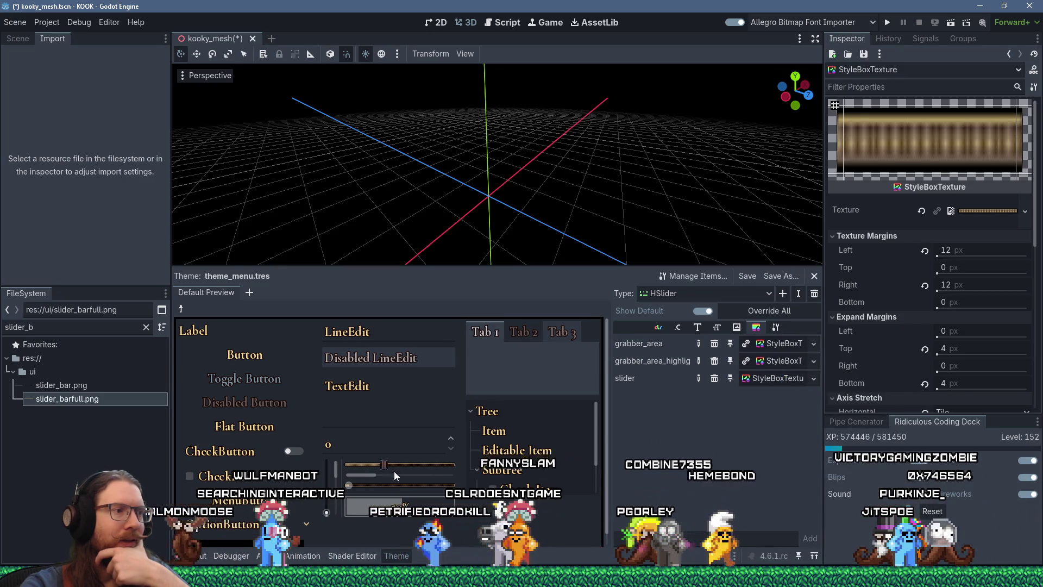
pyautogui.moveTo(395, 475)
pyautogui.mouseDown()
pyautogui.moveTo(356, 479)
pyautogui.moveTo(422, 476)
pyautogui.mouseUp()
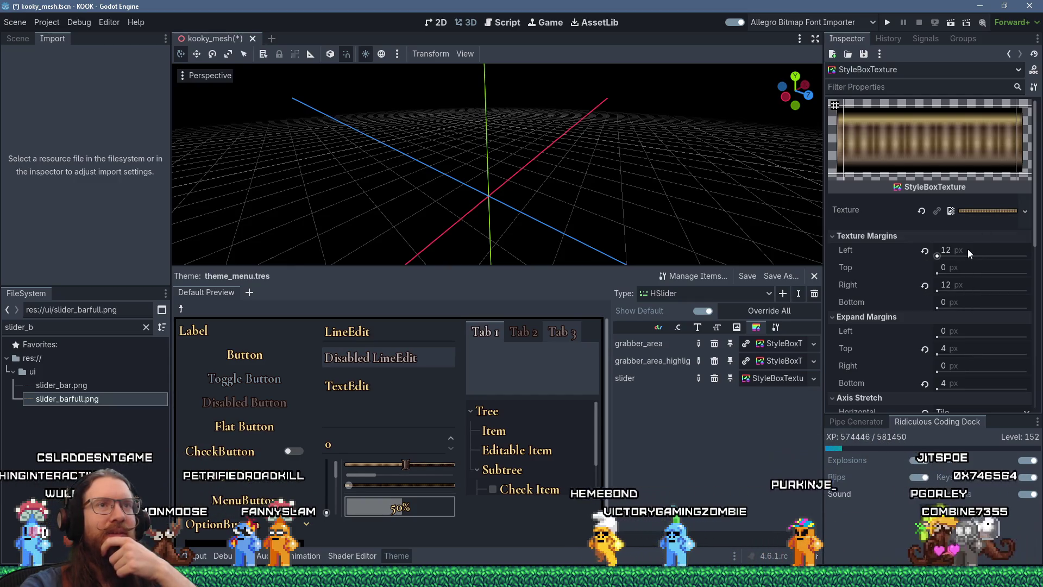
# Set the grabber texture's right texture margin to 13 px
pyautogui.click(958, 283)
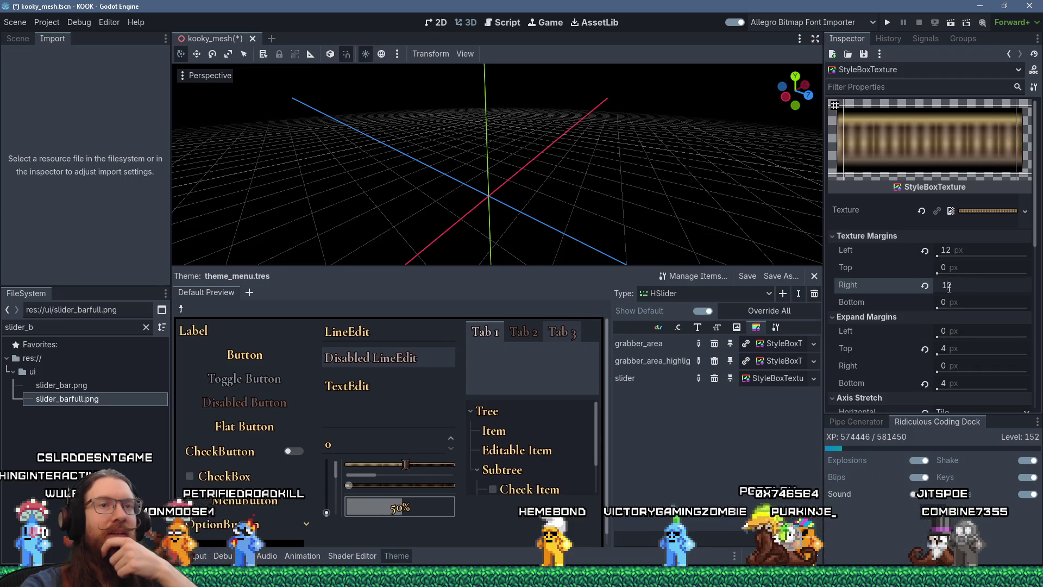
pyautogui.write('13')
pyautogui.press('Return')
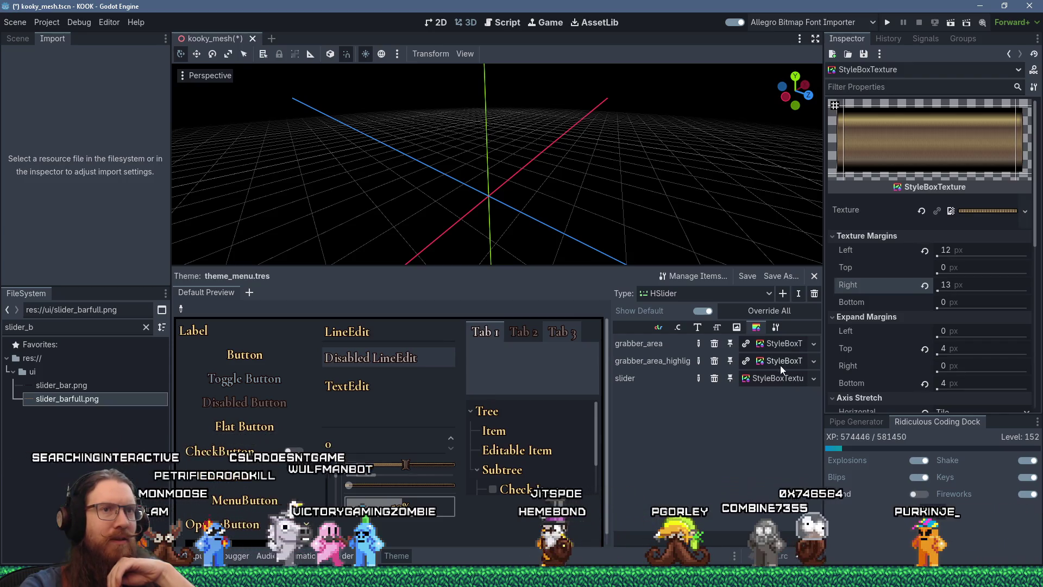
# Show the slider's StyleBoxTexture and enter 13 for its right texture margin
pyautogui.click(779, 379)
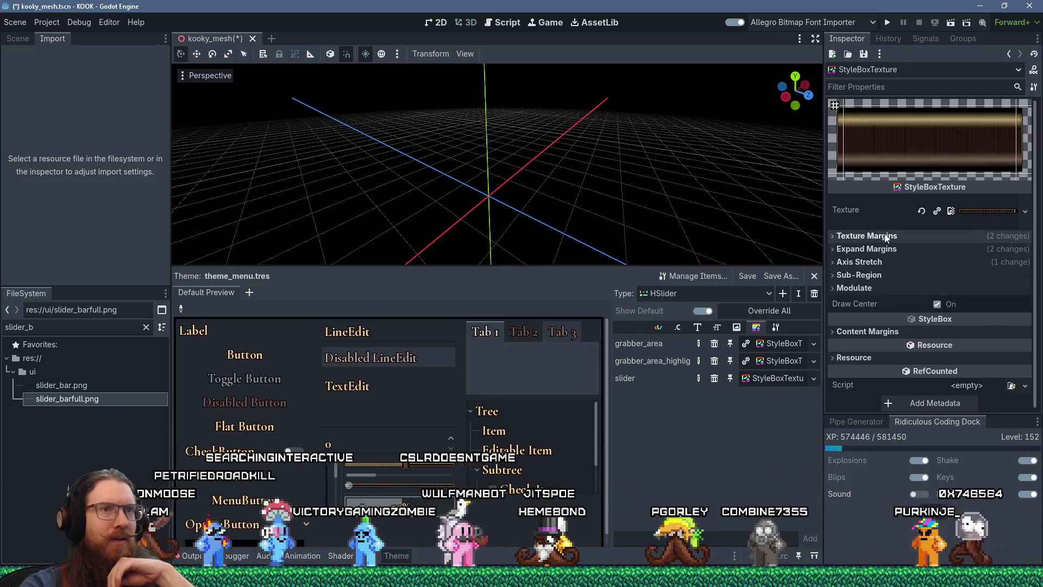
pyautogui.click(866, 235)
pyautogui.click(961, 284)
pyautogui.write('13')
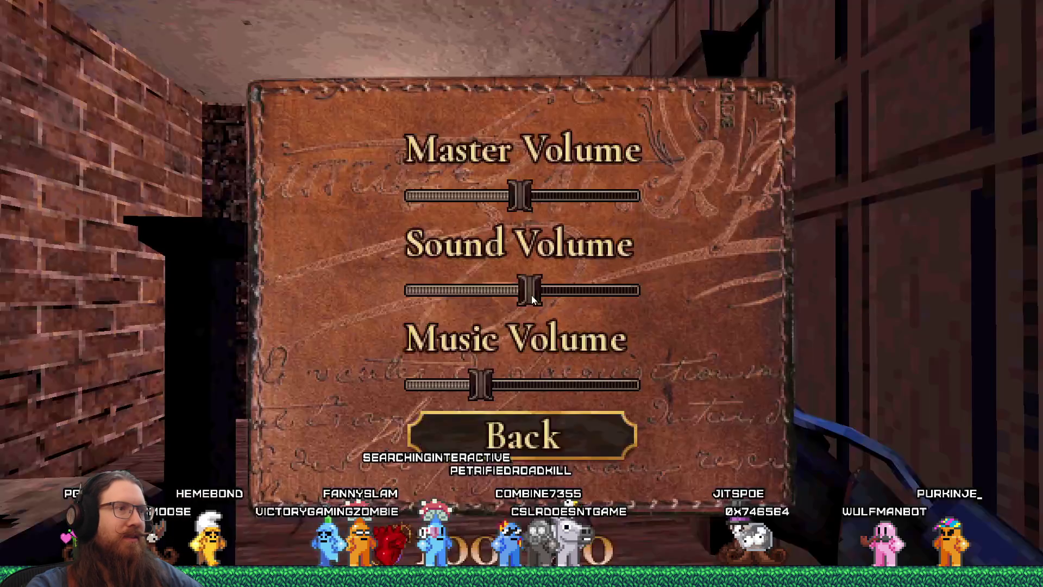
# Drag the in-game Sound Volume slider up and down, then back out to Video Settings
pyautogui.moveTo(531, 289)
pyautogui.mouseDown()
pyautogui.moveTo(484, 289)
pyautogui.moveTo(517, 290)
pyautogui.moveTo(513, 302)
pyautogui.moveTo(528, 303)
pyautogui.mouseUp()
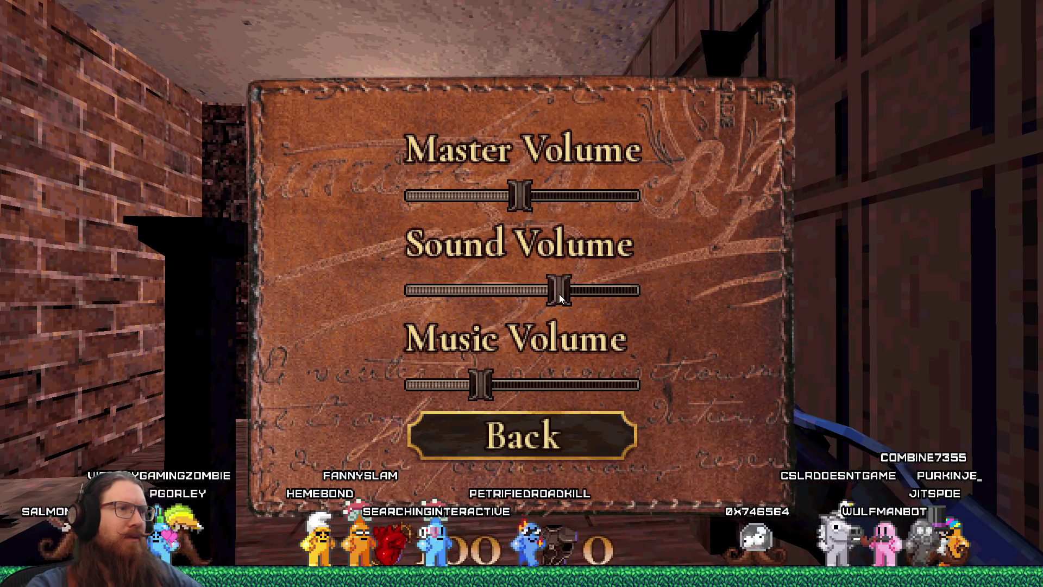
pyautogui.moveTo(563, 294)
pyautogui.mouseDown()
pyautogui.moveTo(548, 289)
pyautogui.moveTo(579, 293)
pyautogui.mouseUp()
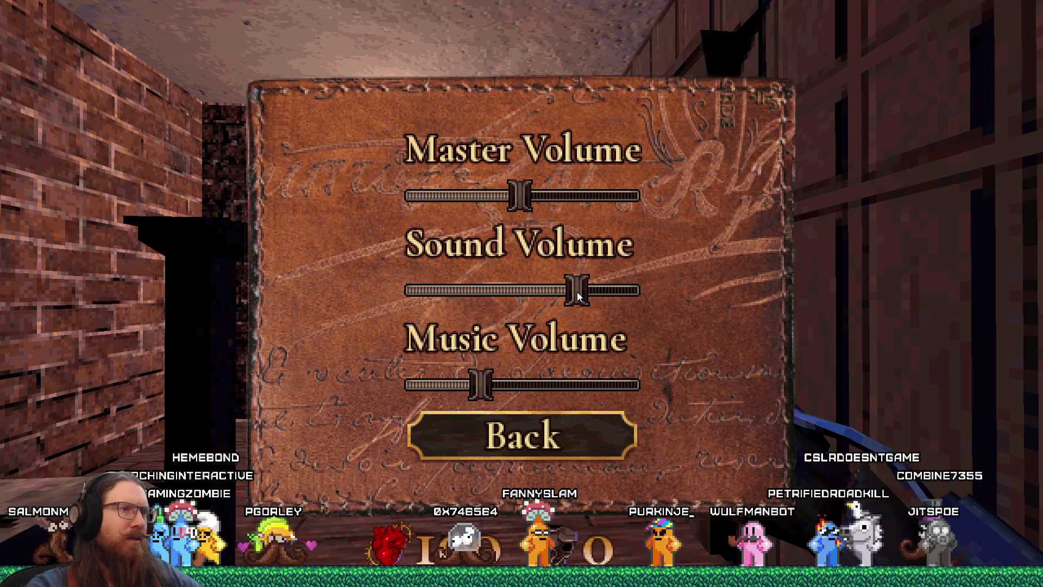
pyautogui.moveTo(572, 292)
pyautogui.mouseDown()
pyautogui.moveTo(502, 304)
pyautogui.moveTo(525, 301)
pyautogui.mouseUp()
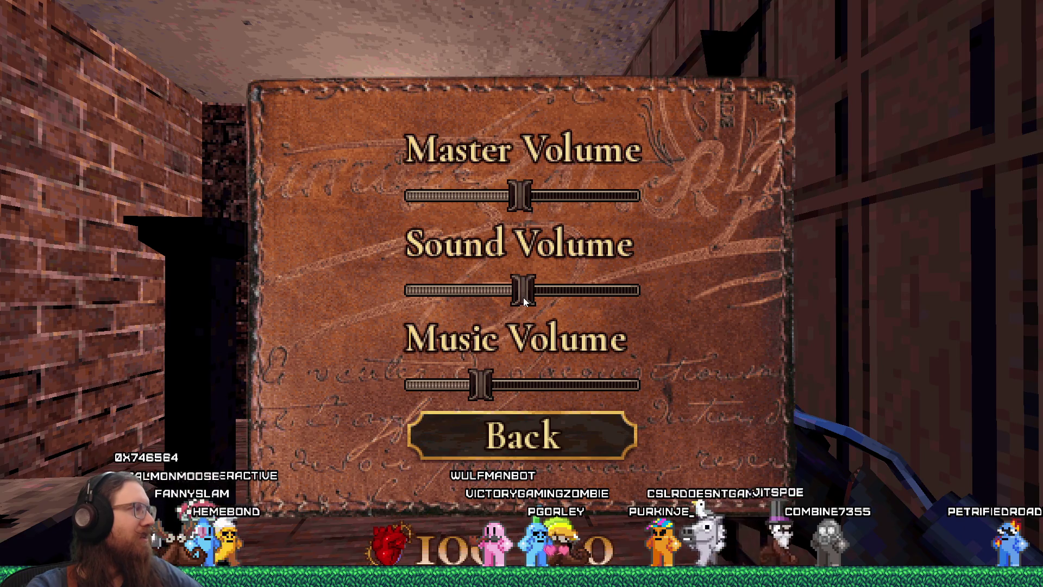
pyautogui.press('Escape')
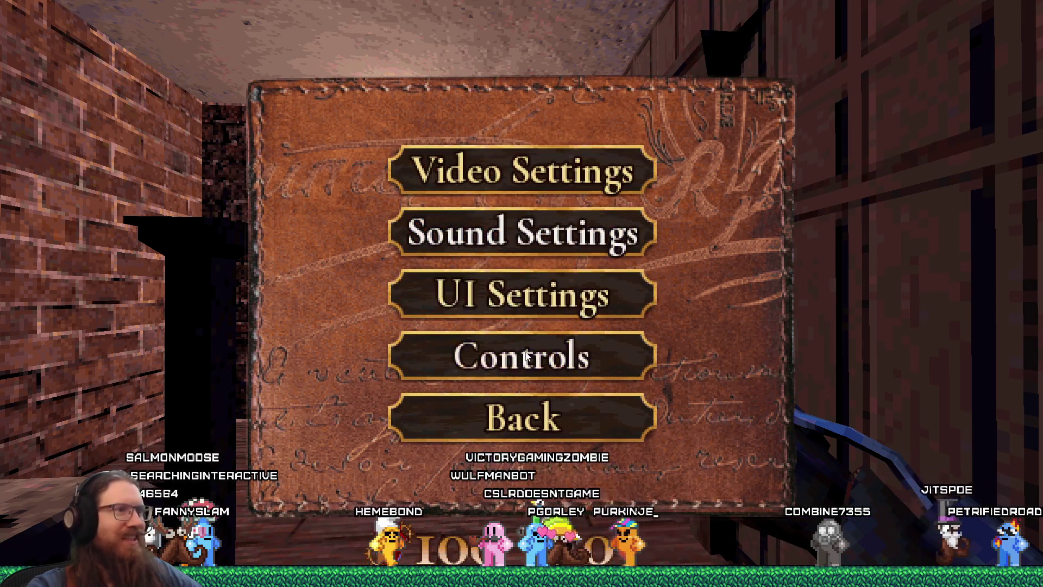
pyautogui.click(521, 170)
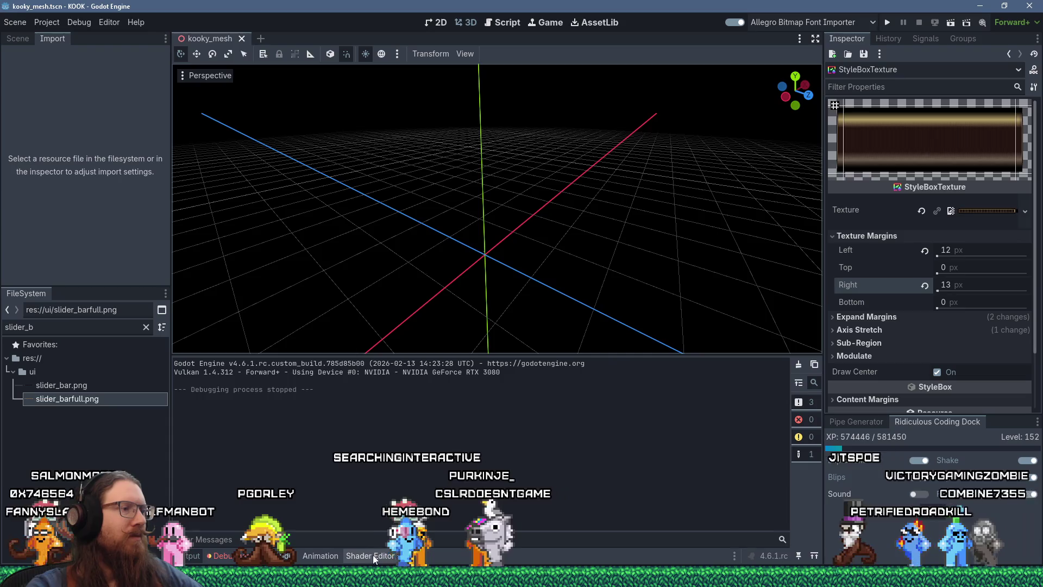
pyautogui.click(426, 556)
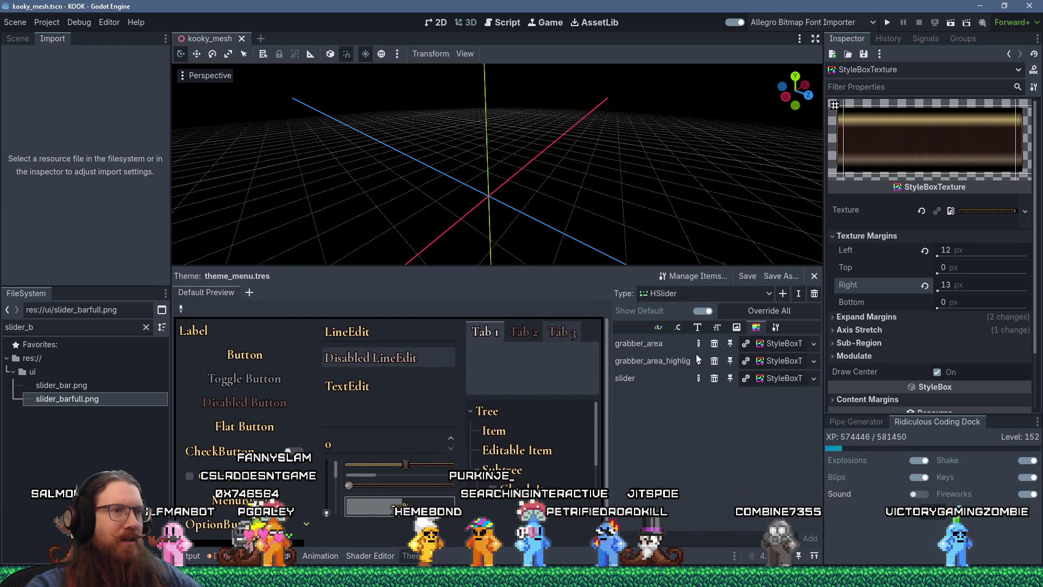
# Remove and then restore the grabber_area and slider stylebox overrides
pyautogui.moveTo(661, 342)
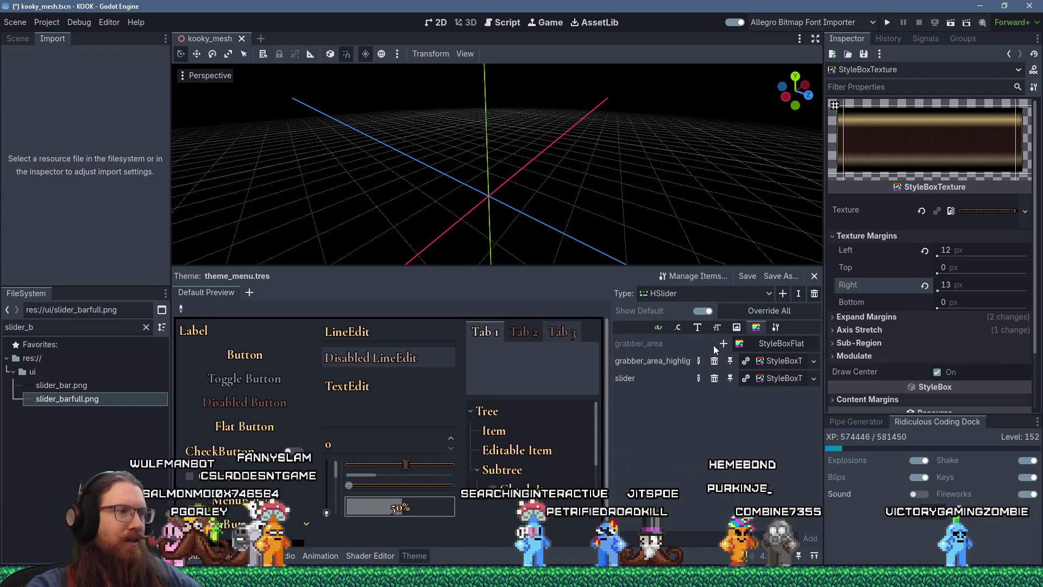
pyautogui.click(713, 344)
pyautogui.hotkey('ctrl', 'z')
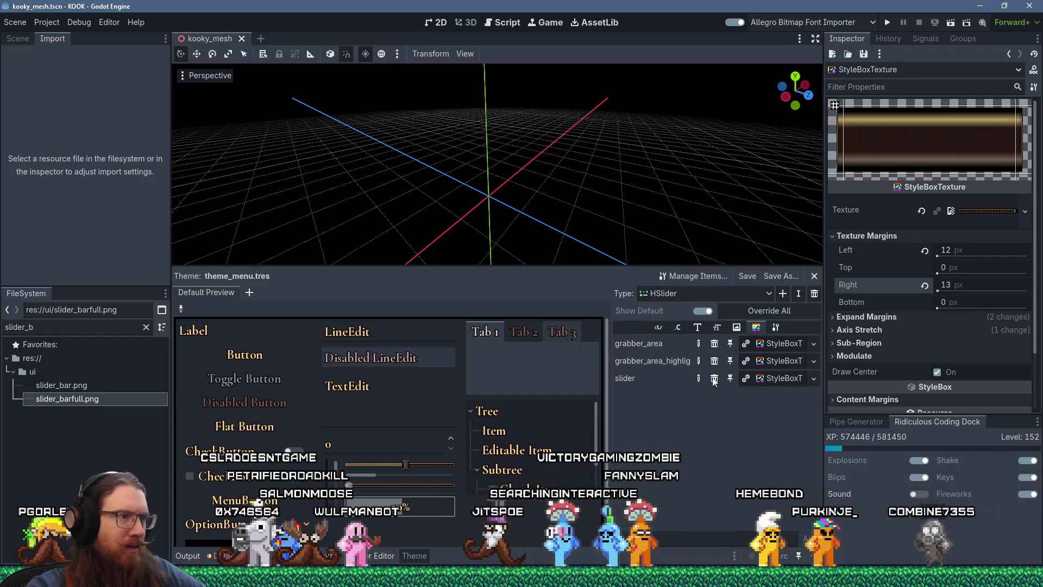
pyautogui.click(713, 379)
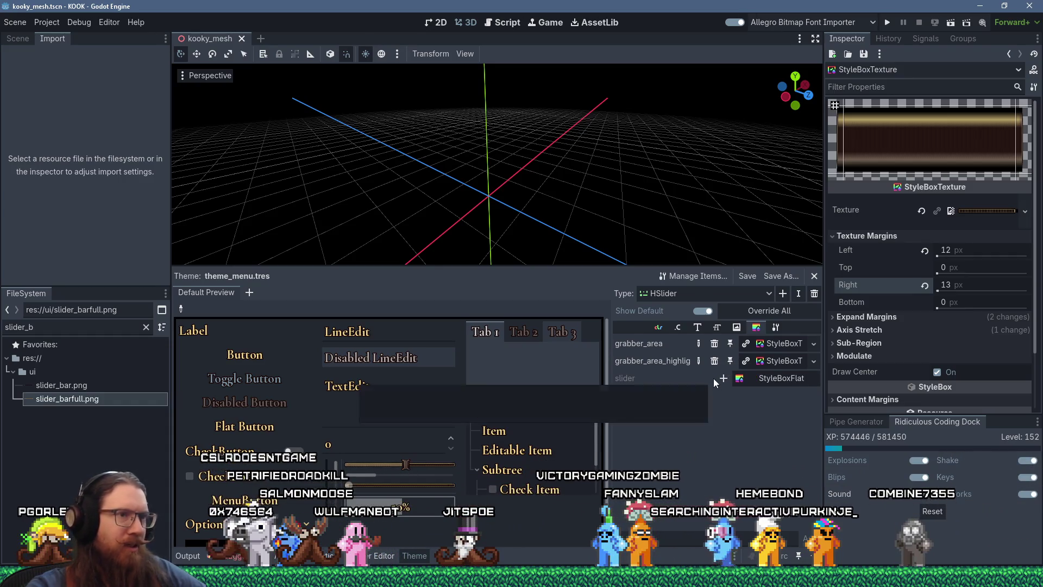
pyautogui.hotkey('ctrl', 'z')
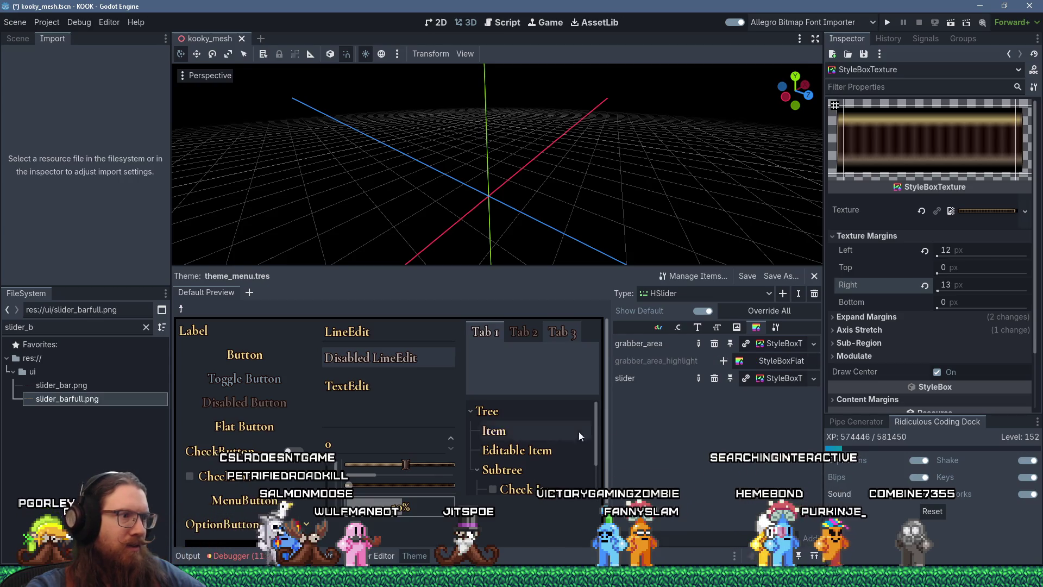
# Check the preview slider, save the scene, and reapply the StyleBoxTexture to grabber_area_highlight
pyautogui.click(404, 466)
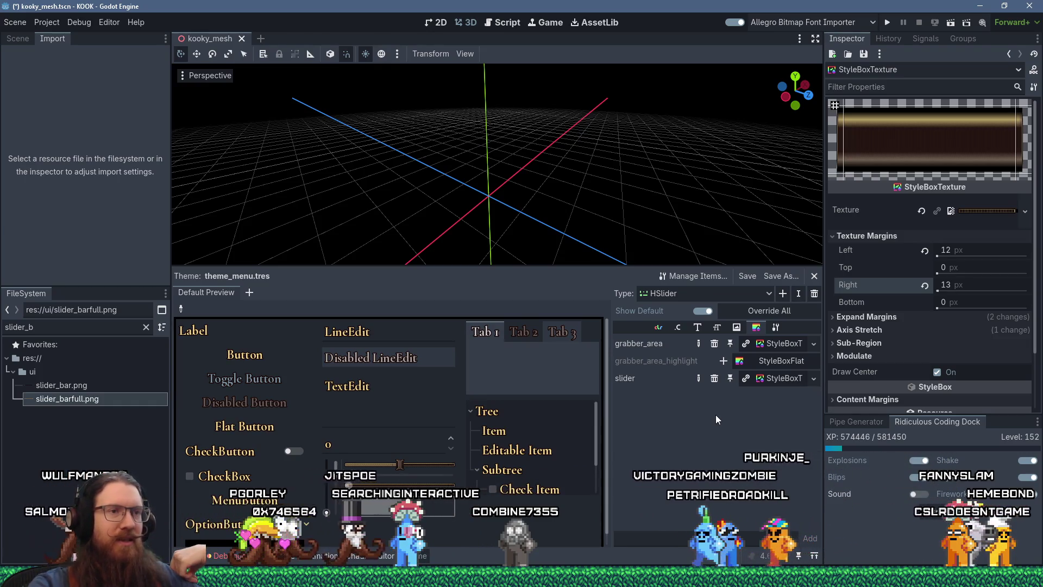
pyautogui.hotkey('ctrl', 's')
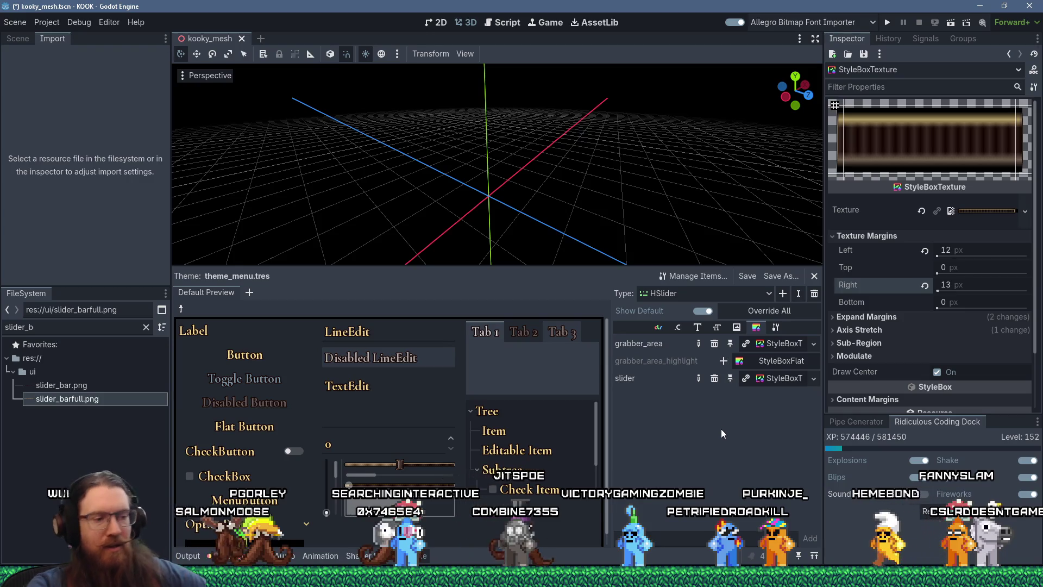
pyautogui.moveTo(770, 359); pyautogui.dragTo(771, 360)
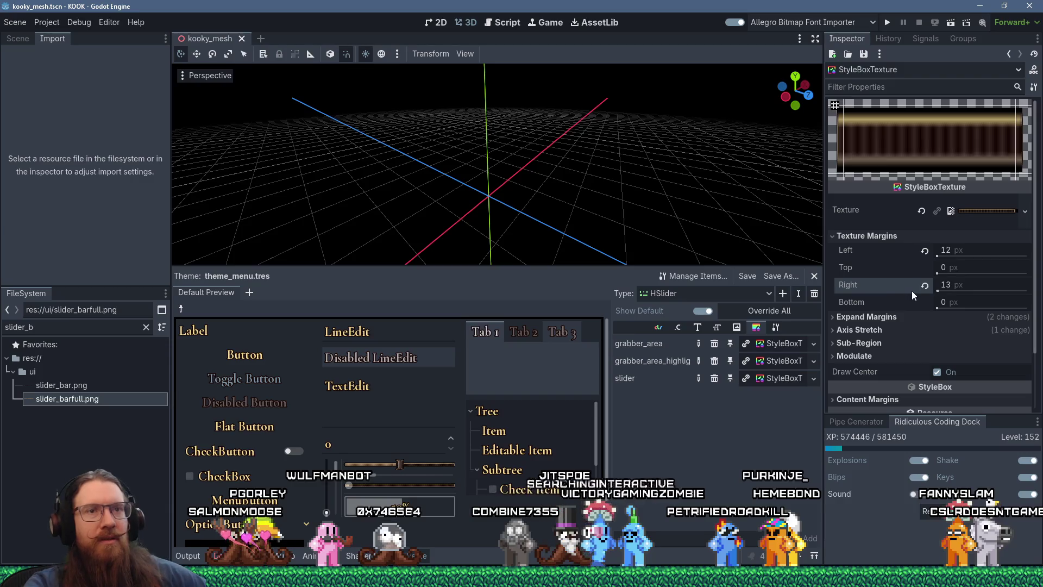
pyautogui.moveTo(960, 282)
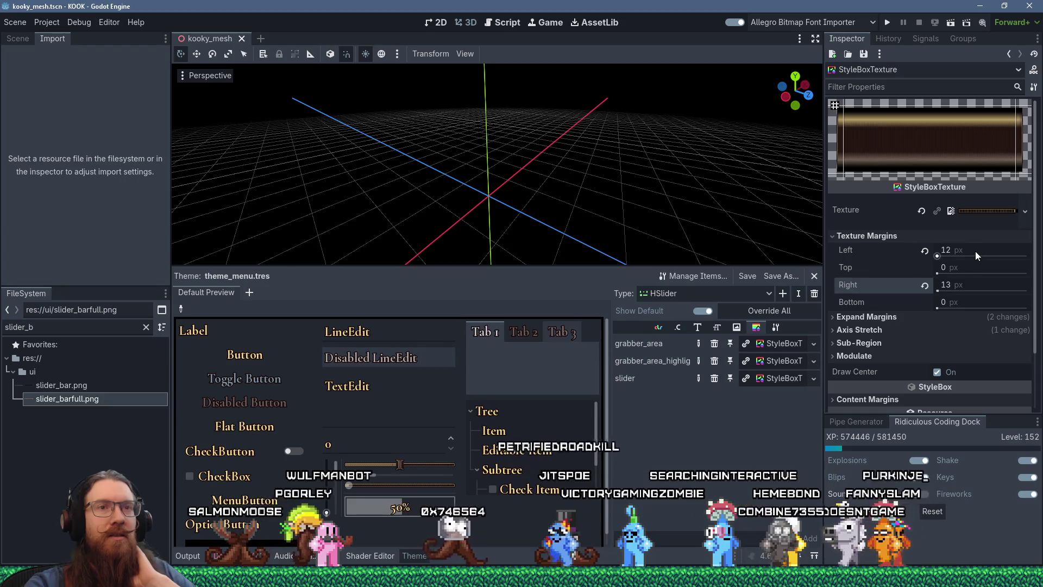
pyautogui.moveTo(974, 252)
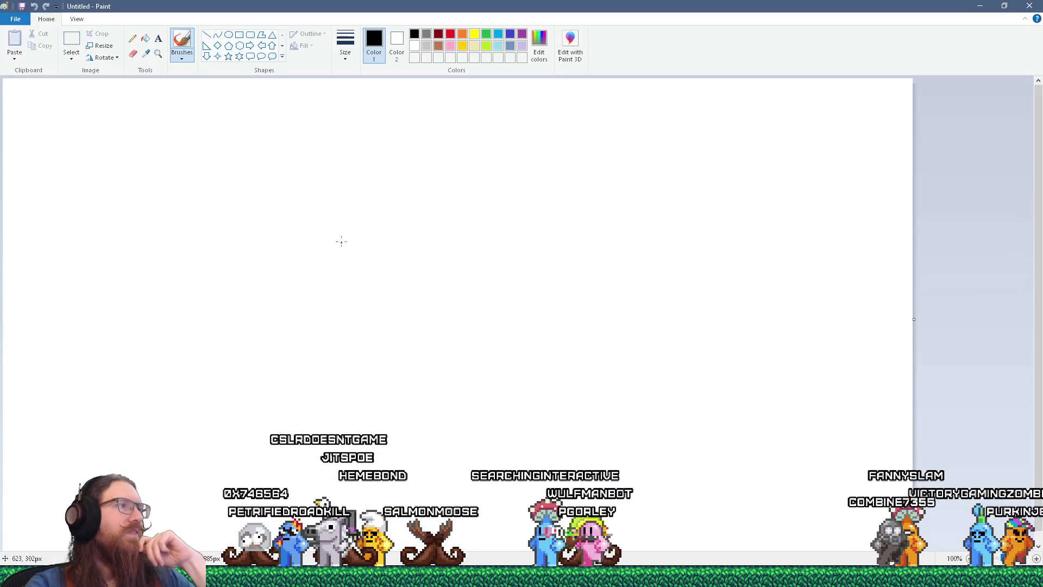
# Sketch a rounded bar with inner lines and a middle box, then close Paint discarding it
pyautogui.moveTo(229, 159)
pyautogui.mouseDown()
pyautogui.moveTo(214, 165)
pyautogui.moveTo(211, 218)
pyautogui.moveTo(220, 217)
pyautogui.mouseUp()
pyautogui.moveTo(700, 154); pyautogui.dragTo(700, 194)
pyautogui.moveTo(243, 158); pyautogui.dragTo(669, 159)
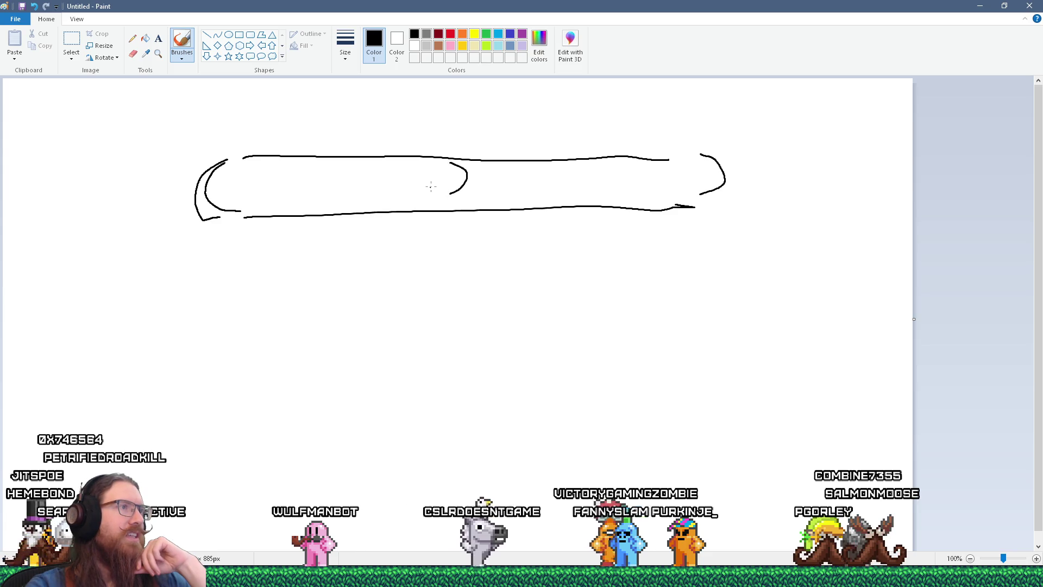
pyautogui.moveTo(440, 166)
pyautogui.mouseDown()
pyautogui.moveTo(434, 195)
pyautogui.moveTo(406, 185)
pyautogui.mouseUp()
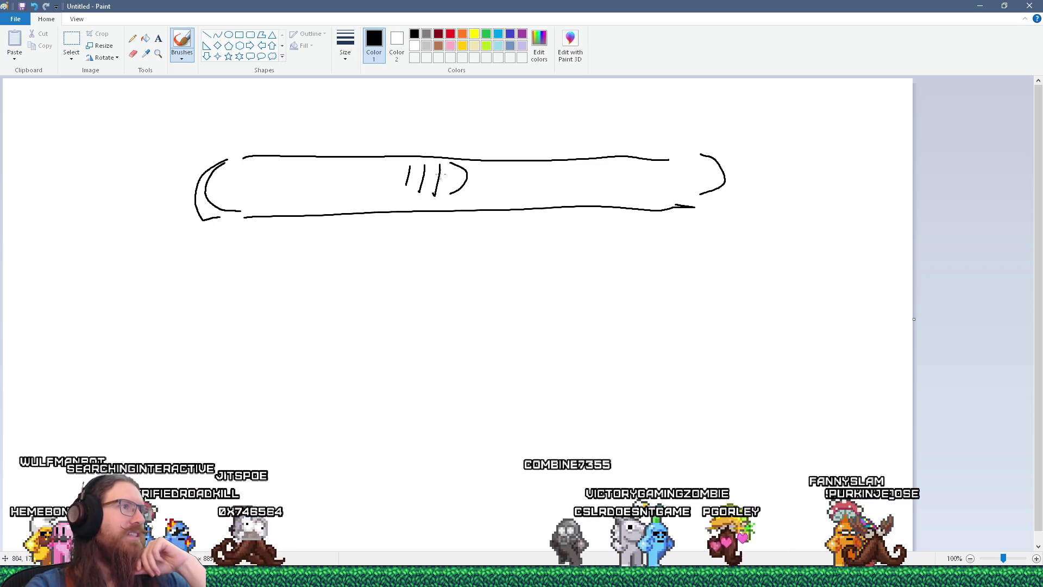
pyautogui.moveTo(447, 141)
pyautogui.mouseDown()
pyautogui.moveTo(435, 213)
pyautogui.moveTo(476, 152)
pyautogui.moveTo(481, 215)
pyautogui.moveTo(452, 227)
pyautogui.moveTo(432, 220)
pyautogui.moveTo(437, 148)
pyautogui.moveTo(461, 159)
pyautogui.moveTo(460, 199)
pyautogui.mouseUp()
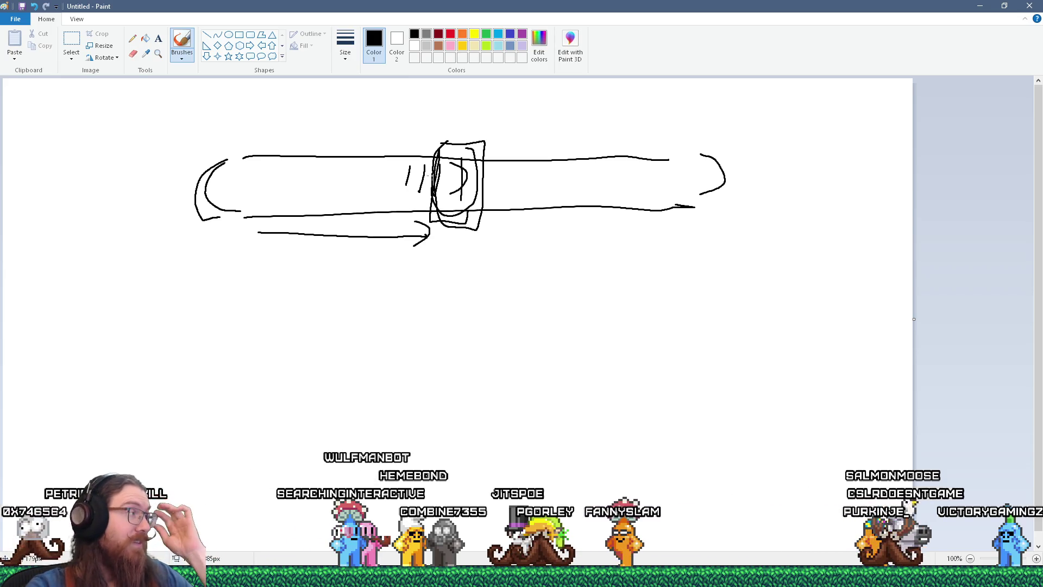
pyautogui.hotkey('alt', 'F4')
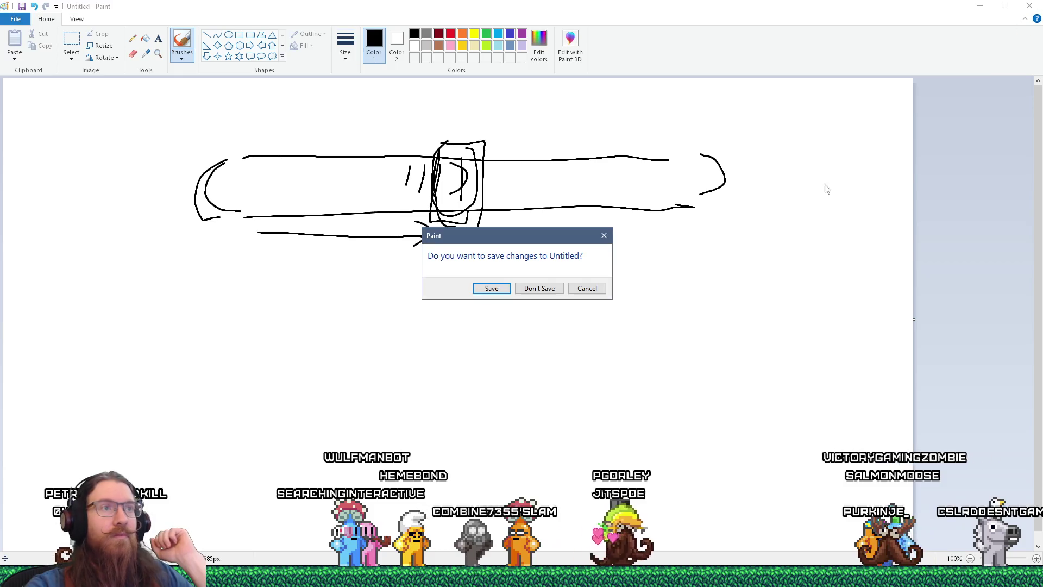
pyautogui.click(539, 287)
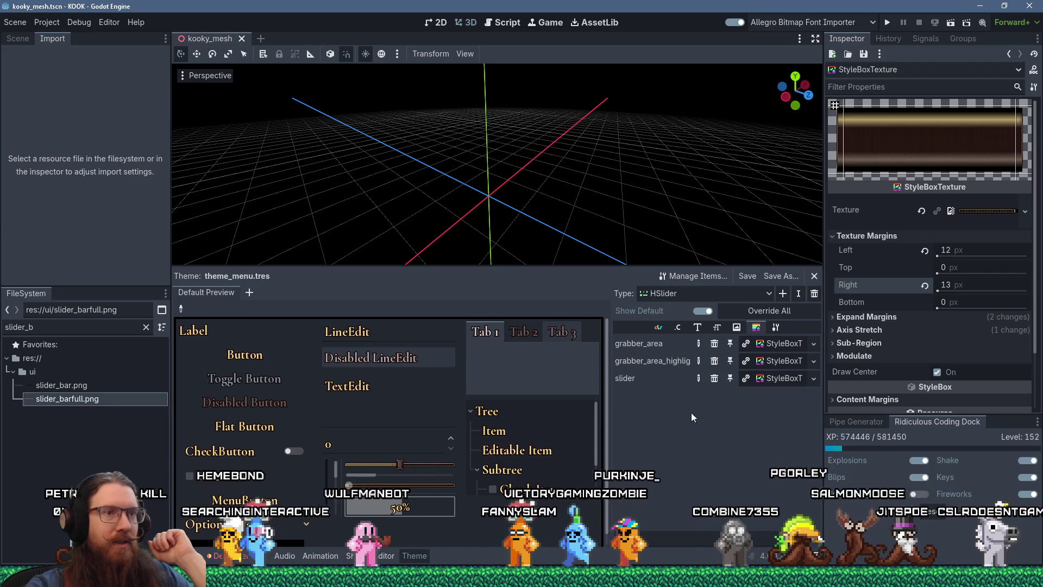
# Change grabber_area's right texture margin from 13 to 5 px and run the project
pyautogui.click(760, 345)
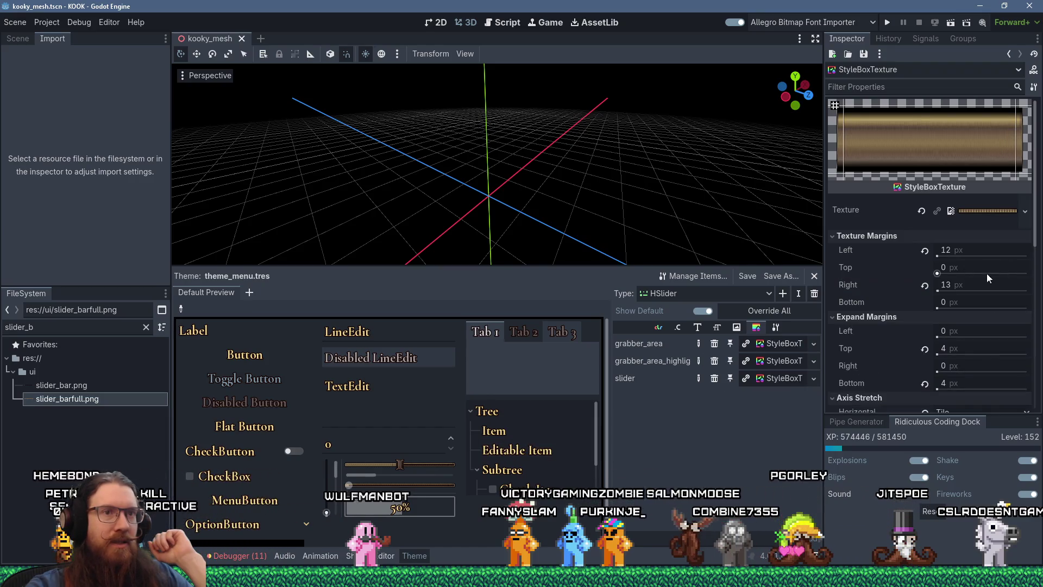
pyautogui.click(949, 284)
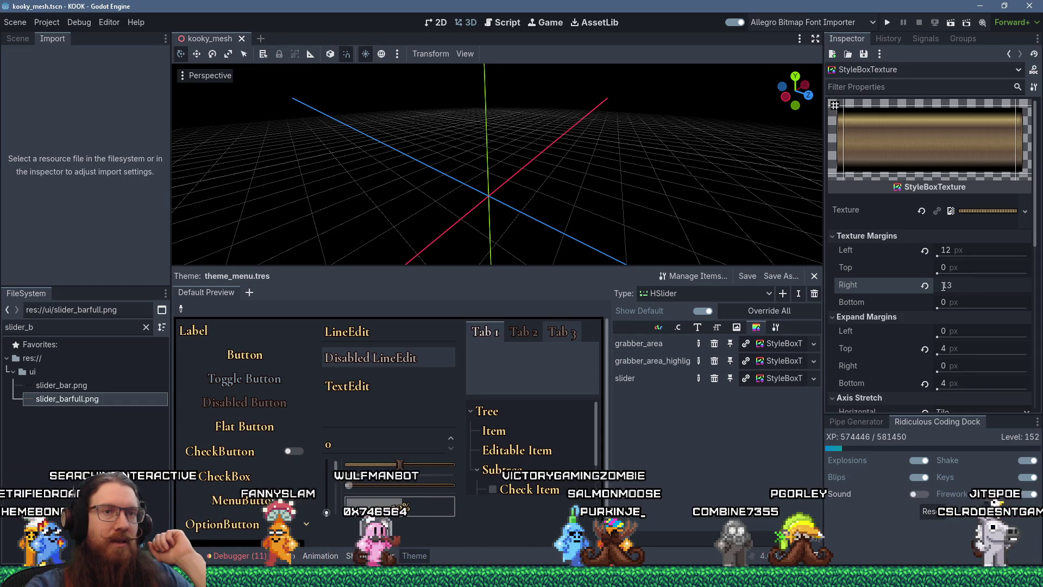
pyautogui.doubleClick(955, 287)
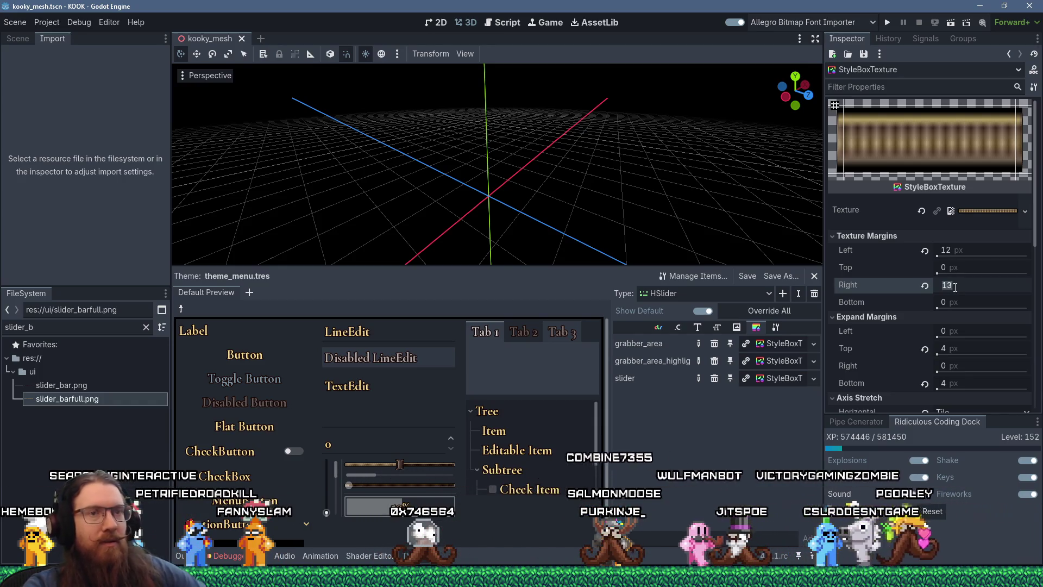
pyautogui.write('5')
pyautogui.press('Return')
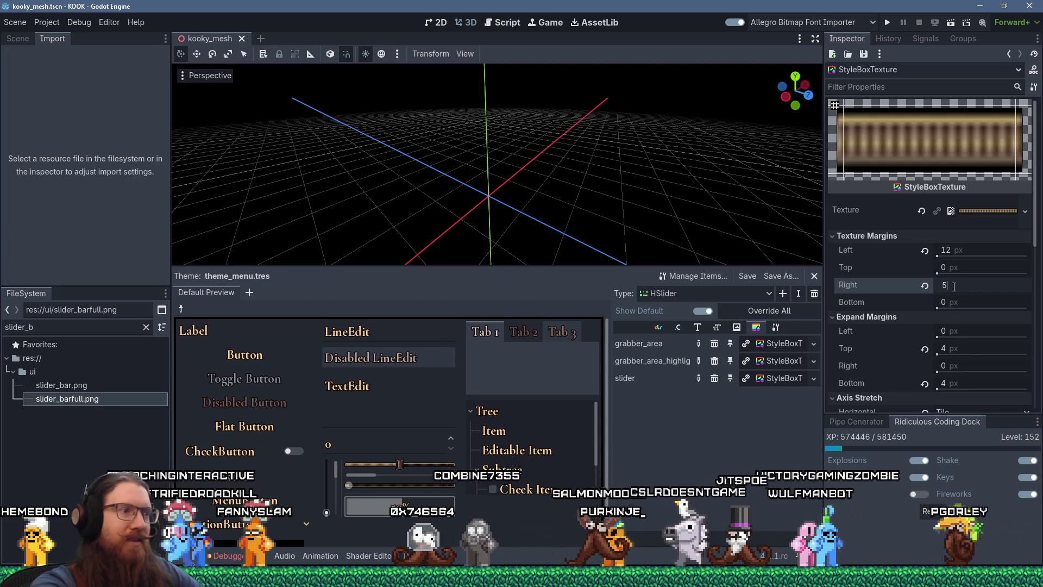
pyautogui.click(887, 21)
pyautogui.moveTo(853, 287)
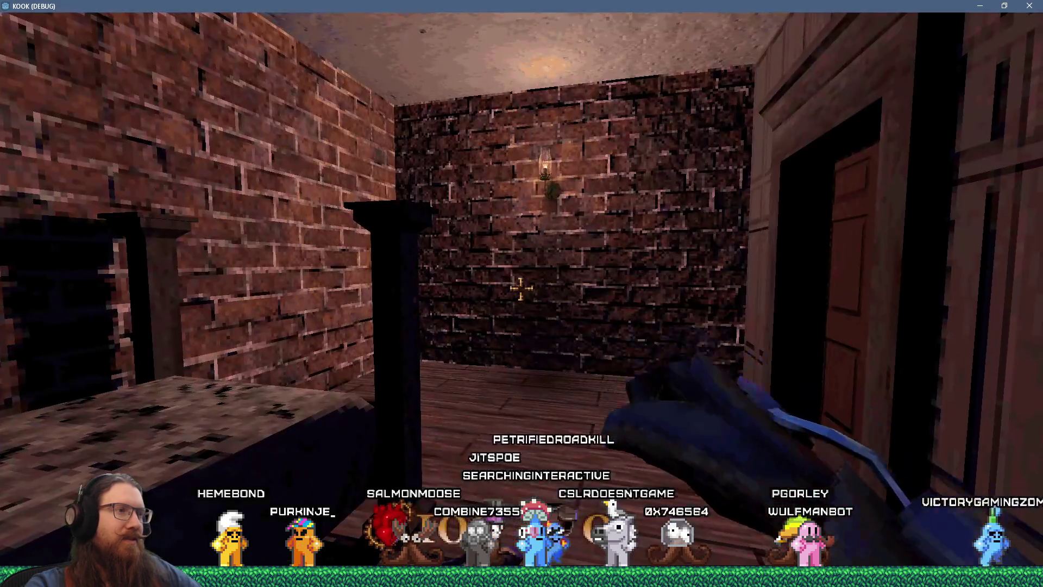
# Open Settings > Sound Settings from the pause menu and drag the Sound and Music Volume sliders
pyautogui.press('Escape')
pyautogui.click(543, 338)
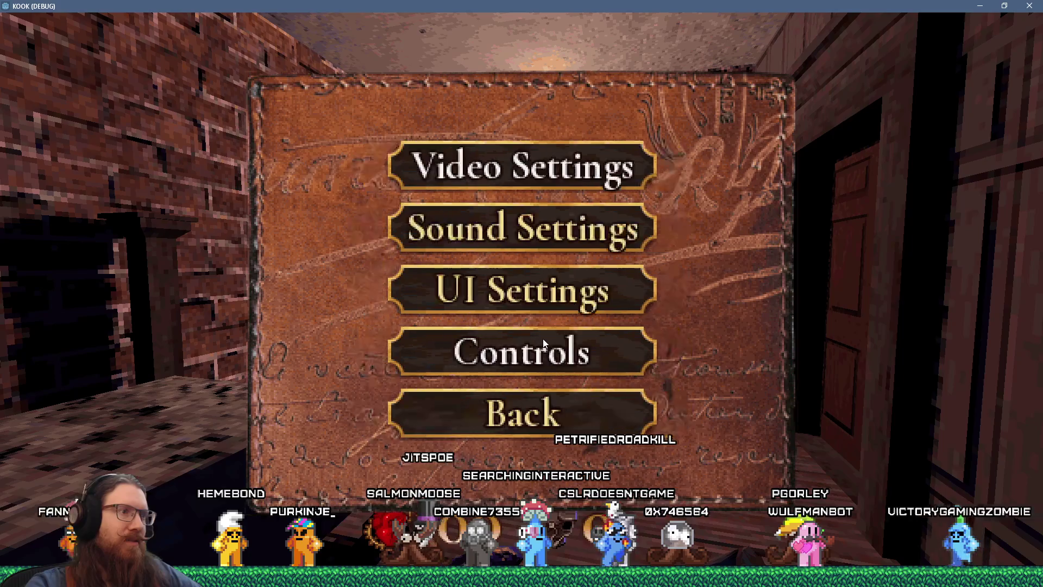
pyautogui.click(553, 296)
pyautogui.click(543, 367)
pyautogui.click(538, 228)
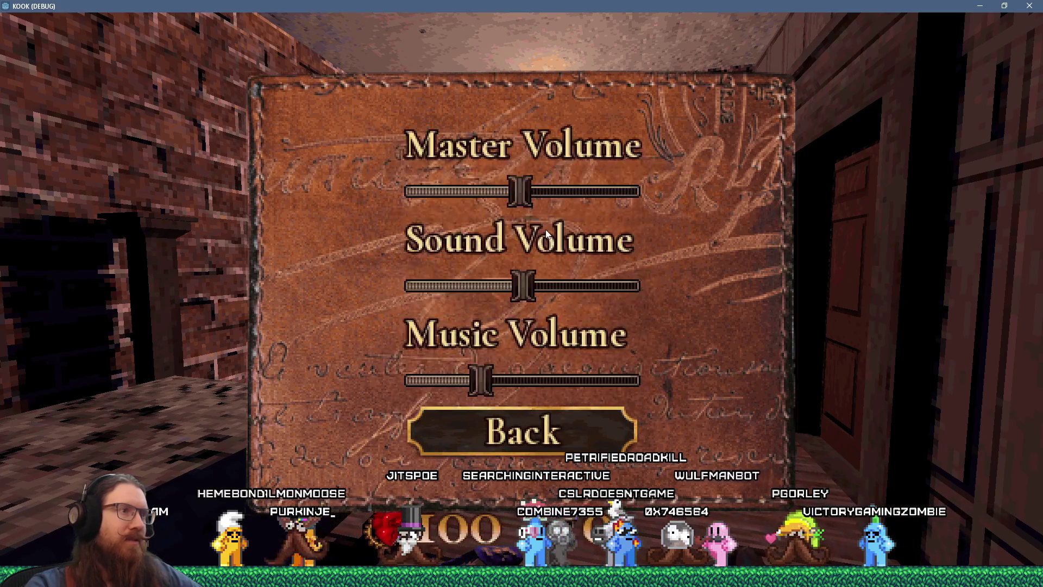
pyautogui.moveTo(565, 297)
pyautogui.mouseDown()
pyautogui.moveTo(520, 299)
pyautogui.moveTo(611, 302)
pyautogui.moveTo(432, 302)
pyautogui.moveTo(618, 298)
pyautogui.moveTo(517, 307)
pyautogui.mouseUp()
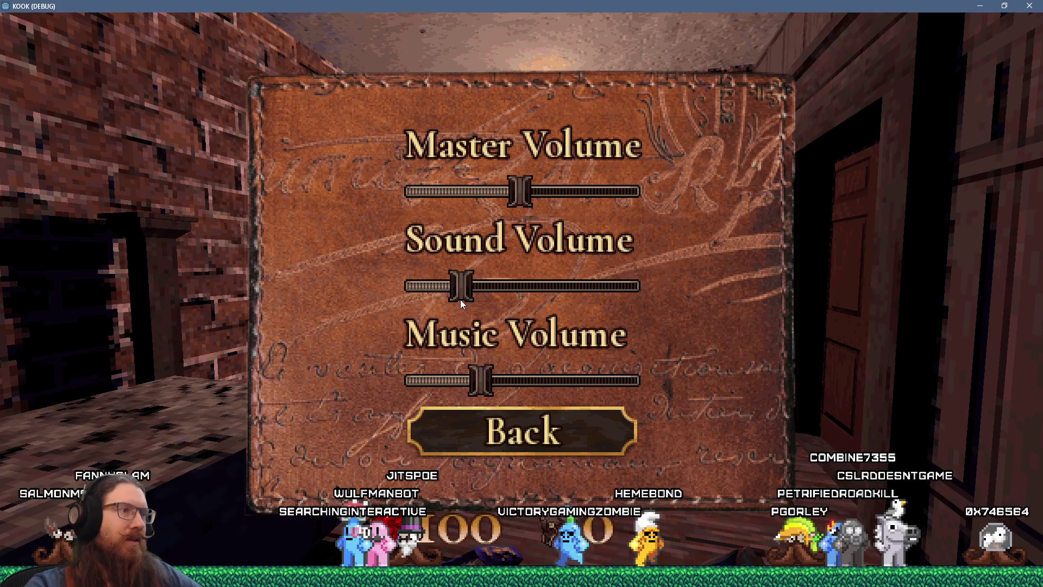
pyautogui.moveTo(457, 293)
pyautogui.mouseDown()
pyautogui.moveTo(618, 293)
pyautogui.moveTo(457, 297)
pyautogui.moveTo(461, 288)
pyautogui.moveTo(540, 286)
pyautogui.moveTo(530, 287)
pyautogui.mouseUp()
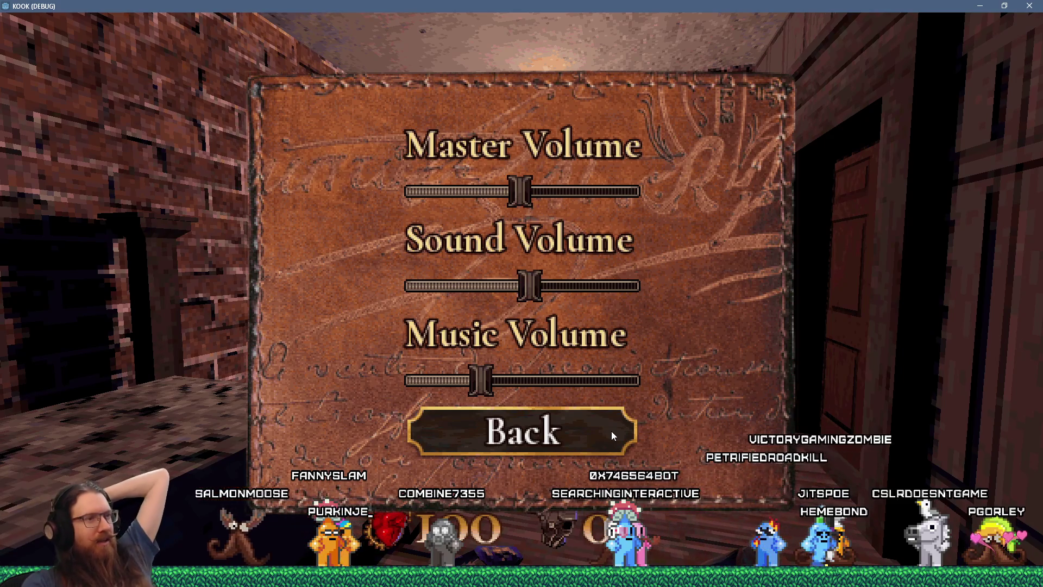
pyautogui.click(512, 375)
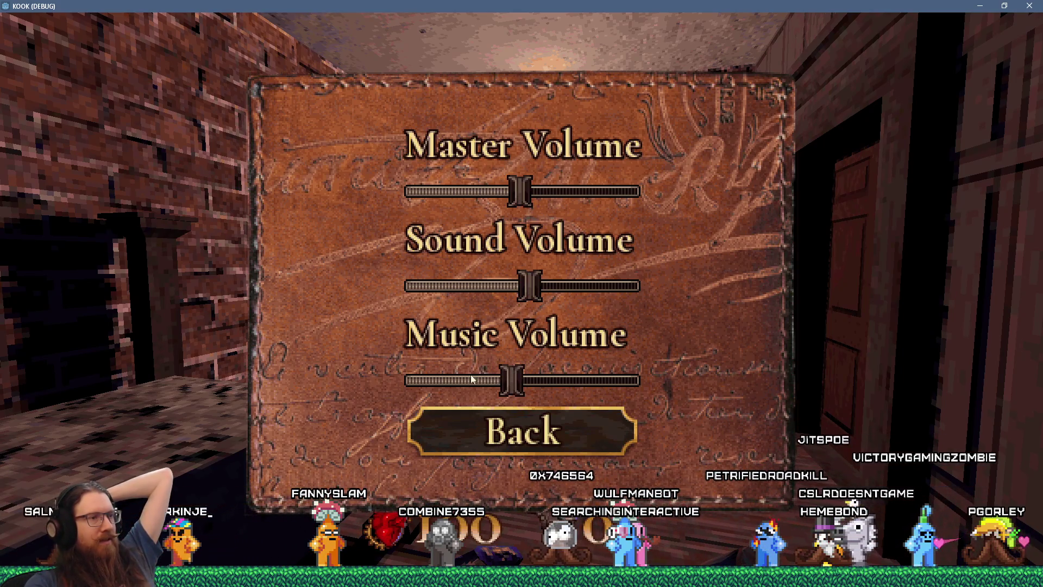
pyautogui.moveTo(453, 376)
pyautogui.mouseDown()
pyautogui.moveTo(573, 377)
pyautogui.moveTo(461, 392)
pyautogui.moveTo(506, 407)
pyautogui.mouseUp()
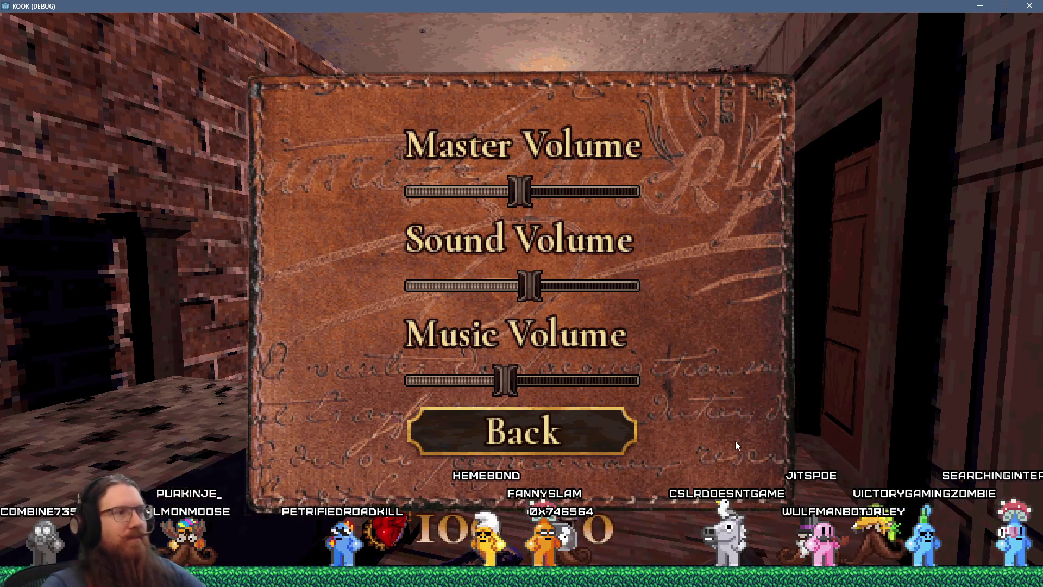
# Back out of the settings, quit to the main menu, then quit the game
pyautogui.click(549, 429)
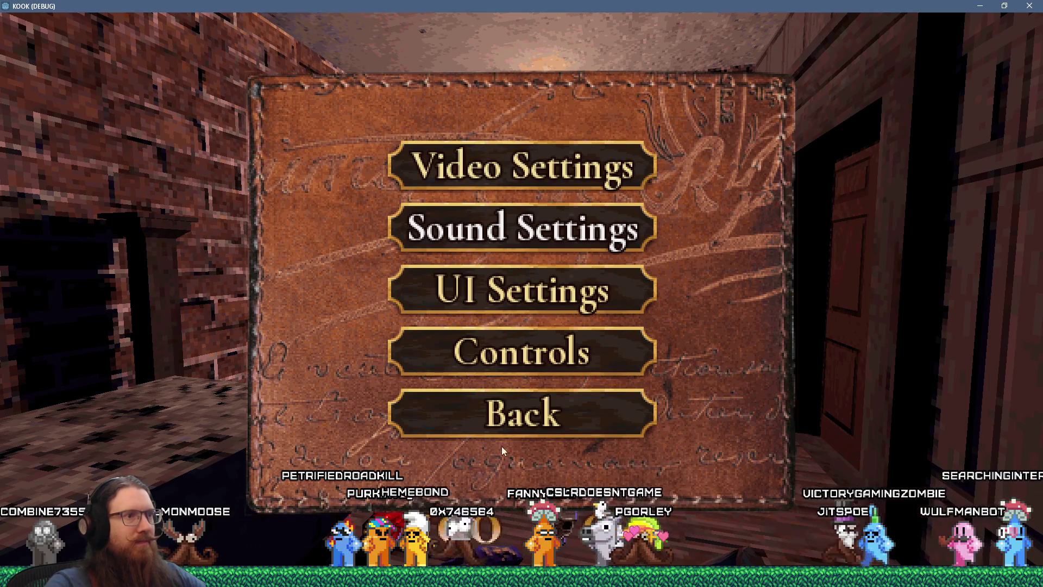
pyautogui.click(519, 429)
pyautogui.click(529, 429)
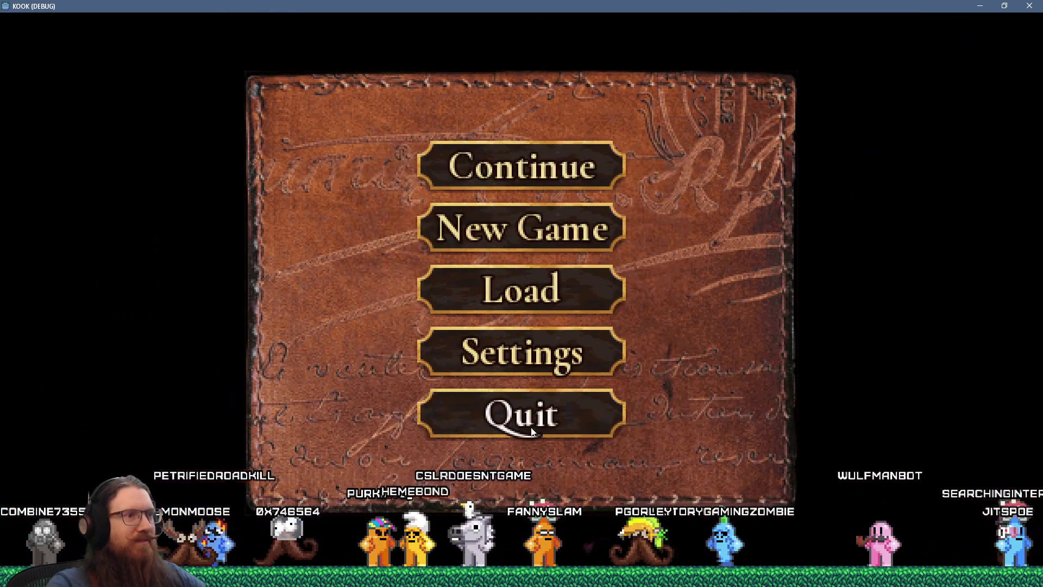
pyautogui.click(531, 430)
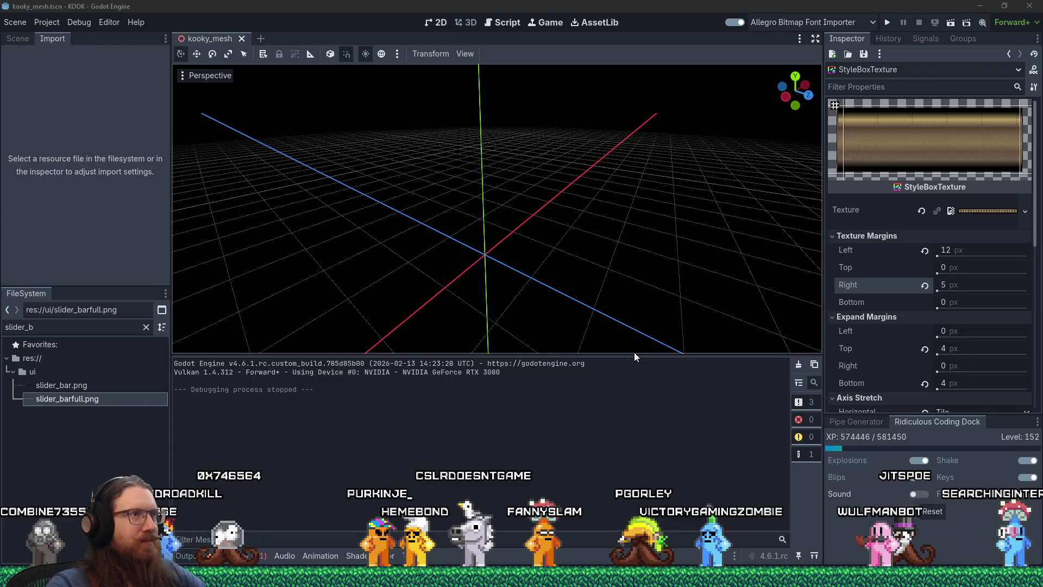
# Switch to kook_todo.txt and cut the 'Test new slider images.' line from the top
pyautogui.hotkey('alt', 'Tab')
pyautogui.click(382, 249)
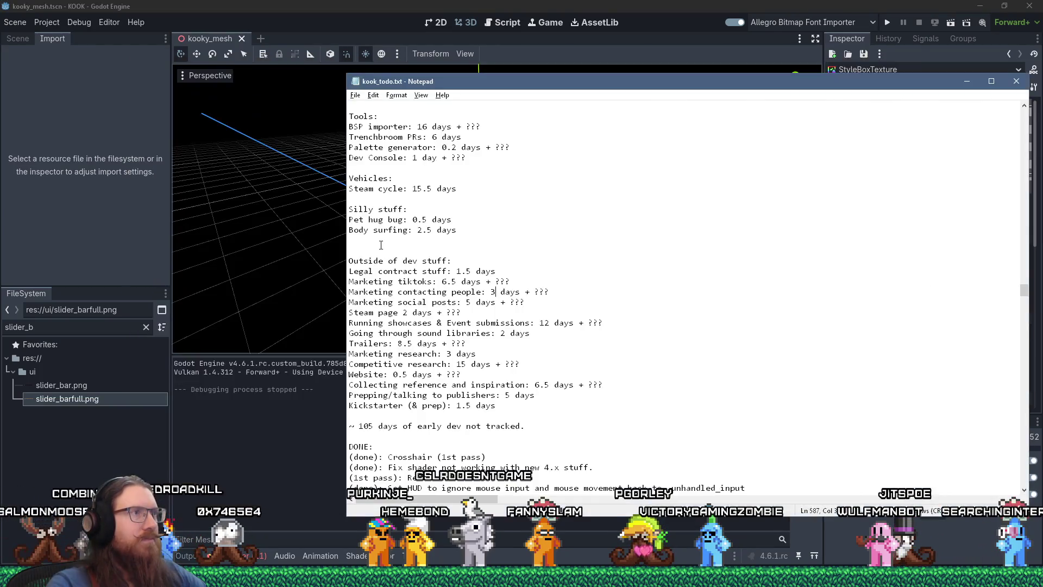
pyautogui.hotkey('ctrl', 'Home')
pyautogui.press('Down')
pyautogui.hotkey('shift', 'Down')
pyautogui.hotkey('ctrl', 'x')
# Paste the line at the end among the done items, drop its dash, indent it, and return to Godot
pyautogui.hotkey('ctrl', 'End')
pyautogui.hotkey('ctrl', 'v')
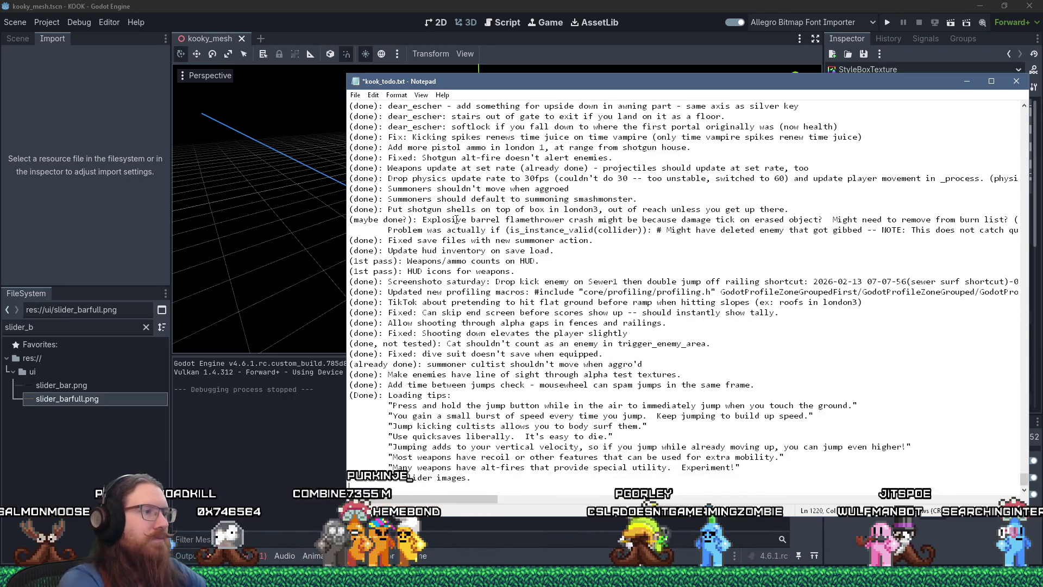
pyautogui.press('Up')
pyautogui.press('Delete')
pyautogui.press('Delete')
pyautogui.press('Tab')
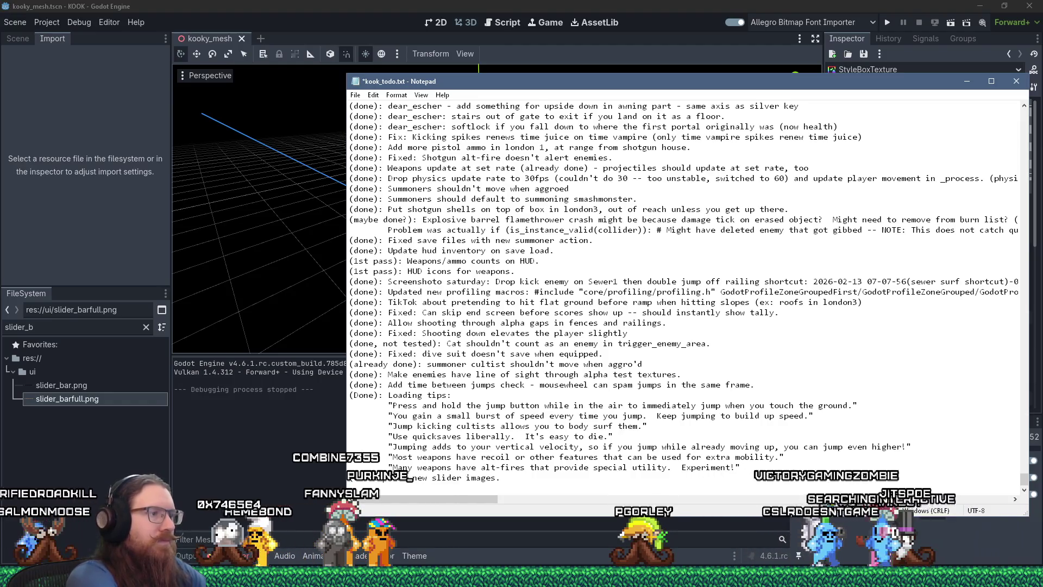
pyautogui.hotkey('ctrl', 'Home')
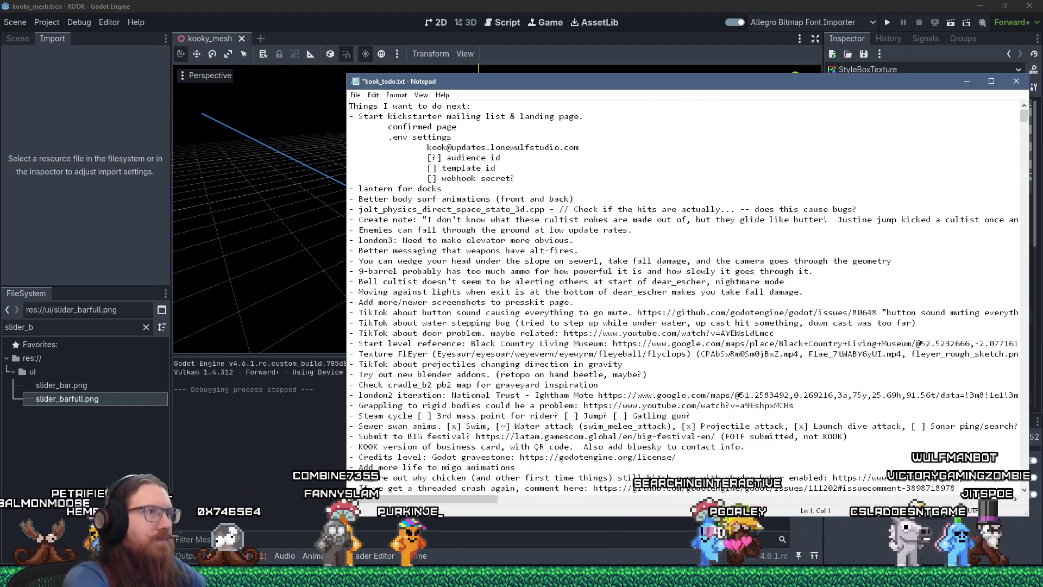
pyautogui.hotkey('alt', 'Tab')
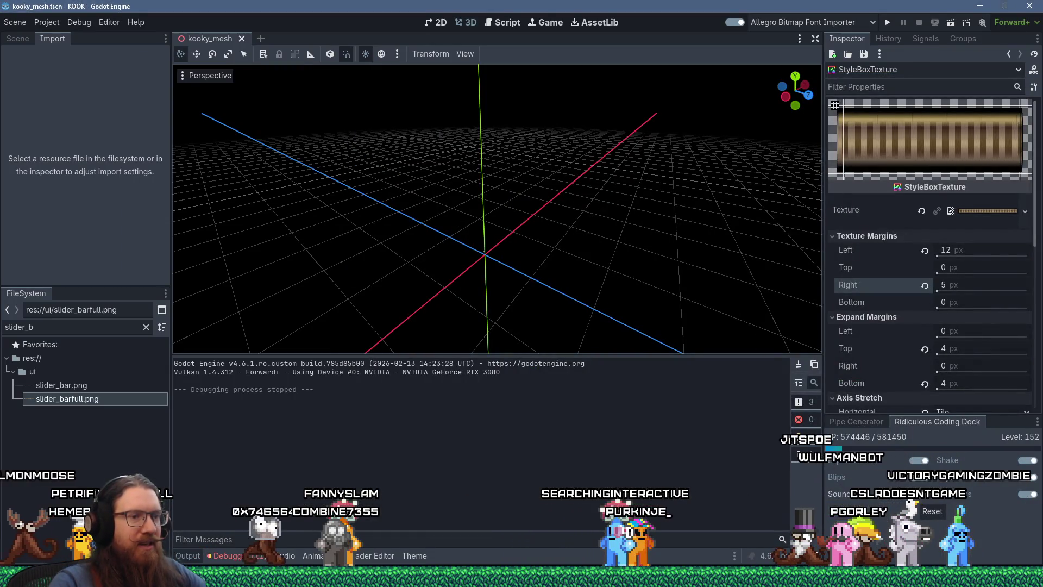
# Return to TrenchBroom and fly the camera out of the cage tunnel toward the brick walls
pyautogui.moveTo(714, 575)
pyautogui.click(705, 517)
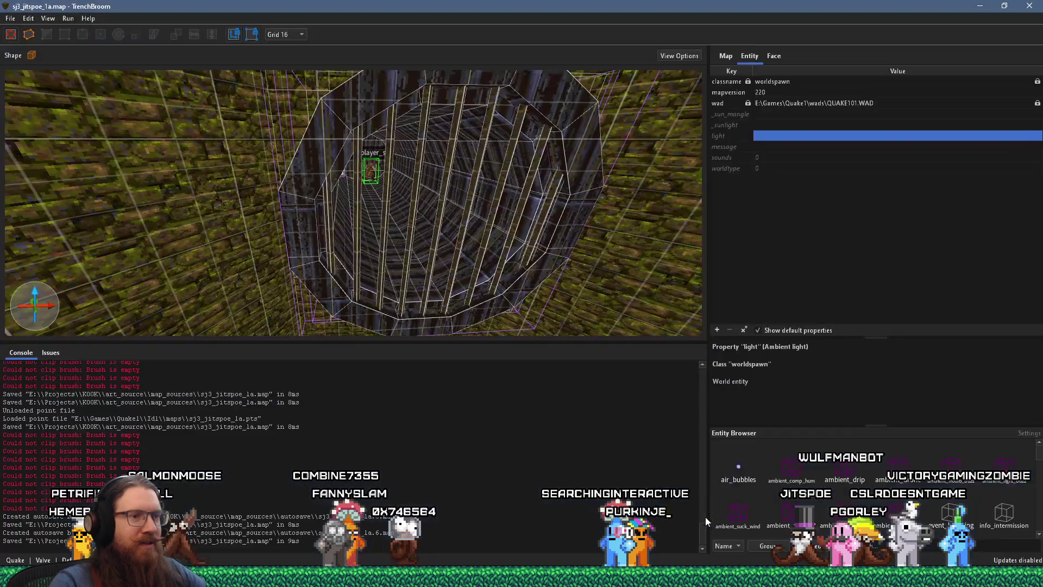
pyautogui.press('s')
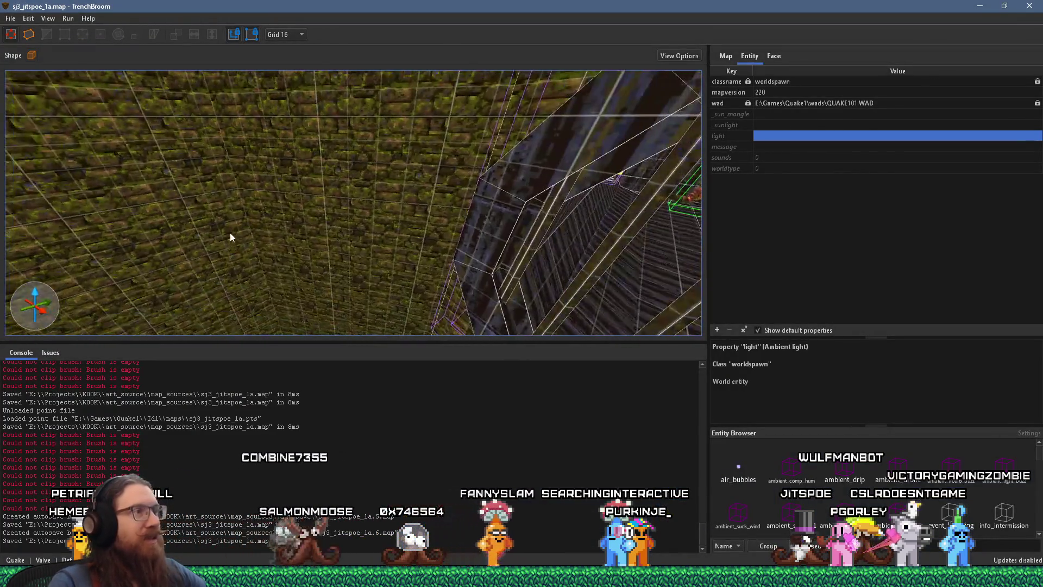
pyautogui.press('w')
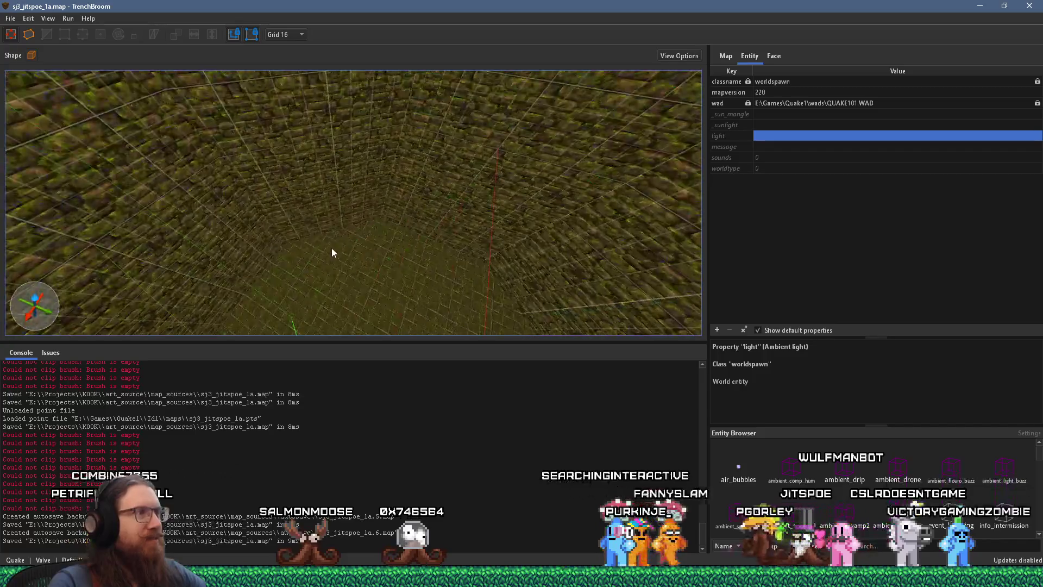
pyautogui.press('s')
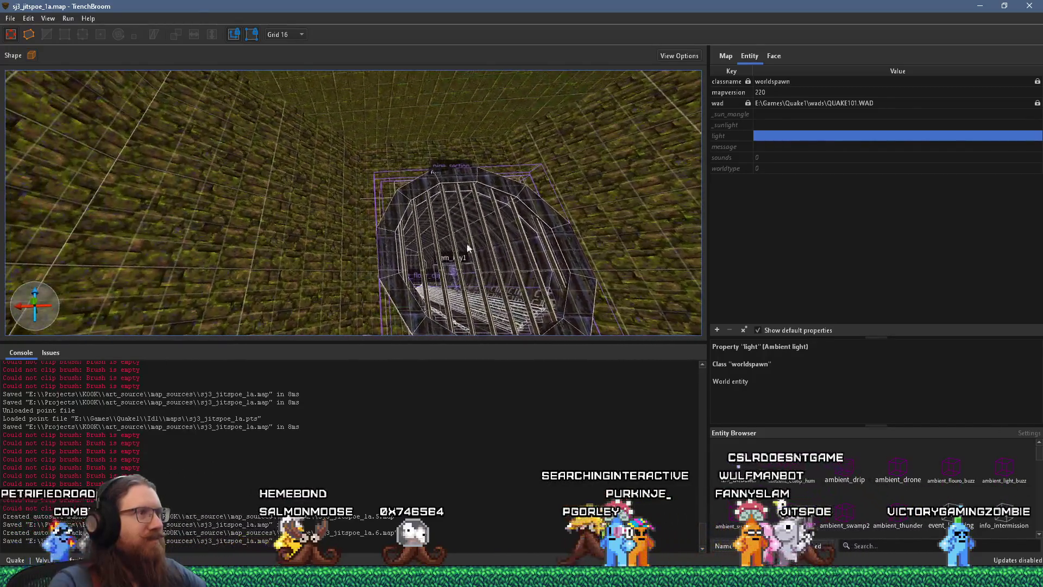
pyautogui.moveTo(335, 180)
pyautogui.mouseDown()
pyautogui.moveTo(305, 253)
pyautogui.moveTo(259, 243)
pyautogui.moveTo(230, 253)
pyautogui.mouseUp()
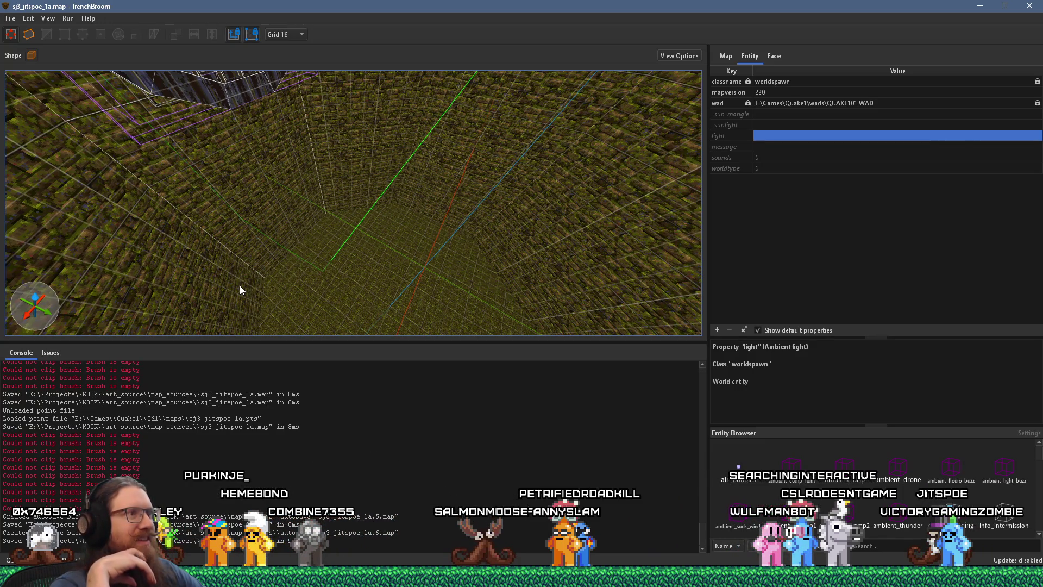
pyautogui.moveTo(240, 285)
pyautogui.mouseDown()
pyautogui.moveTo(360, 230)
pyautogui.moveTo(316, 182)
pyautogui.moveTo(246, 191)
pyautogui.moveTo(106, 180)
pyautogui.mouseUp()
pyautogui.moveTo(343, 208); pyautogui.dragTo(440, 102)
pyautogui.moveTo(410, 195); pyautogui.dragTo(396, 123)
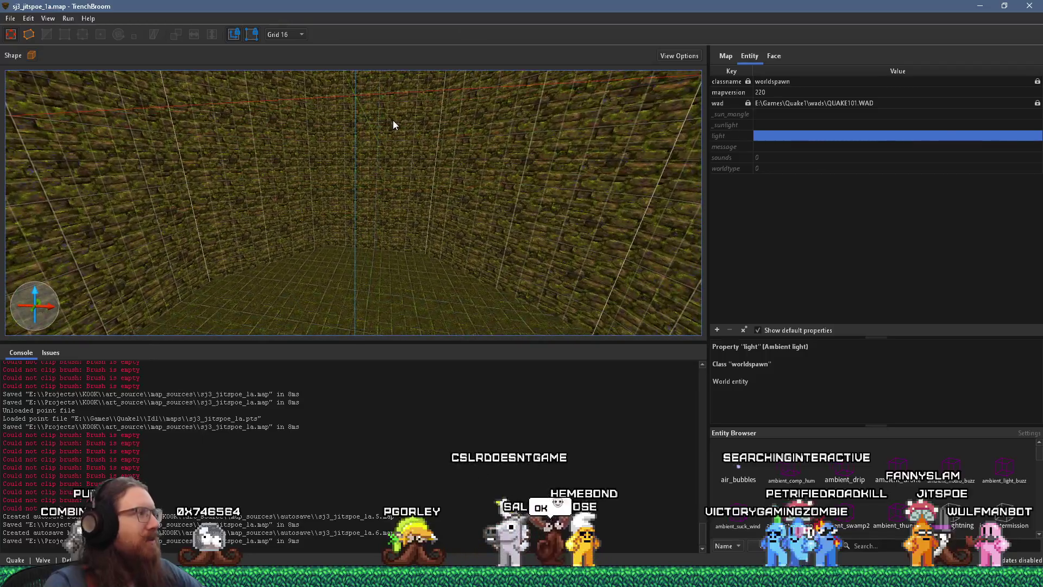
pyautogui.moveTo(337, 197)
pyautogui.mouseDown()
pyautogui.moveTo(268, 224)
pyautogui.moveTo(275, 207)
pyautogui.moveTo(373, 190)
pyautogui.moveTo(344, 308)
pyautogui.mouseUp()
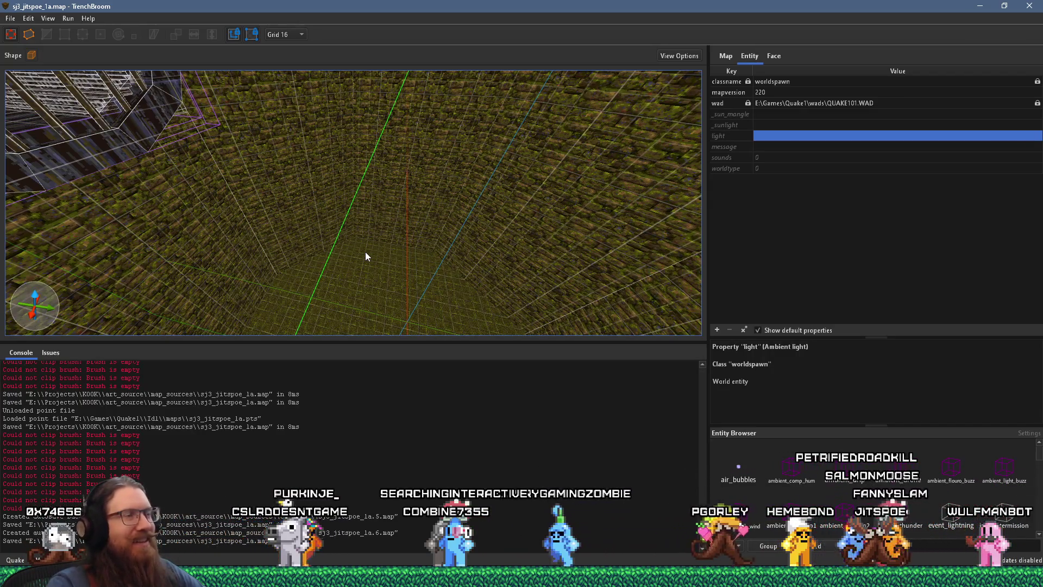
pyautogui.hotkey('alt', 'Tab')
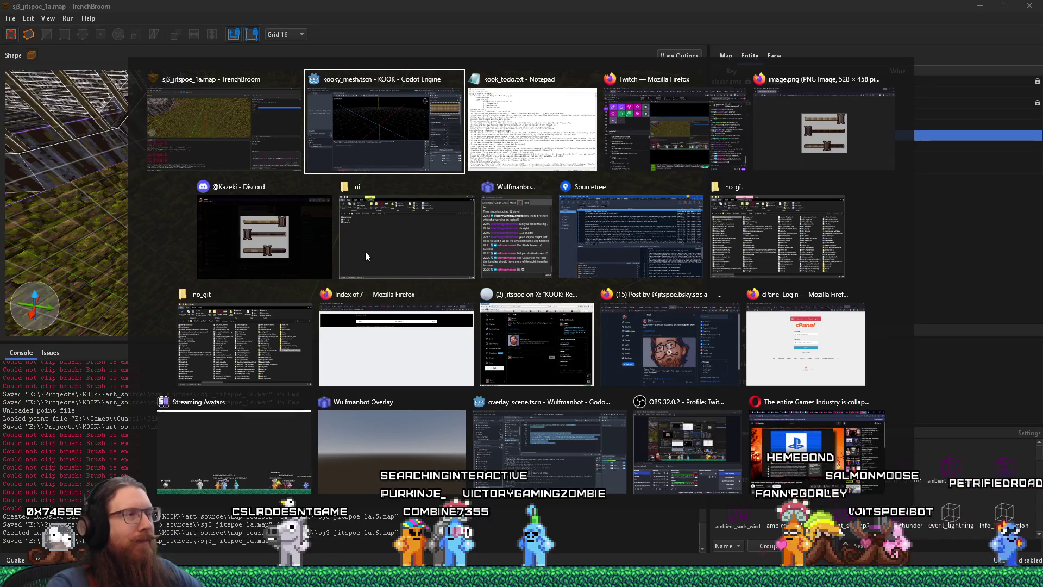
pyautogui.hotkey('alt', 'shift', 'Tab')
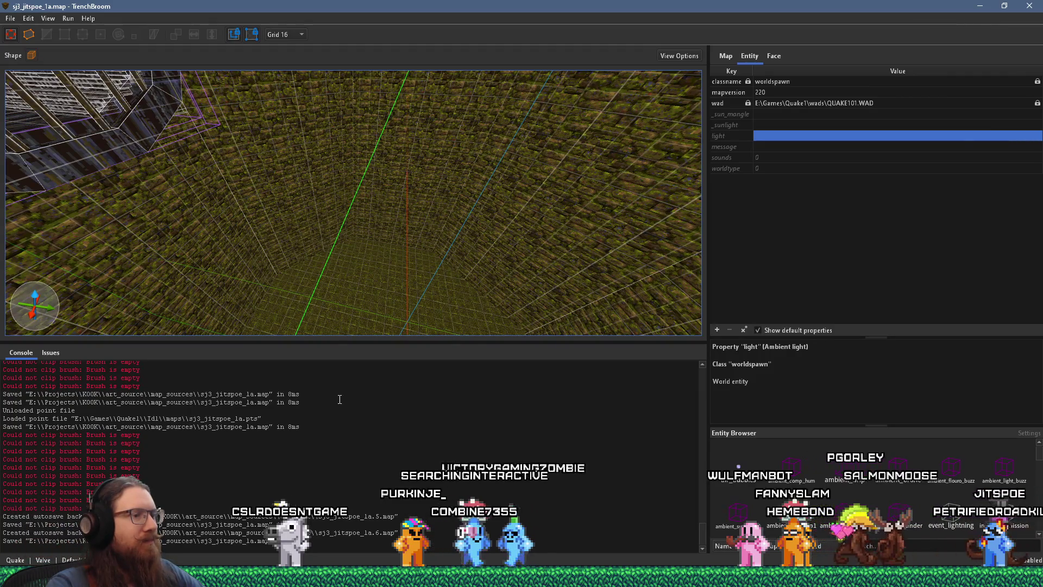
# Fly up to the brick wall corner and swing the view along the func_group pipe by the yellow wall
pyautogui.moveTo(363, 272)
pyautogui.mouseDown()
pyautogui.moveTo(320, 239)
pyautogui.moveTo(532, 229)
pyautogui.moveTo(455, 242)
pyautogui.moveTo(456, 234)
pyautogui.moveTo(250, 334)
pyautogui.moveTo(311, 303)
pyautogui.moveTo(303, 292)
pyautogui.moveTo(526, 224)
pyautogui.moveTo(416, 233)
pyautogui.moveTo(409, 246)
pyautogui.moveTo(611, 215)
pyautogui.moveTo(497, 199)
pyautogui.moveTo(400, 226)
pyautogui.moveTo(471, 188)
pyautogui.moveTo(451, 200)
pyautogui.moveTo(470, 221)
pyautogui.moveTo(422, 251)
pyautogui.moveTo(431, 249)
pyautogui.moveTo(370, 234)
pyautogui.moveTo(393, 242)
pyautogui.moveTo(252, 235)
pyautogui.moveTo(425, 251)
pyautogui.moveTo(282, 207)
pyautogui.mouseUp()
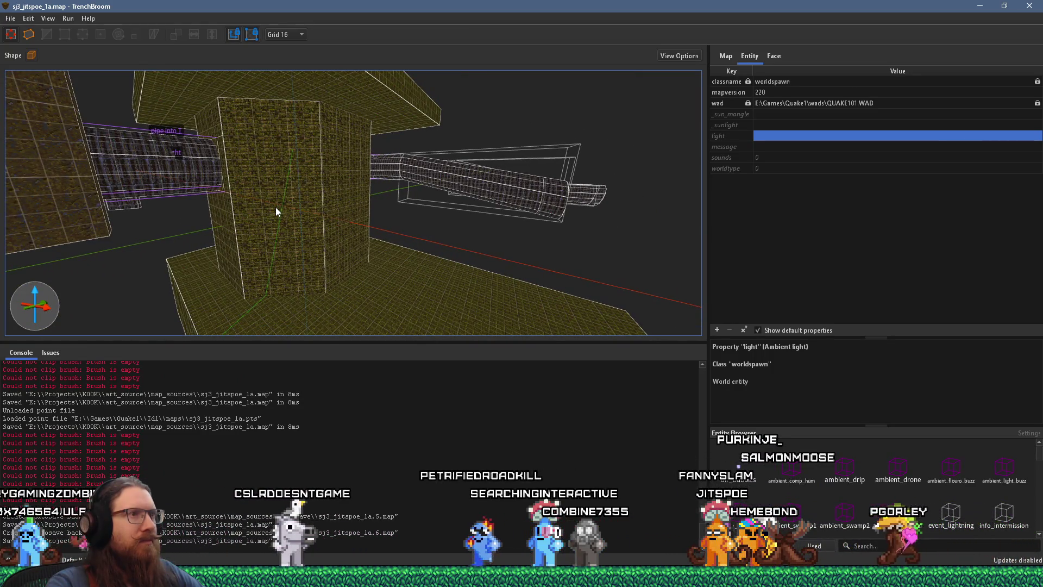
pyautogui.scroll(2, 328, 224)
pyautogui.scroll(10, 334, 224)
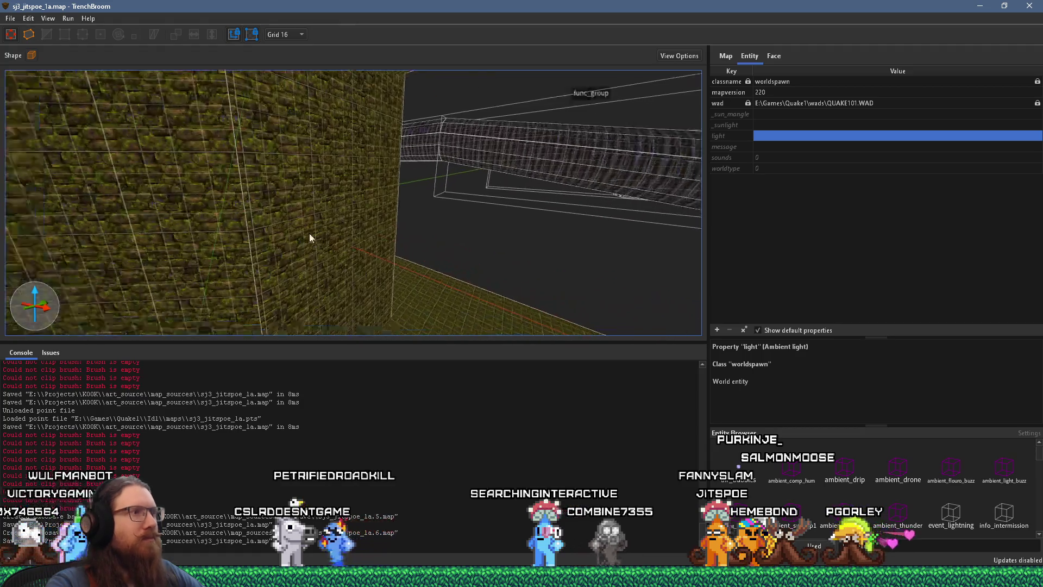
pyautogui.scroll(5, 294, 245)
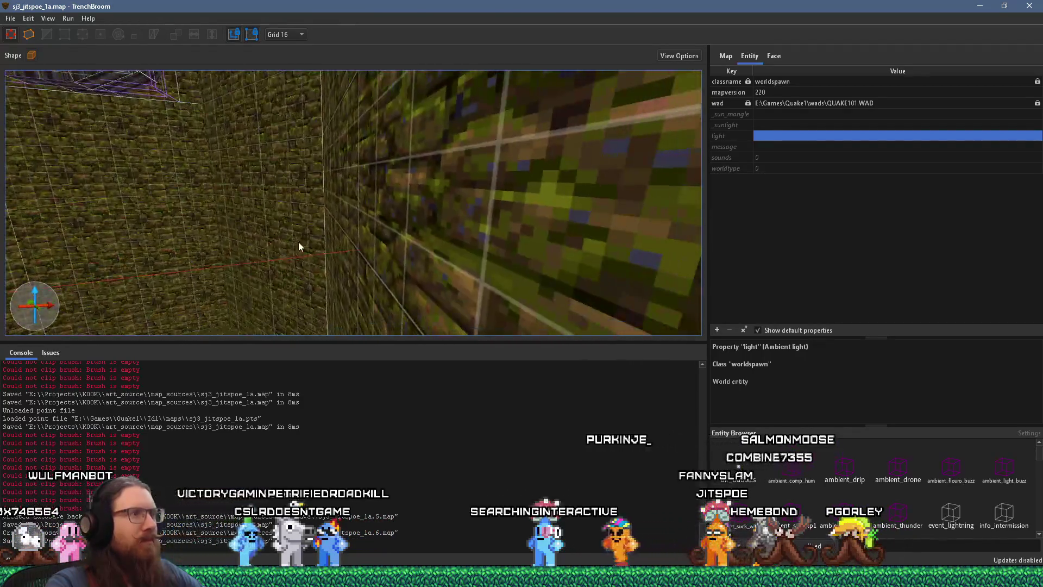
pyautogui.scroll(-3, 452, 281)
pyautogui.moveTo(397, 268); pyautogui.dragTo(424, 268)
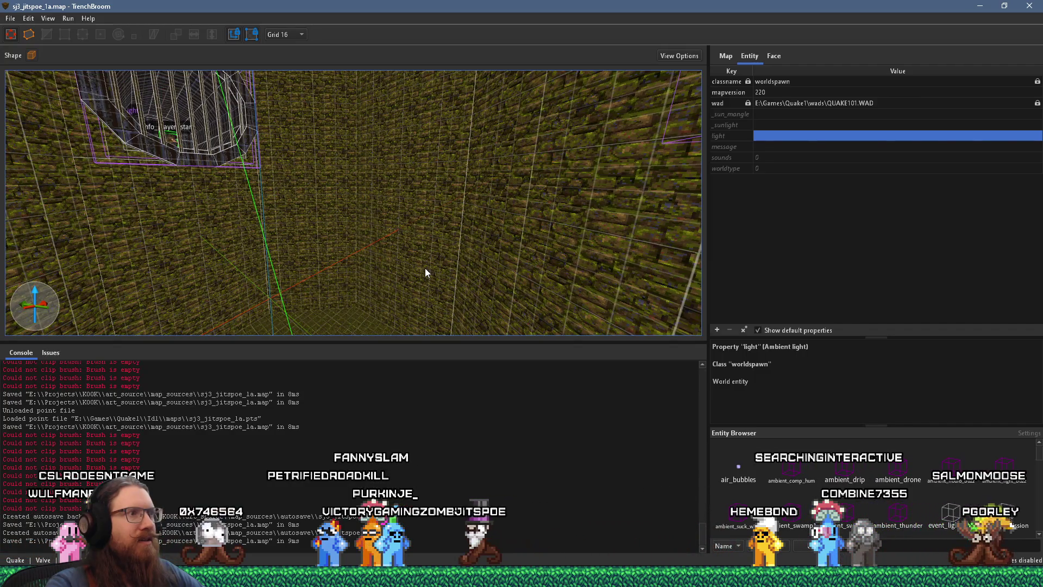
pyautogui.moveTo(425, 268)
pyautogui.mouseDown()
pyautogui.moveTo(338, 274)
pyautogui.moveTo(422, 275)
pyautogui.mouseUp()
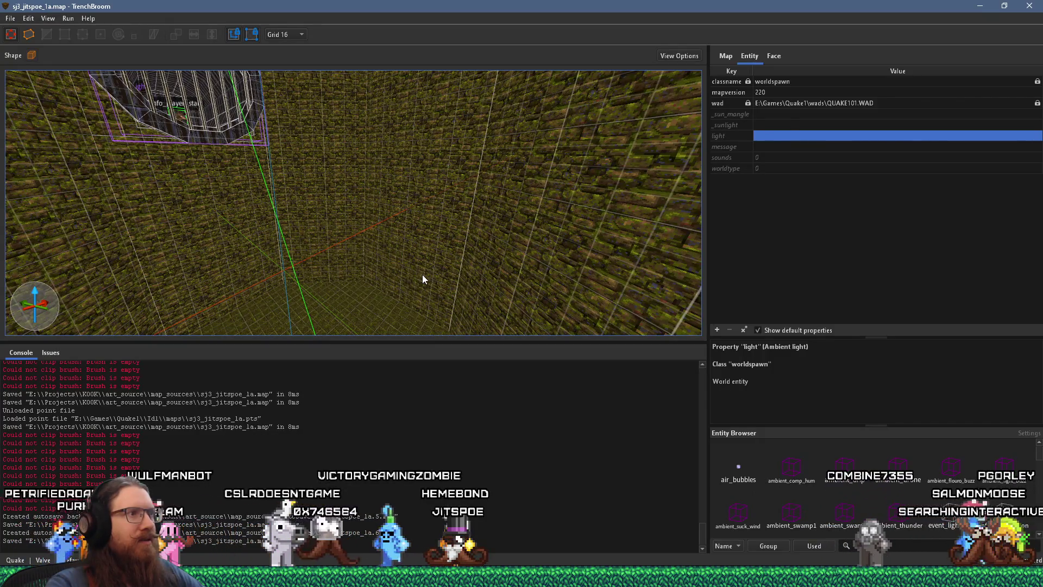
pyautogui.moveTo(422, 275)
pyautogui.mouseDown()
pyautogui.moveTo(435, 263)
pyautogui.moveTo(268, 272)
pyautogui.moveTo(347, 244)
pyautogui.moveTo(188, 262)
pyautogui.moveTo(266, 237)
pyautogui.mouseUp()
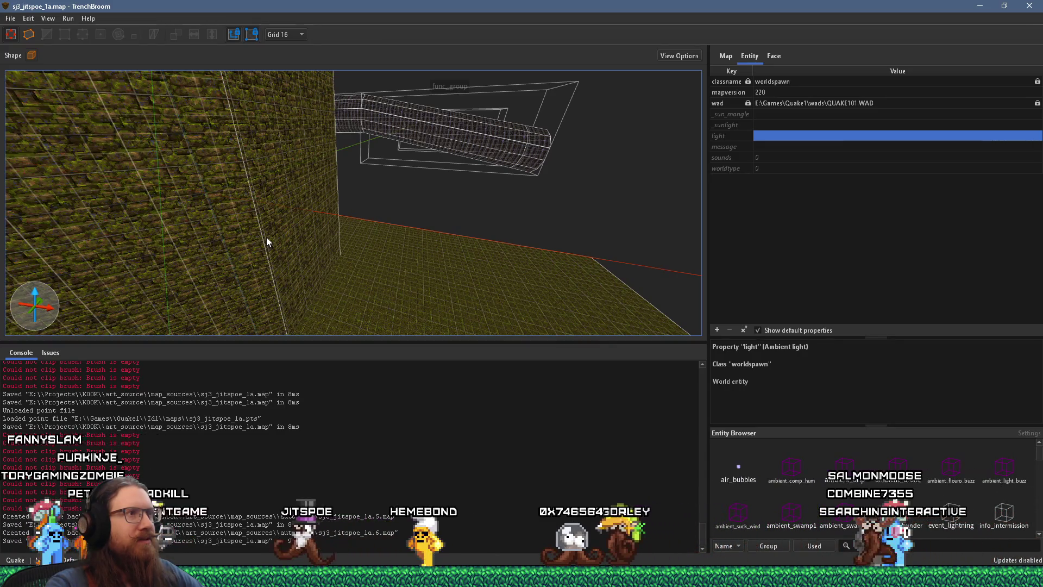
pyautogui.moveTo(270, 238)
pyautogui.mouseDown()
pyautogui.moveTo(365, 196)
pyautogui.moveTo(66, 314)
pyautogui.mouseUp()
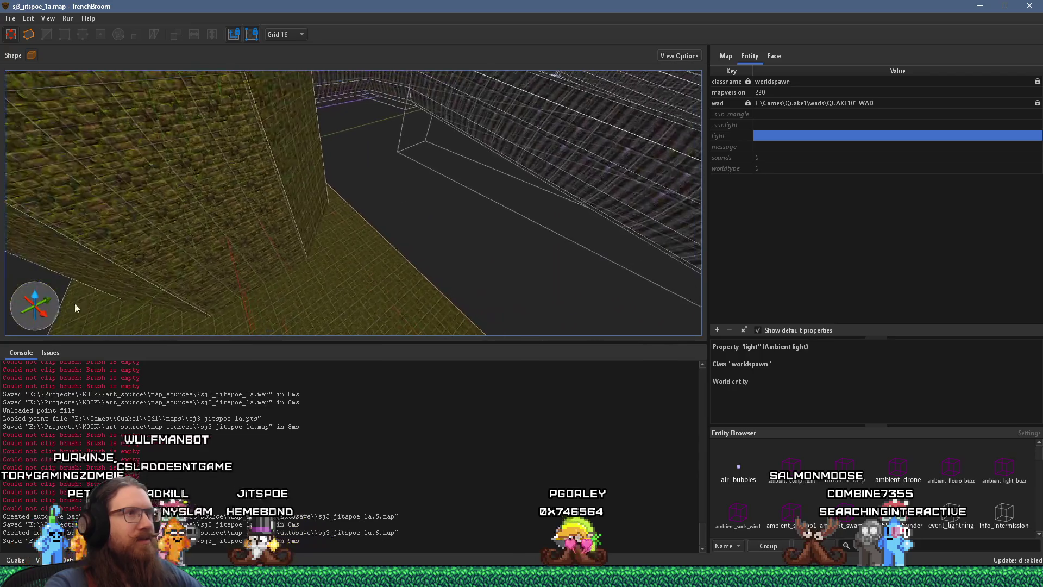
pyautogui.moveTo(383, 196)
pyautogui.mouseDown()
pyautogui.moveTo(296, 246)
pyautogui.moveTo(451, 231)
pyautogui.moveTo(70, 231)
pyautogui.mouseUp()
pyautogui.moveTo(374, 217)
pyautogui.mouseDown()
pyautogui.moveTo(314, 226)
pyautogui.moveTo(409, 241)
pyautogui.moveTo(181, 213)
pyautogui.moveTo(116, 309)
pyautogui.moveTo(262, 202)
pyautogui.moveTo(396, 139)
pyautogui.moveTo(529, 133)
pyautogui.mouseUp()
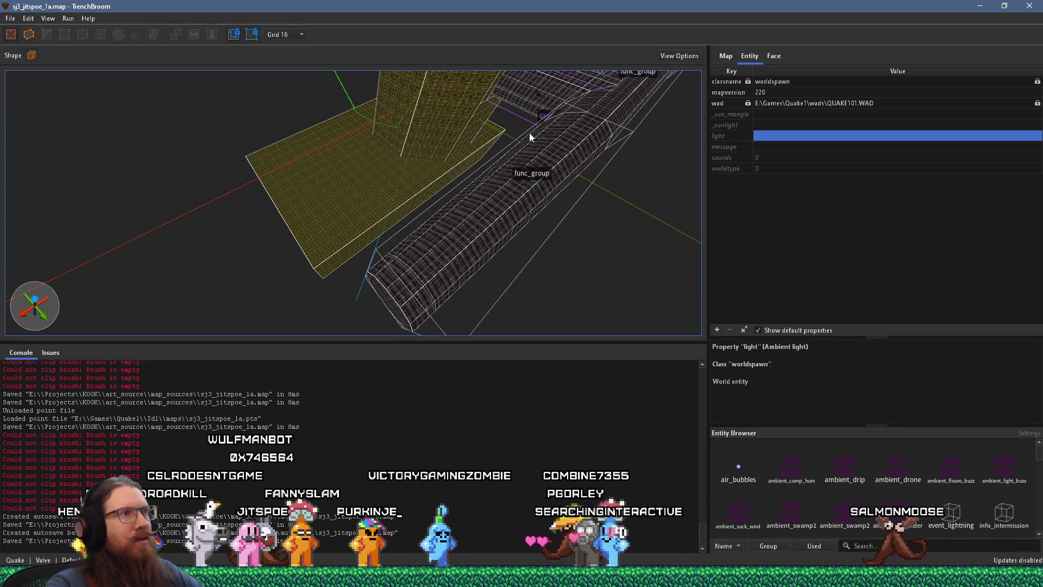
pyautogui.moveTo(530, 136)
pyautogui.mouseDown()
pyautogui.moveTo(431, 204)
pyautogui.moveTo(270, 267)
pyautogui.moveTo(335, 277)
pyautogui.moveTo(389, 135)
pyautogui.mouseUp()
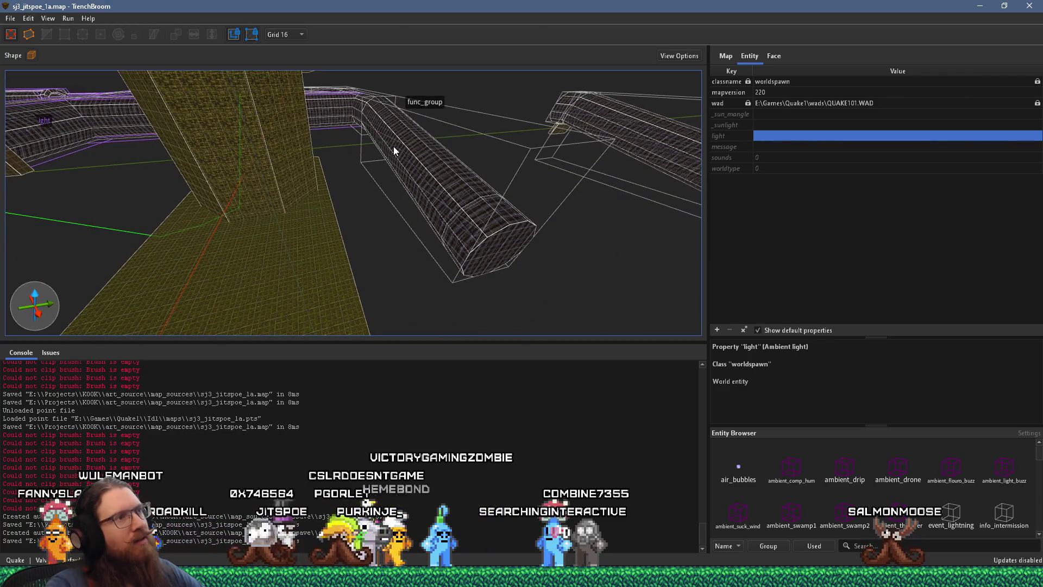
# Select and delete the pipe's end cap brush, then orbit to view the open end
pyautogui.click(495, 247)
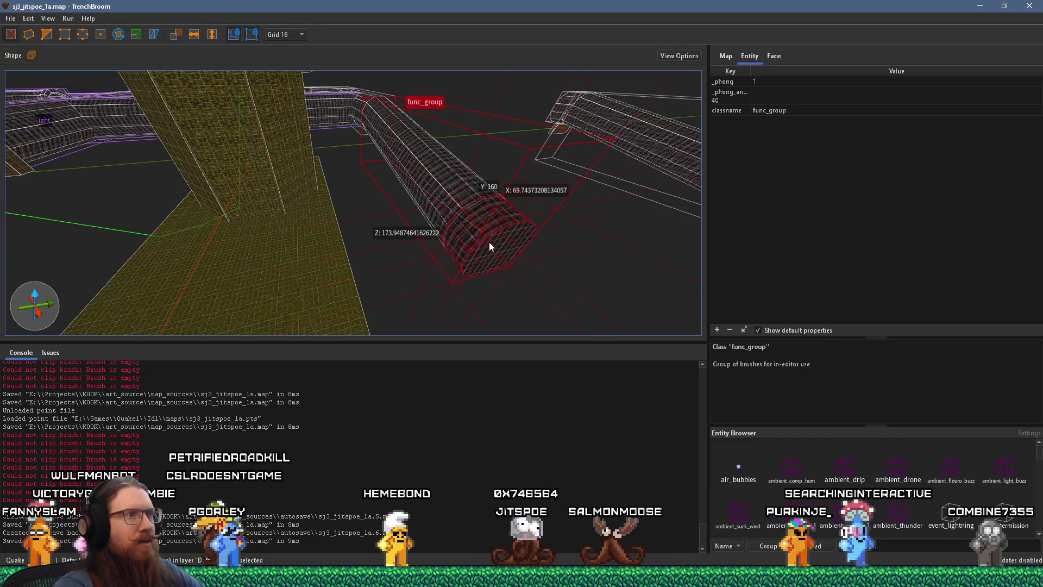
pyautogui.press('Delete')
pyautogui.moveTo(391, 249)
pyautogui.mouseDown()
pyautogui.moveTo(461, 233)
pyautogui.moveTo(167, 219)
pyautogui.moveTo(370, 269)
pyautogui.moveTo(135, 126)
pyautogui.moveTo(289, 185)
pyautogui.moveTo(189, 165)
pyautogui.moveTo(159, 218)
pyautogui.mouseUp()
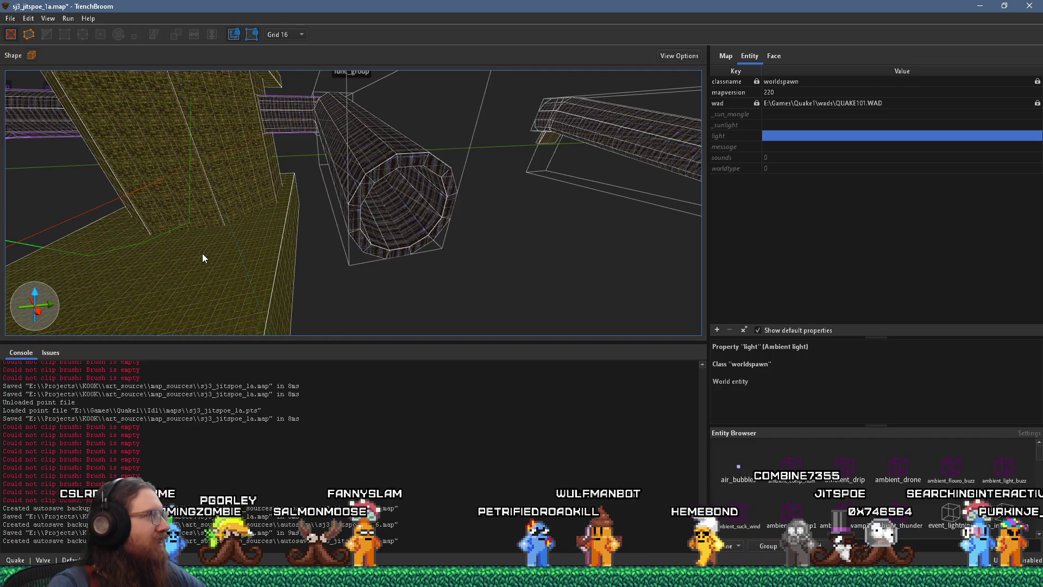
# Select the flat brush beside the tube and set the grid to 64 units
pyautogui.moveTo(284, 252)
pyautogui.mouseDown()
pyautogui.moveTo(291, 239)
pyautogui.moveTo(241, 308)
pyautogui.moveTo(229, 301)
pyautogui.moveTo(236, 224)
pyautogui.mouseUp()
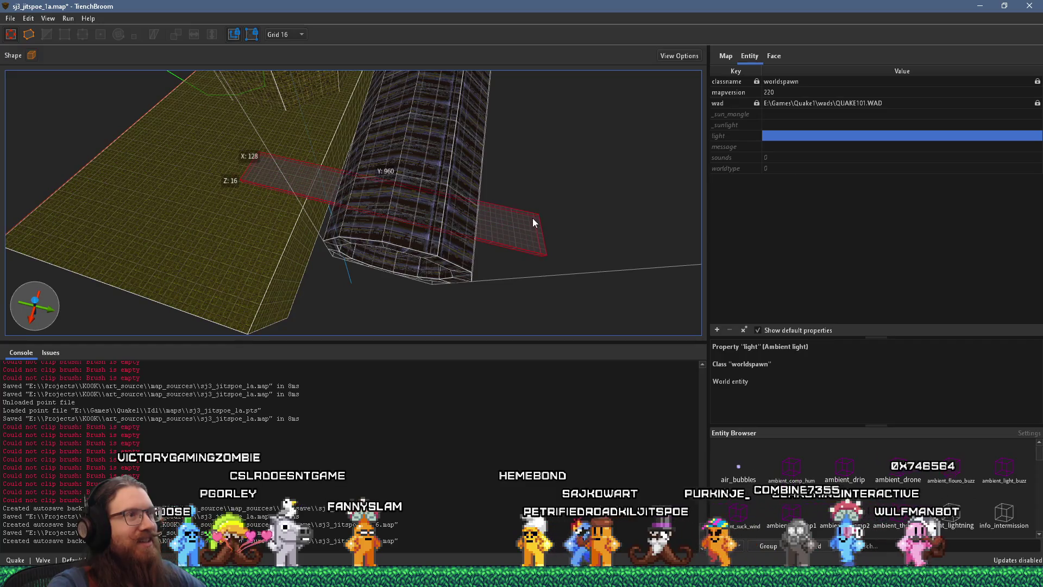
pyautogui.click(532, 222)
pyautogui.click(287, 35)
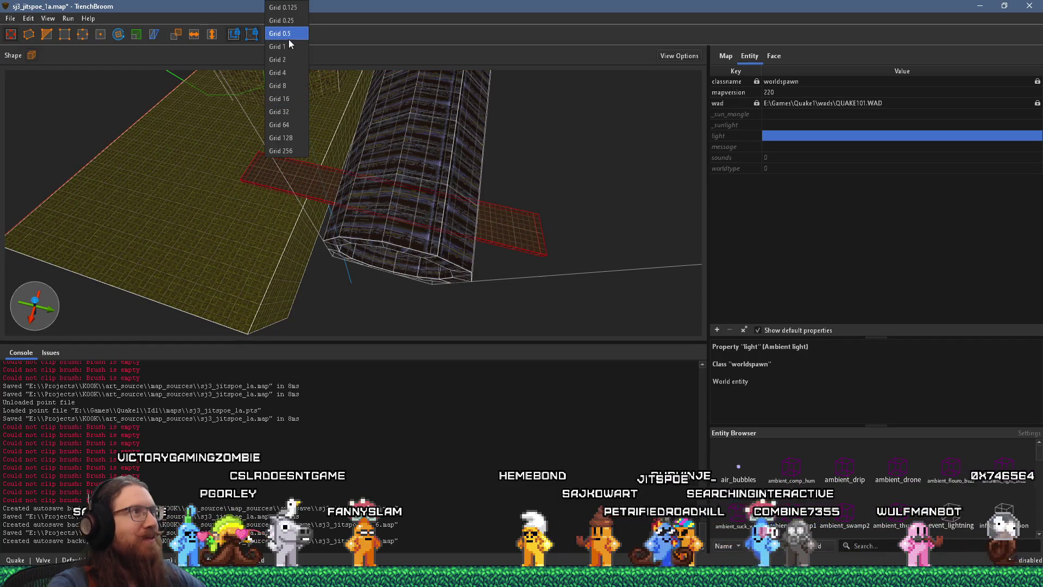
pyautogui.click(296, 125)
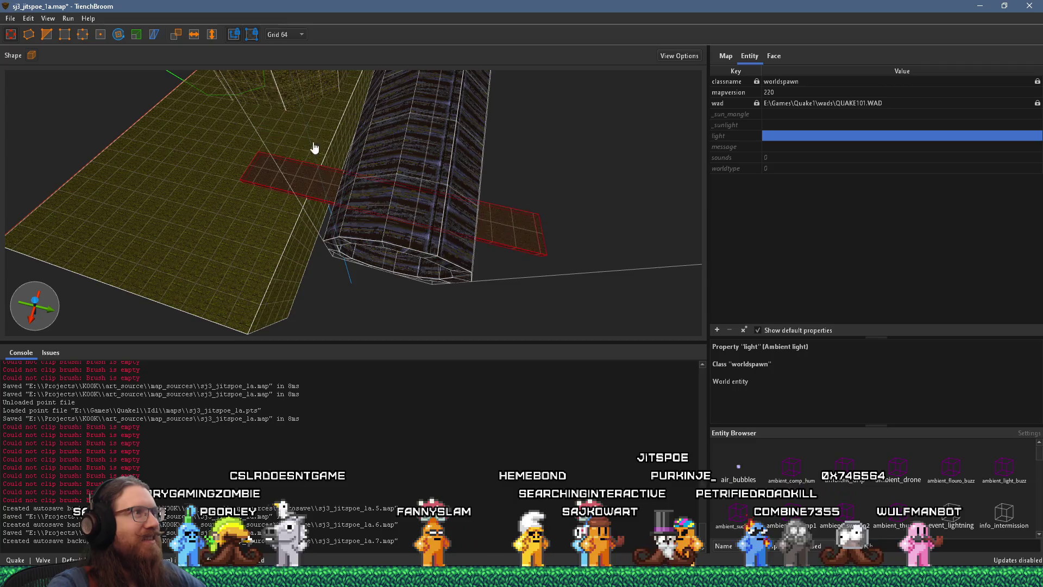
pyautogui.scroll(3, 291, 244)
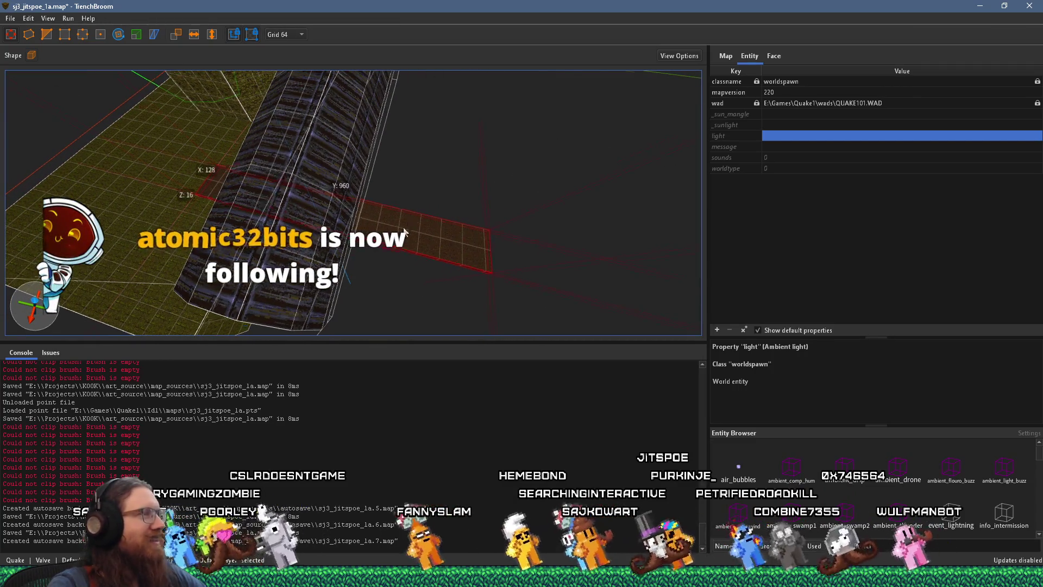
pyautogui.scroll(-3, 408, 221)
# Raise the flat brush's top face to Z 480 and inspect the new wall
pyautogui.moveTo(369, 275)
pyautogui.mouseDown()
pyautogui.moveTo(301, 99)
pyautogui.moveTo(335, 229)
pyautogui.moveTo(259, 89)
pyautogui.moveTo(315, 253)
pyautogui.moveTo(316, 104)
pyautogui.moveTo(469, 140)
pyautogui.moveTo(424, 223)
pyautogui.moveTo(469, 215)
pyautogui.mouseUp()
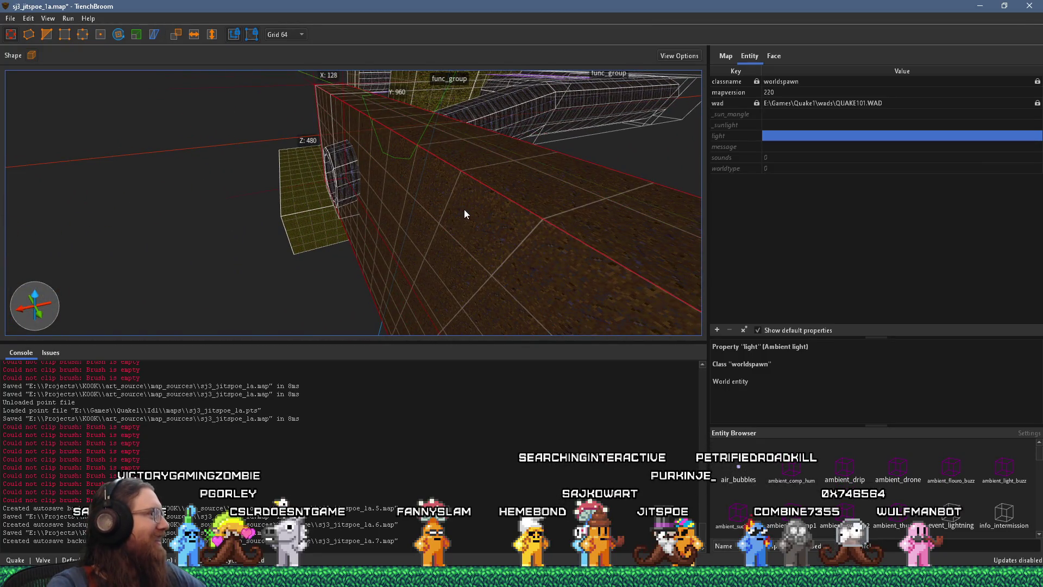
pyautogui.moveTo(458, 197)
pyautogui.mouseDown()
pyautogui.moveTo(343, 227)
pyautogui.moveTo(295, 170)
pyautogui.moveTo(276, 312)
pyautogui.moveTo(273, 295)
pyautogui.moveTo(507, 193)
pyautogui.moveTo(638, 151)
pyautogui.moveTo(342, 281)
pyautogui.moveTo(224, 280)
pyautogui.mouseUp()
pyautogui.moveTo(319, 226)
pyautogui.mouseDown()
pyautogui.moveTo(363, 227)
pyautogui.moveTo(101, 96)
pyautogui.mouseUp()
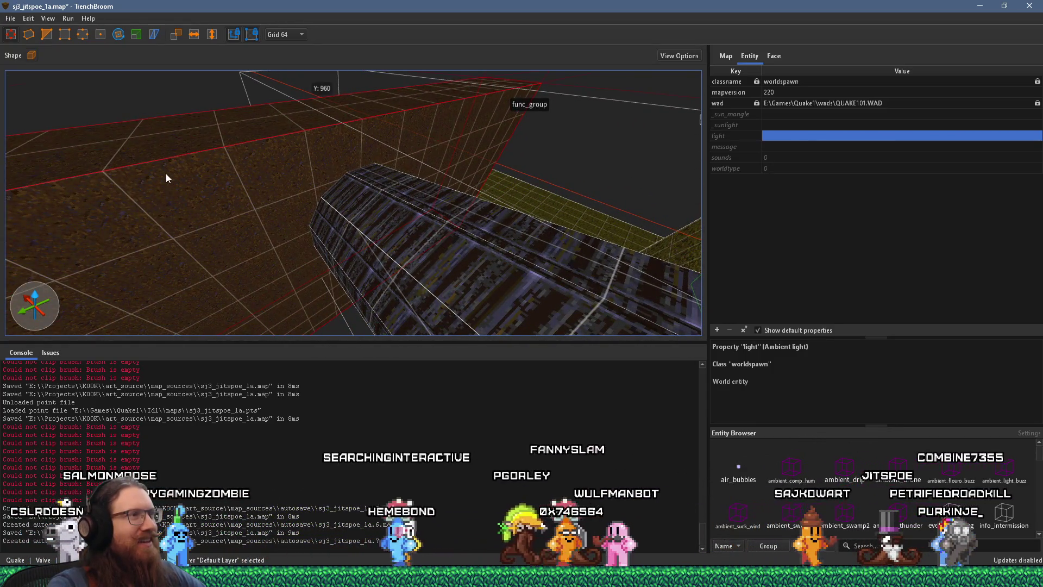
pyautogui.moveTo(151, 167)
pyautogui.mouseDown()
pyautogui.moveTo(168, 193)
pyautogui.moveTo(307, 203)
pyautogui.moveTo(296, 204)
pyautogui.mouseUp()
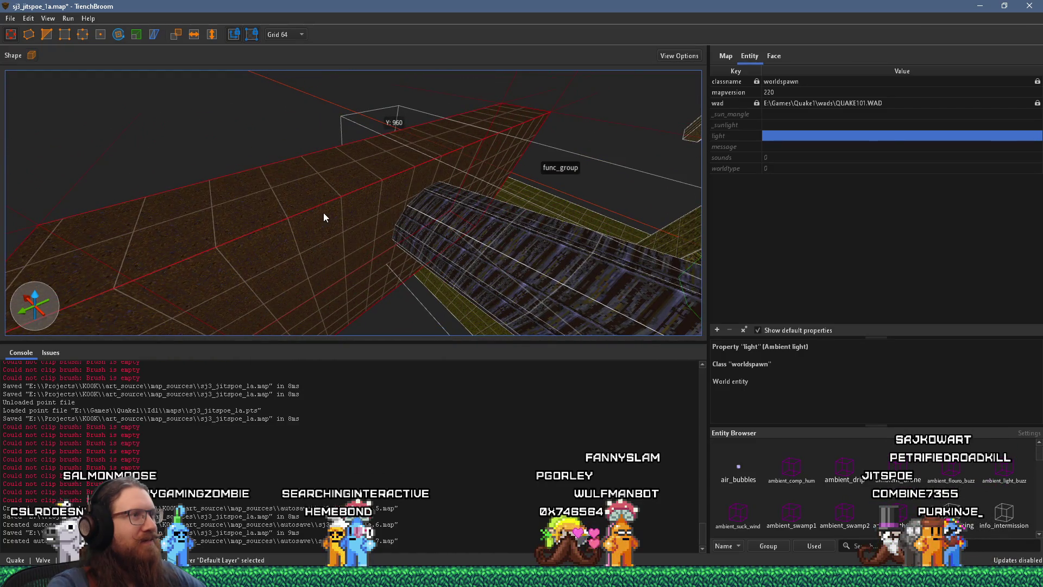
pyautogui.moveTo(142, 182)
pyautogui.mouseDown()
pyautogui.moveTo(185, 200)
pyautogui.moveTo(481, 182)
pyautogui.moveTo(549, 192)
pyautogui.moveTo(522, 233)
pyautogui.moveTo(295, 85)
pyautogui.moveTo(310, 220)
pyautogui.moveTo(278, 298)
pyautogui.moveTo(289, 195)
pyautogui.moveTo(410, 259)
pyautogui.moveTo(428, 245)
pyautogui.moveTo(405, 214)
pyautogui.moveTo(332, 286)
pyautogui.moveTo(528, 184)
pyautogui.moveTo(470, 192)
pyautogui.moveTo(323, 292)
pyautogui.mouseUp()
pyautogui.click(285, 35)
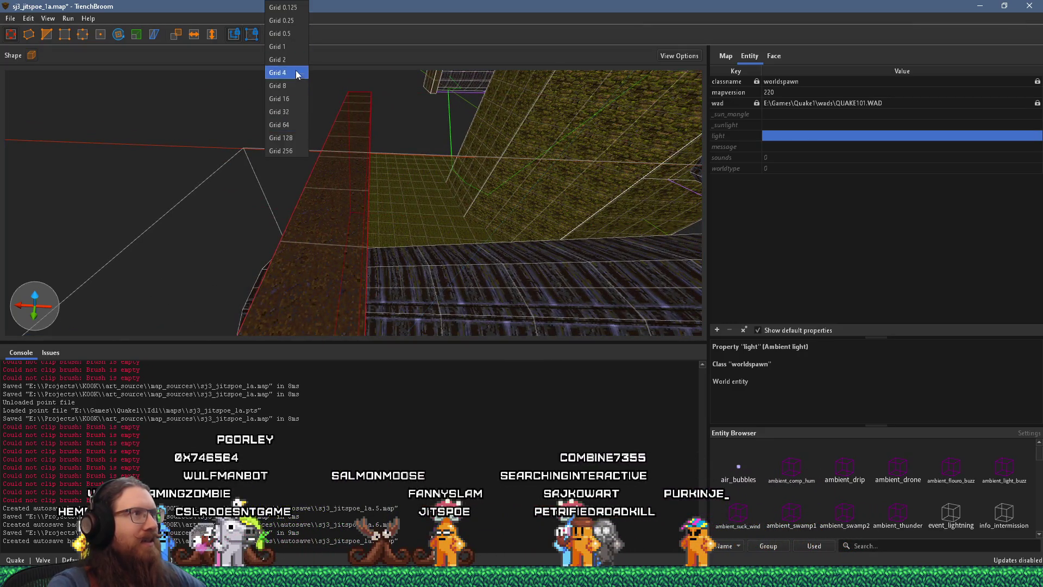
# Switch to a 16-unit grid and check where the pipe ring meets the brown wall
pyautogui.click(297, 87)
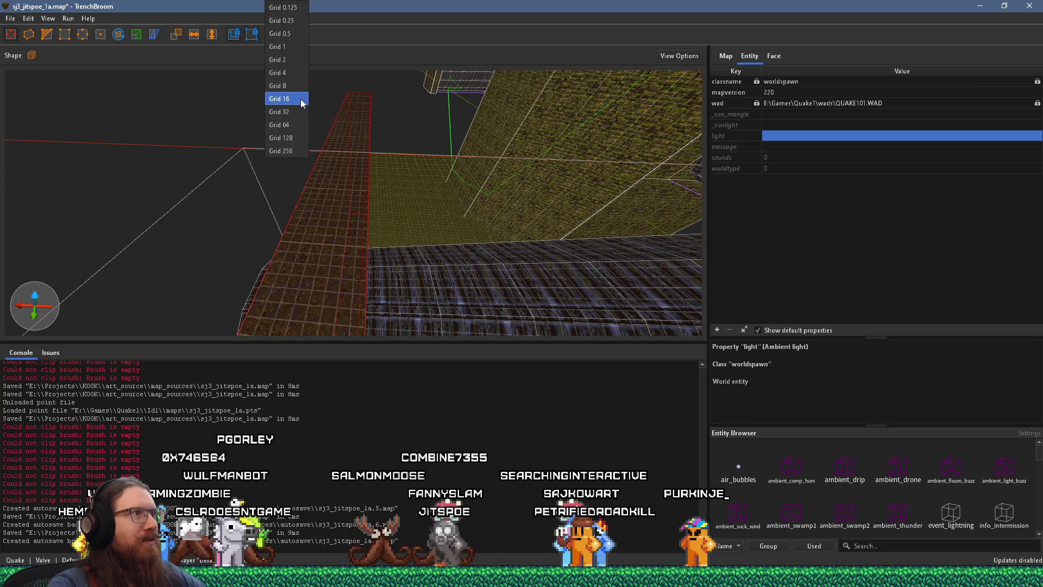
pyautogui.click(301, 99)
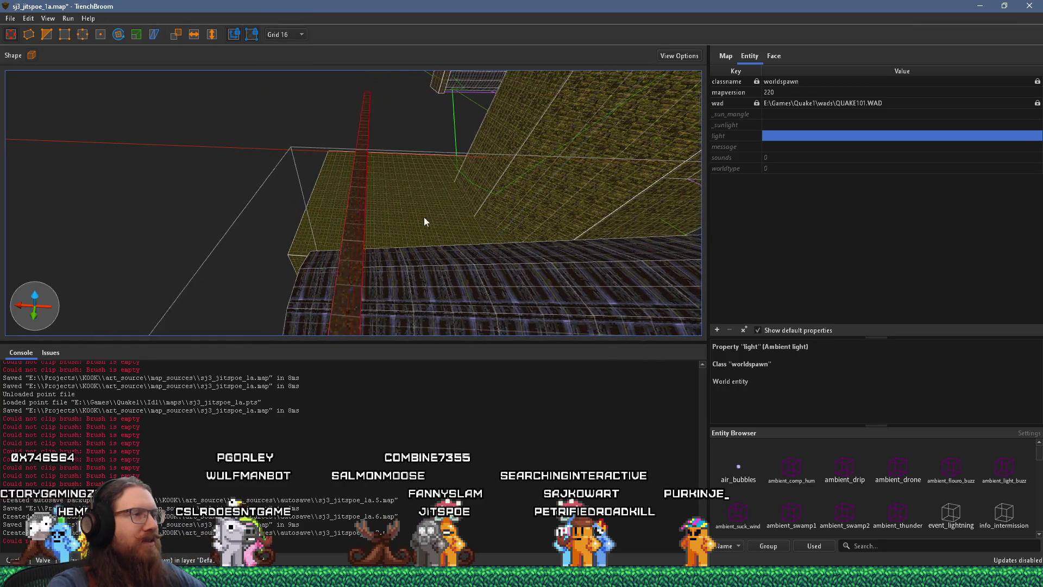
pyautogui.moveTo(432, 216); pyautogui.dragTo(360, 212)
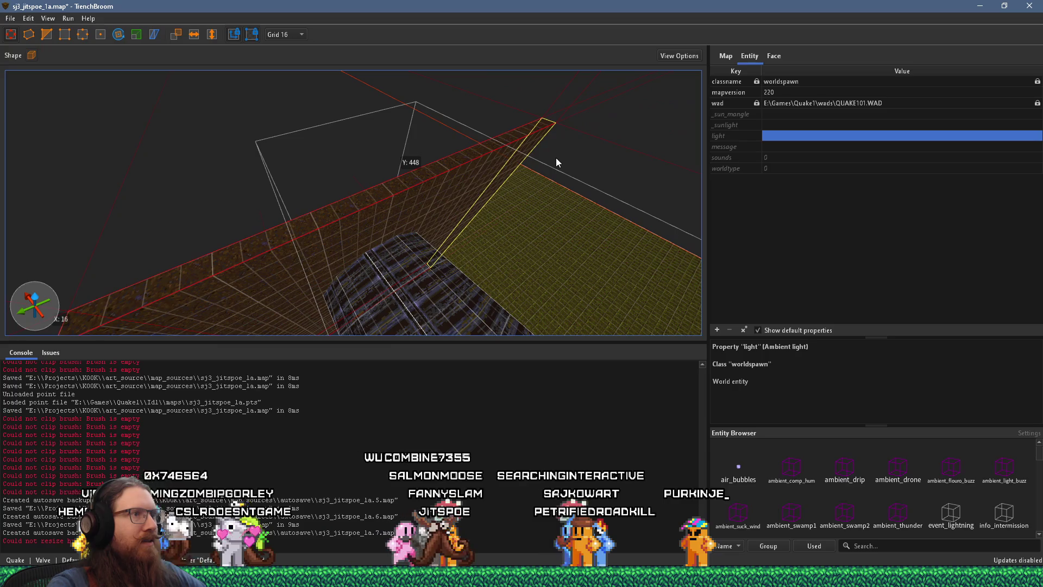
pyautogui.moveTo(350, 233)
pyautogui.mouseDown()
pyautogui.moveTo(315, 246)
pyautogui.moveTo(498, 151)
pyautogui.moveTo(447, 191)
pyautogui.moveTo(516, 123)
pyautogui.moveTo(470, 168)
pyautogui.moveTo(414, 191)
pyautogui.moveTo(318, 138)
pyautogui.moveTo(275, 155)
pyautogui.moveTo(286, 180)
pyautogui.moveTo(441, 187)
pyautogui.moveTo(509, 145)
pyautogui.moveTo(488, 84)
pyautogui.moveTo(464, 119)
pyautogui.moveTo(415, 133)
pyautogui.moveTo(379, 95)
pyautogui.moveTo(383, 117)
pyautogui.moveTo(429, 162)
pyautogui.moveTo(471, 159)
pyautogui.mouseUp()
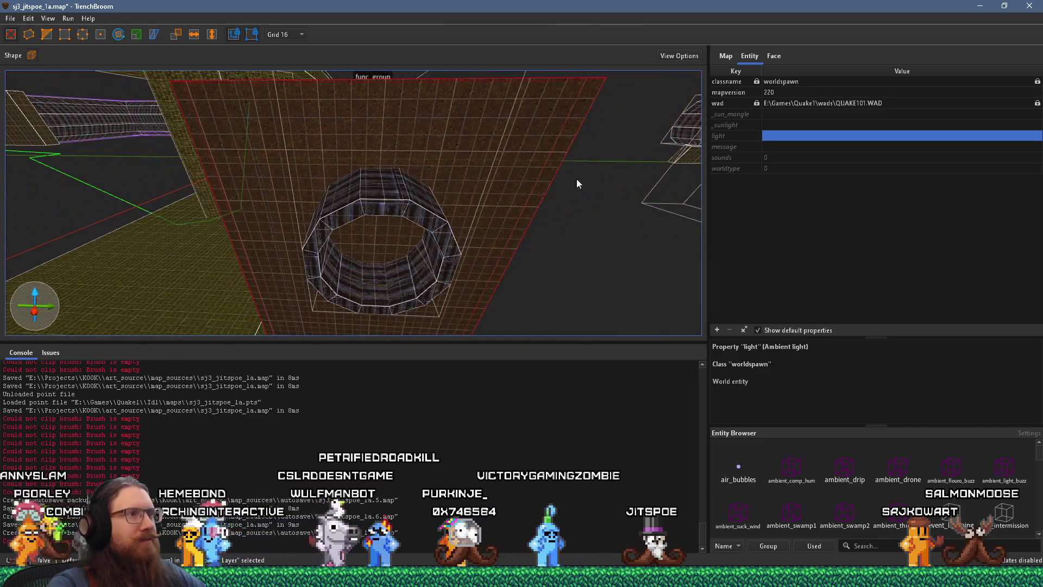
pyautogui.moveTo(471, 194)
pyautogui.mouseDown()
pyautogui.moveTo(415, 202)
pyautogui.moveTo(352, 190)
pyautogui.moveTo(464, 130)
pyautogui.mouseUp()
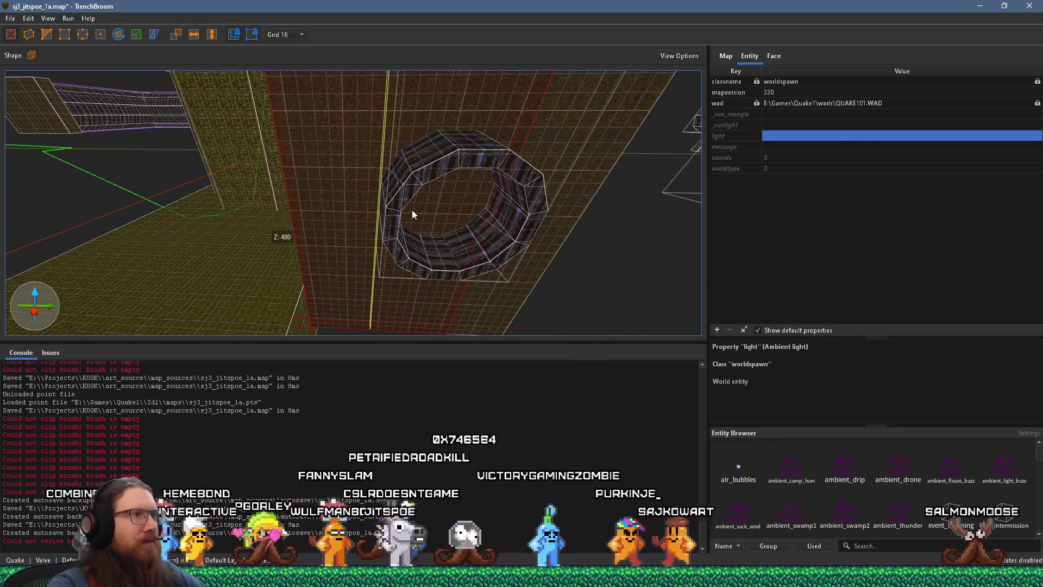
pyautogui.moveTo(453, 130)
pyautogui.mouseDown()
pyautogui.moveTo(425, 295)
pyautogui.moveTo(406, 331)
pyautogui.moveTo(459, 157)
pyautogui.moveTo(367, 236)
pyautogui.mouseUp()
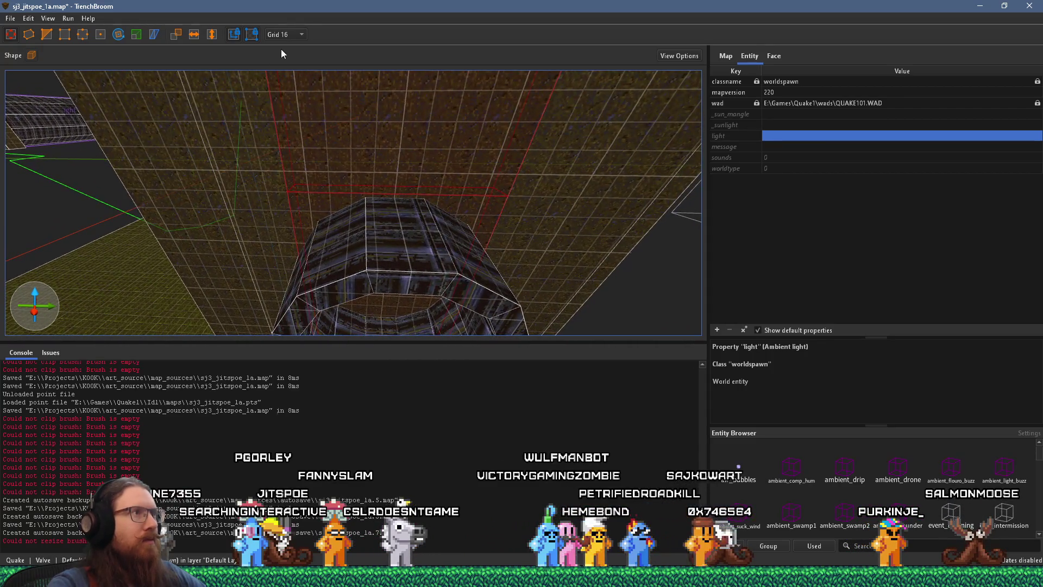
# Set the grid to 8 units and select the pipe brush in front of the wall
pyautogui.click(293, 85)
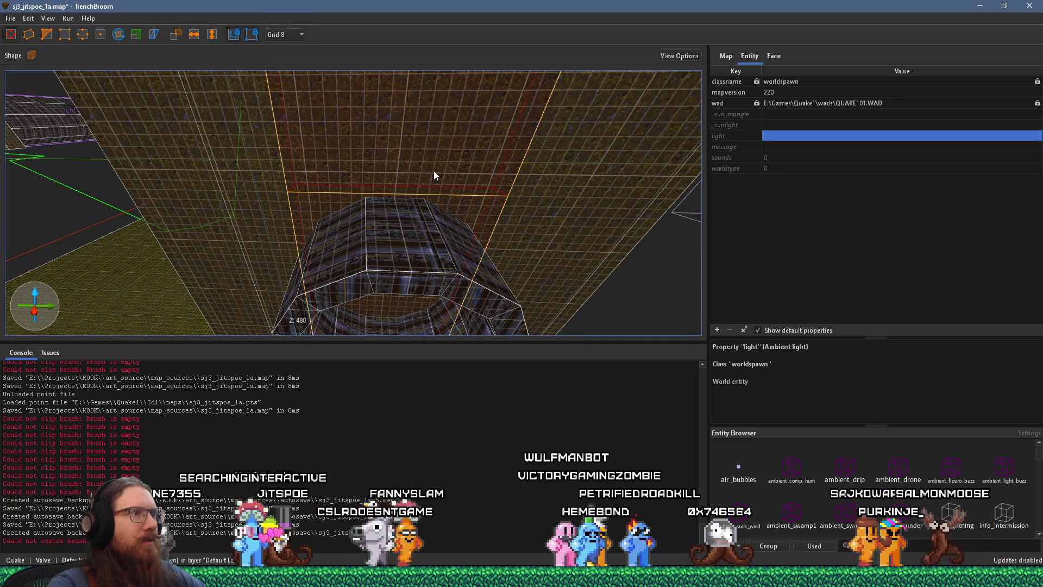
pyautogui.moveTo(457, 204)
pyautogui.mouseDown()
pyautogui.moveTo(445, 141)
pyautogui.moveTo(456, 89)
pyautogui.moveTo(424, 182)
pyautogui.moveTo(410, 107)
pyautogui.moveTo(392, 101)
pyautogui.mouseUp()
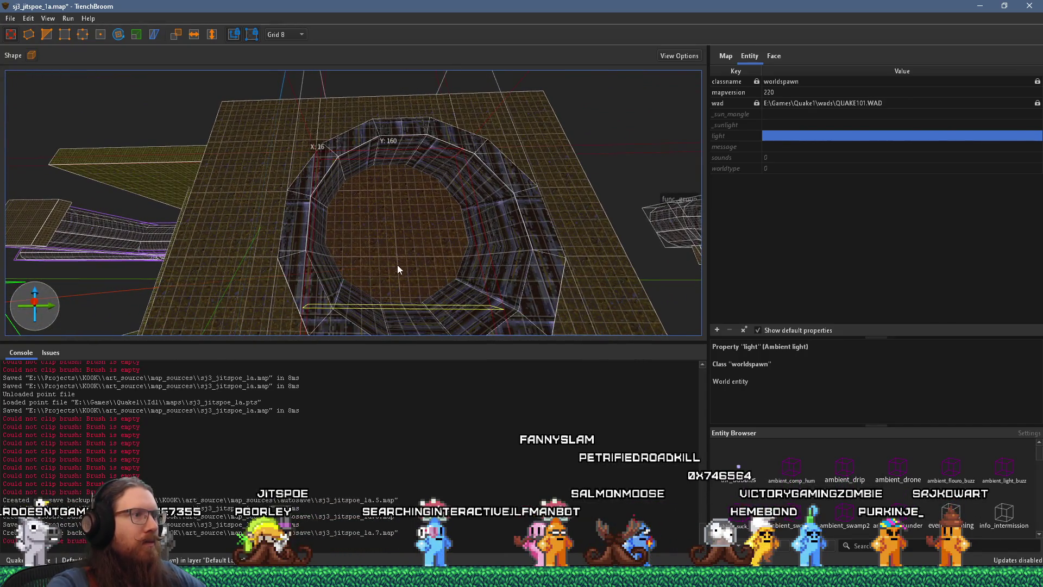
pyautogui.scroll(5, 371, 288)
pyautogui.moveTo(371, 293); pyautogui.dragTo(448, 233)
pyautogui.click(441, 198)
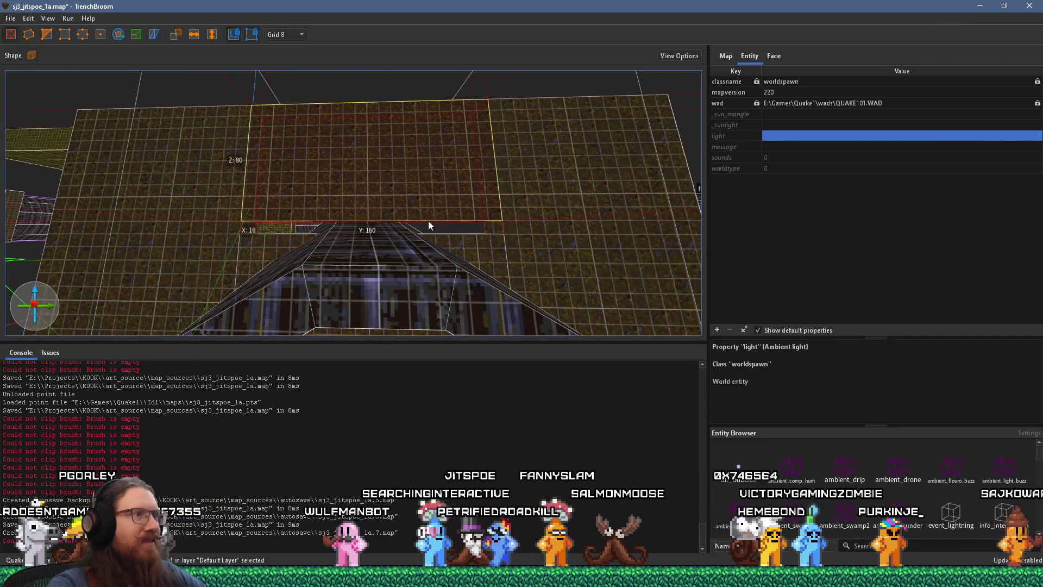
# Zoom in on the octagonal pipe brush's edge and discard the stray clip points
pyautogui.scroll(3, 434, 235)
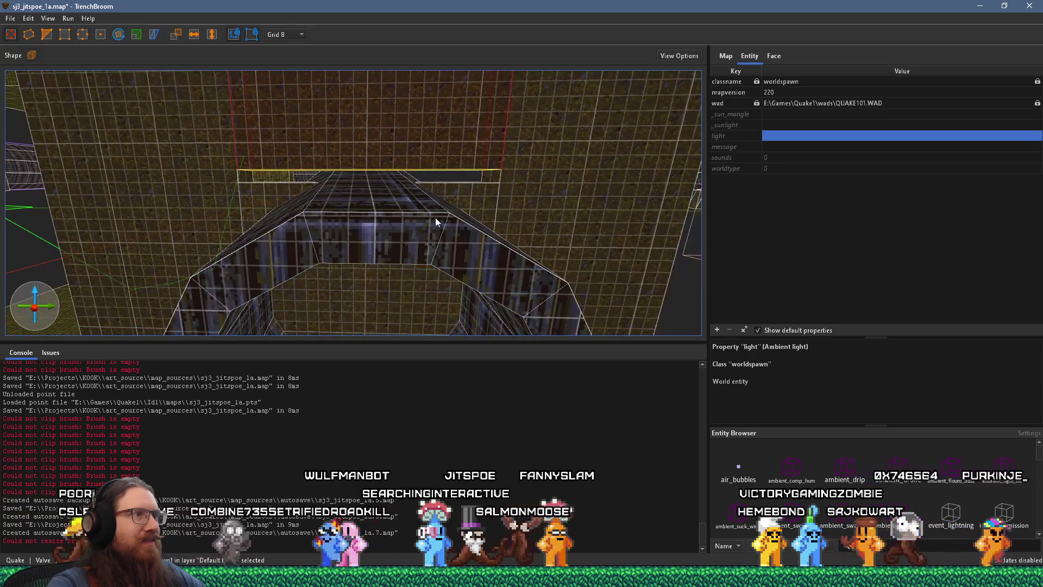
pyautogui.moveTo(438, 220)
pyautogui.mouseDown()
pyautogui.moveTo(360, 195)
pyautogui.moveTo(428, 136)
pyautogui.moveTo(401, 188)
pyautogui.mouseUp()
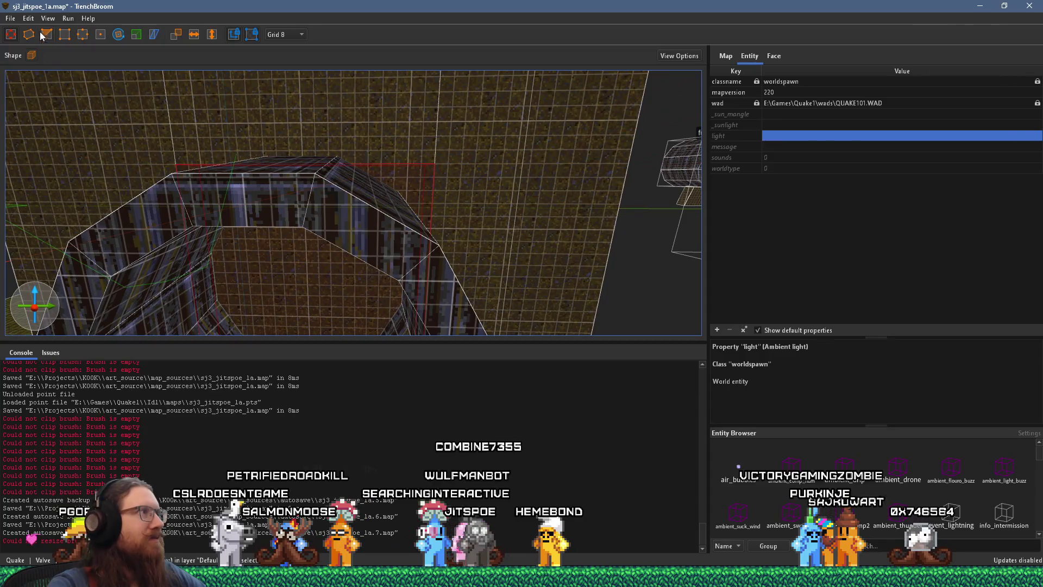
pyautogui.scroll(5, 262, 125)
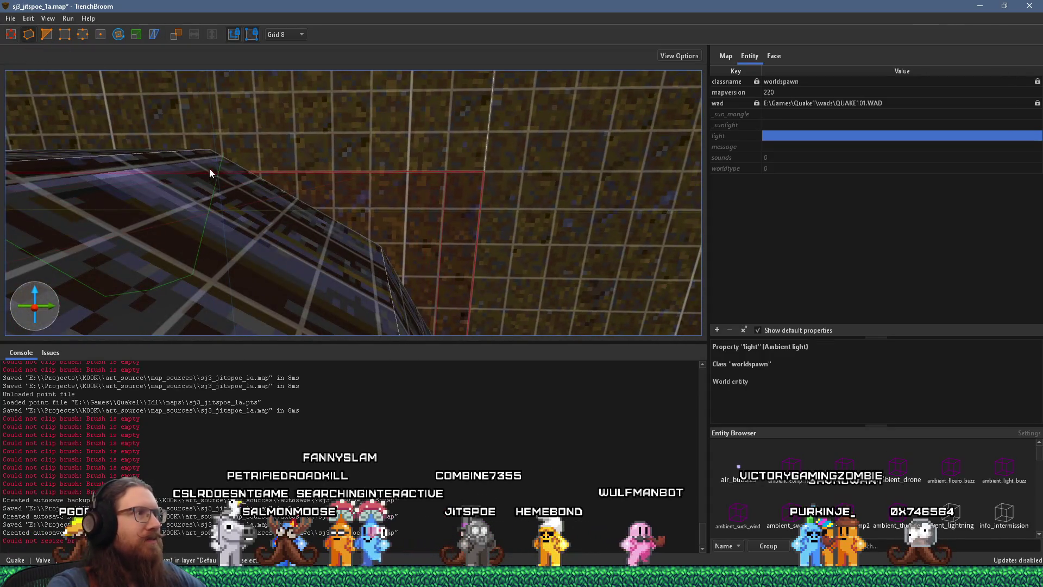
pyautogui.scroll(4, 232, 176)
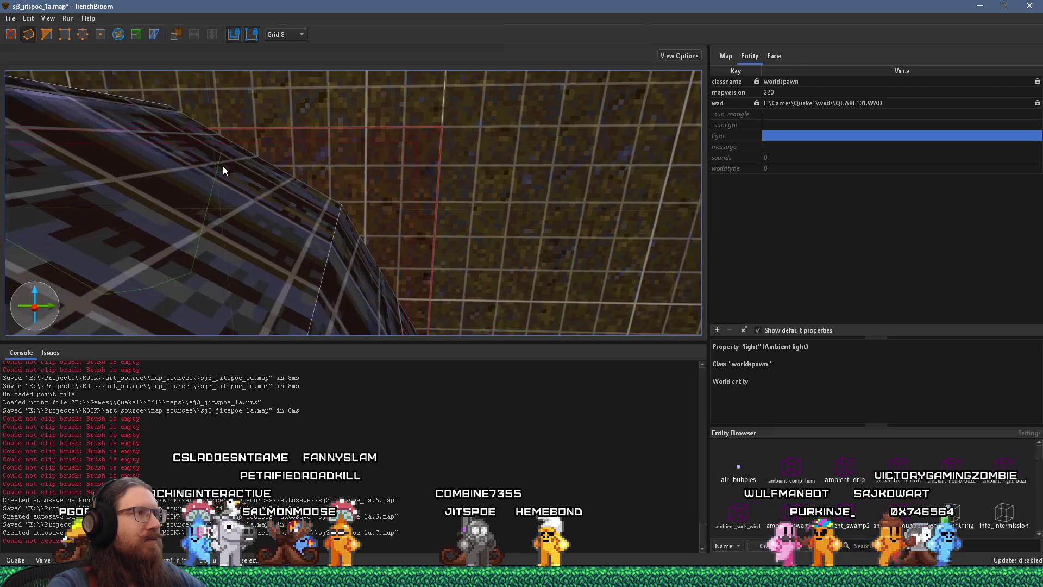
pyautogui.scroll(5, 239, 160)
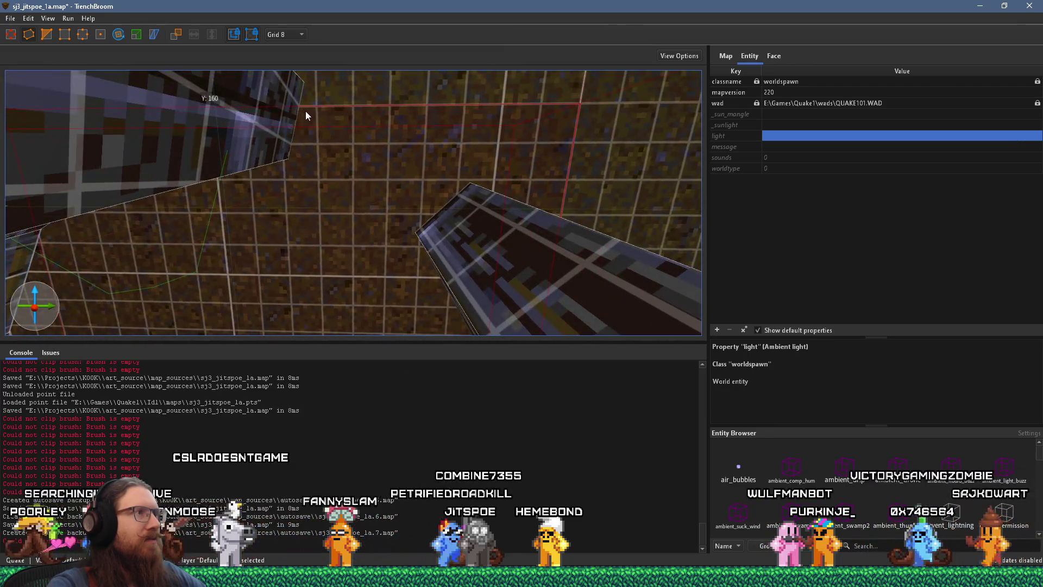
pyautogui.scroll(3, 315, 114)
pyautogui.scroll(2, 343, 131)
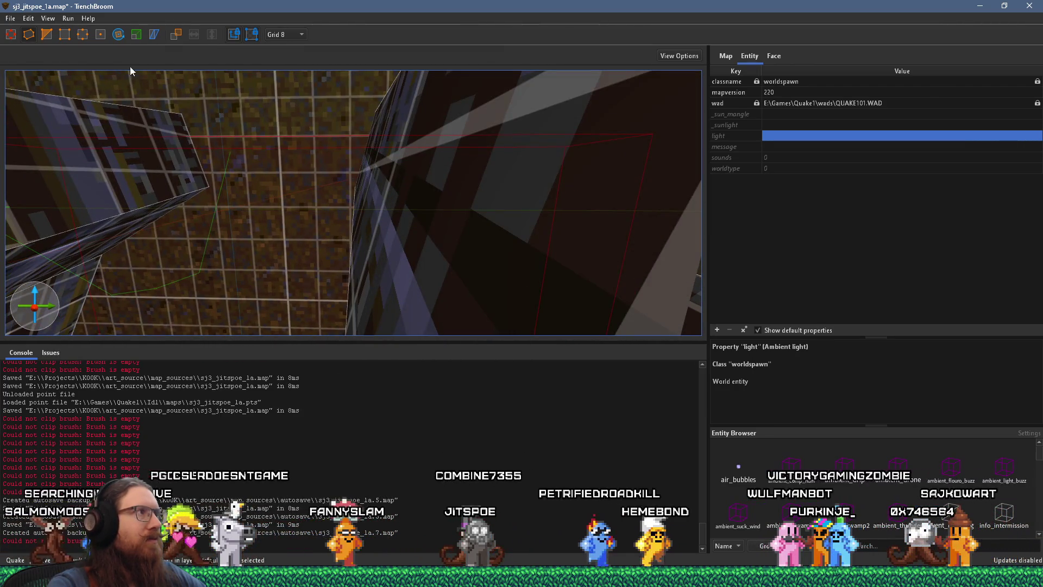
pyautogui.scroll(3, 251, 115)
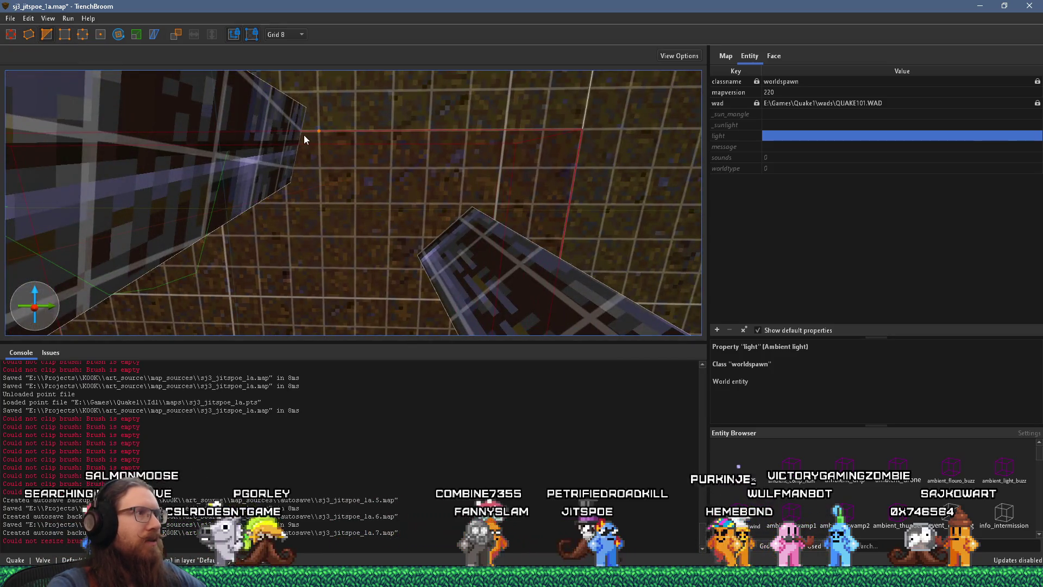
pyautogui.scroll(5, 297, 133)
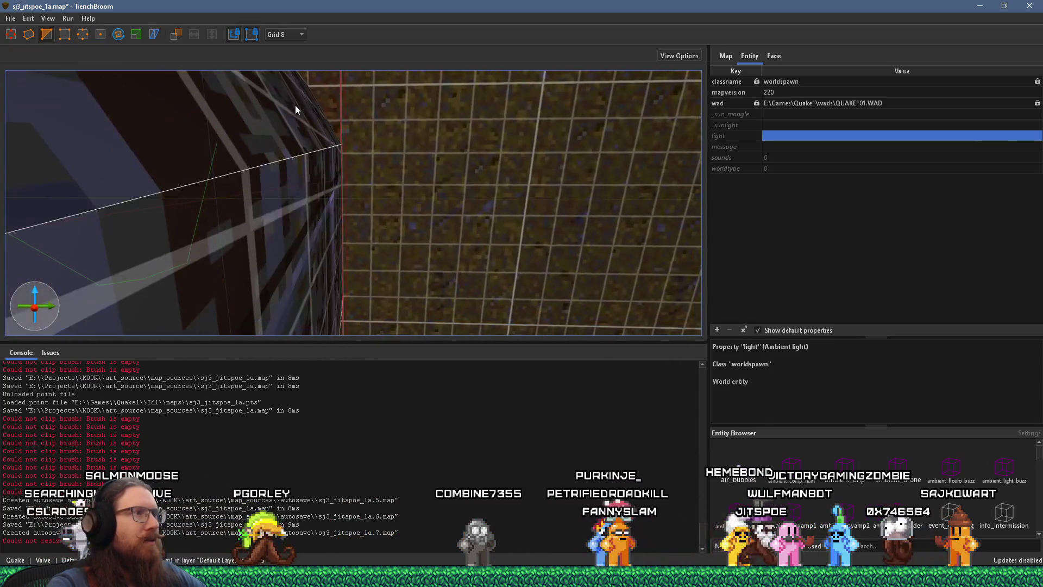
pyautogui.scroll(4, 296, 103)
pyautogui.scroll(2, 324, 138)
pyautogui.moveTo(327, 139)
pyautogui.mouseDown()
pyautogui.moveTo(372, 151)
pyautogui.moveTo(394, 175)
pyautogui.moveTo(390, 186)
pyautogui.mouseUp()
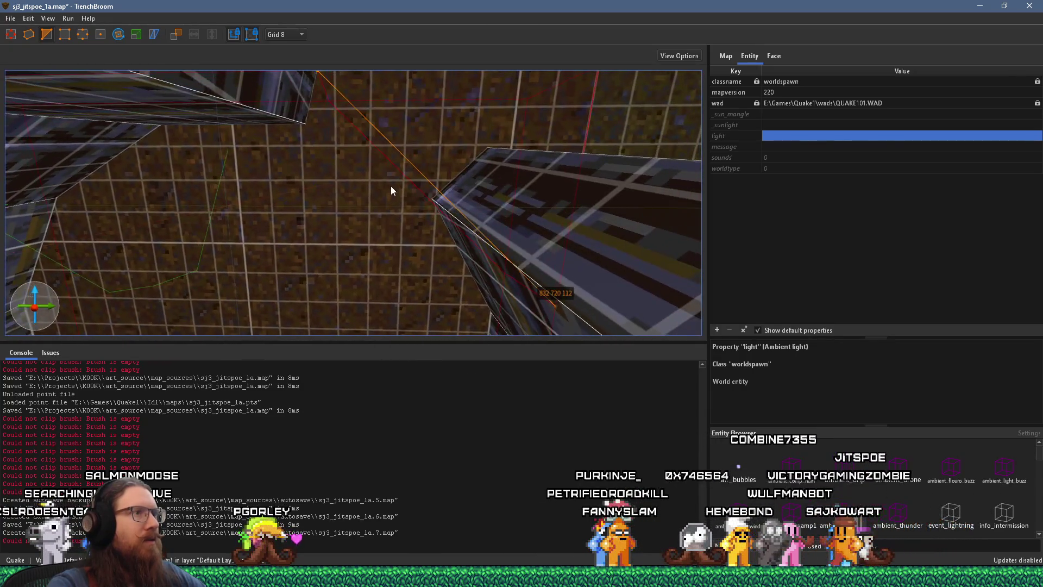
pyautogui.scroll(-8, 390, 186)
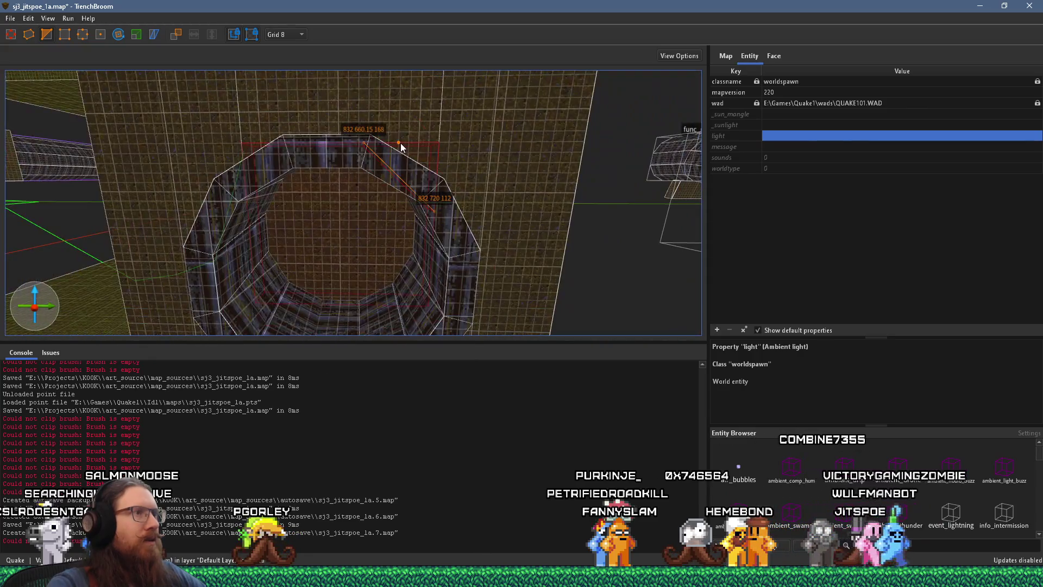
pyautogui.scroll(5, 374, 173)
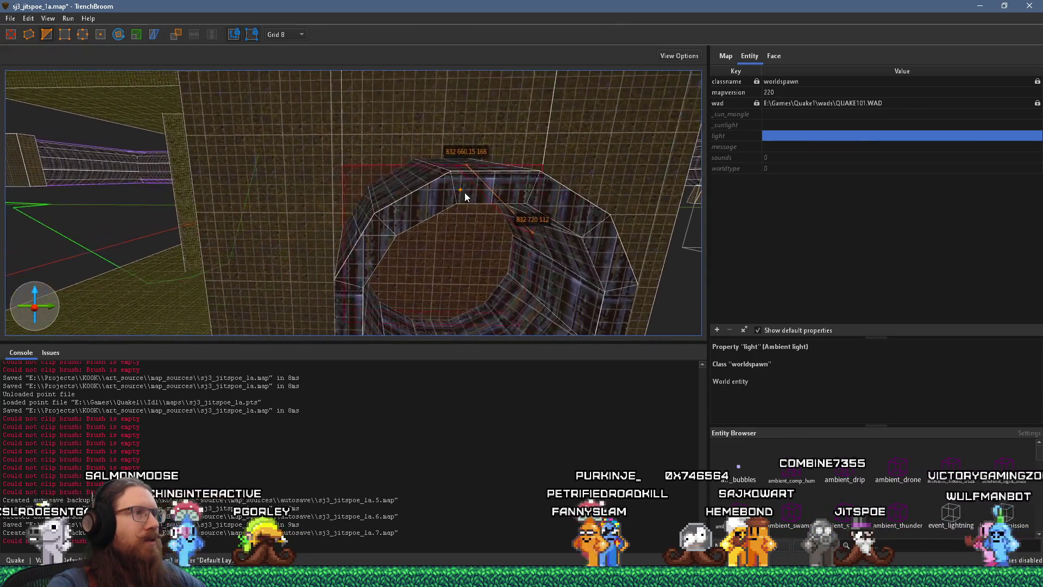
pyautogui.moveTo(415, 167); pyautogui.dragTo(449, 151)
pyautogui.moveTo(413, 182)
pyautogui.mouseDown()
pyautogui.moveTo(412, 205)
pyautogui.moveTo(393, 227)
pyautogui.moveTo(331, 156)
pyautogui.mouseUp()
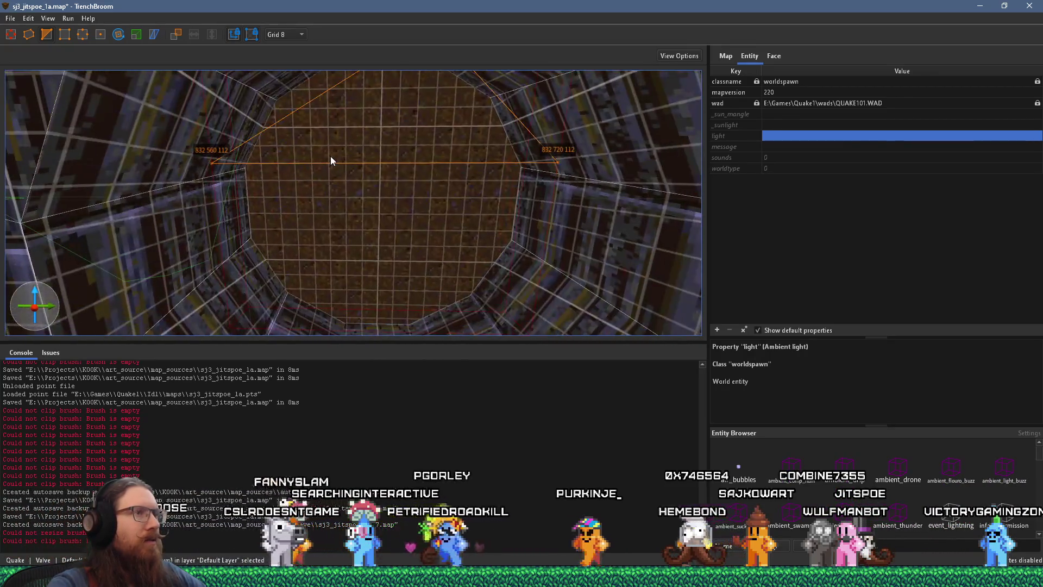
pyautogui.press('Escape')
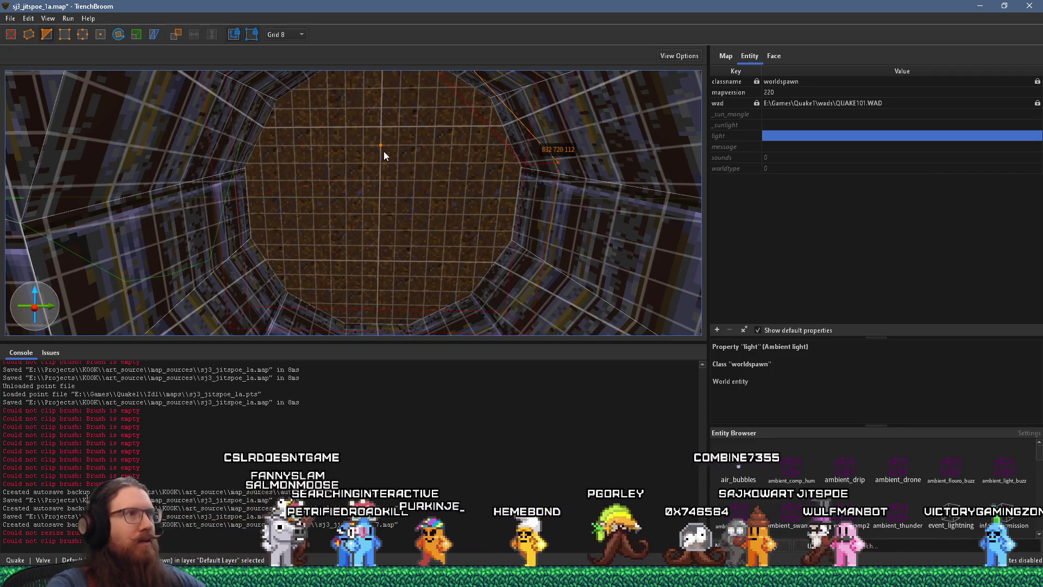
# Try two clip points on the sloped brush edge, then discard them
pyautogui.moveTo(406, 148)
pyautogui.mouseDown()
pyautogui.moveTo(569, 188)
pyautogui.moveTo(586, 247)
pyautogui.moveTo(442, 224)
pyautogui.moveTo(462, 221)
pyautogui.mouseUp()
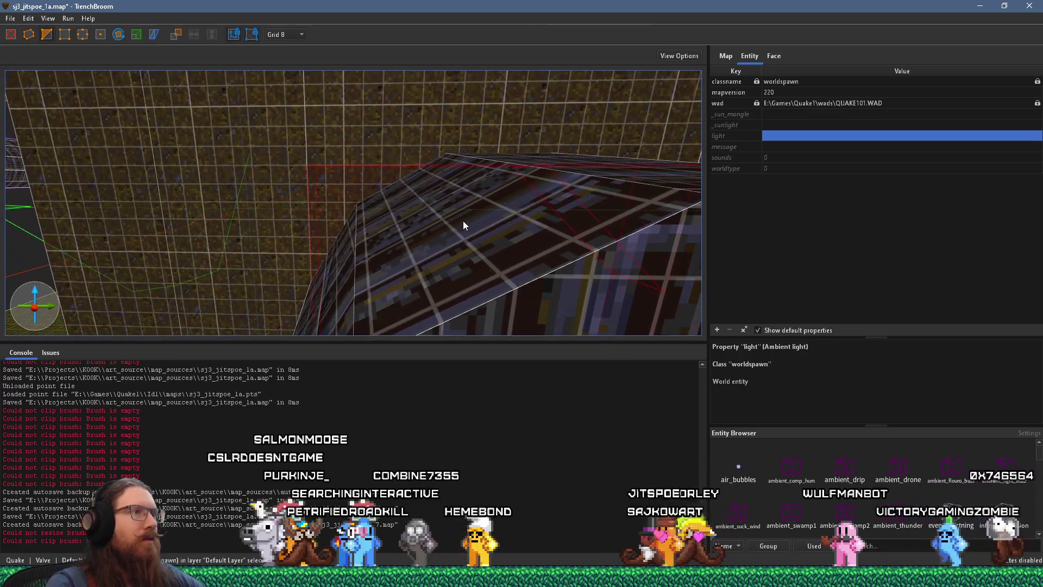
pyautogui.click(439, 160)
pyautogui.moveTo(438, 160)
pyautogui.mouseDown()
pyautogui.moveTo(457, 177)
pyautogui.moveTo(370, 238)
pyautogui.mouseUp()
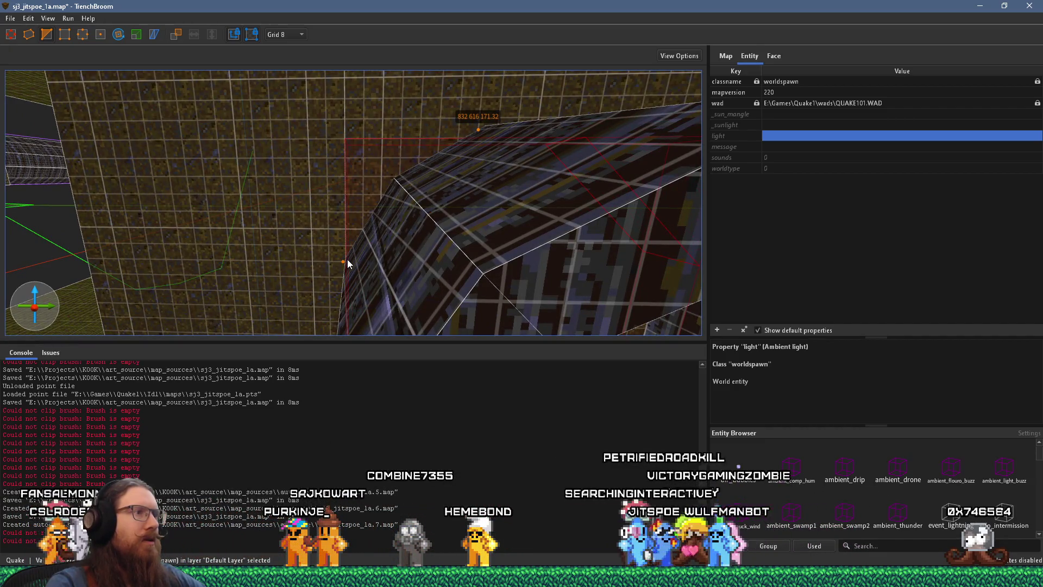
pyautogui.moveTo(354, 257)
pyautogui.mouseDown()
pyautogui.moveTo(442, 207)
pyautogui.moveTo(365, 258)
pyautogui.mouseUp()
pyautogui.click(422, 223)
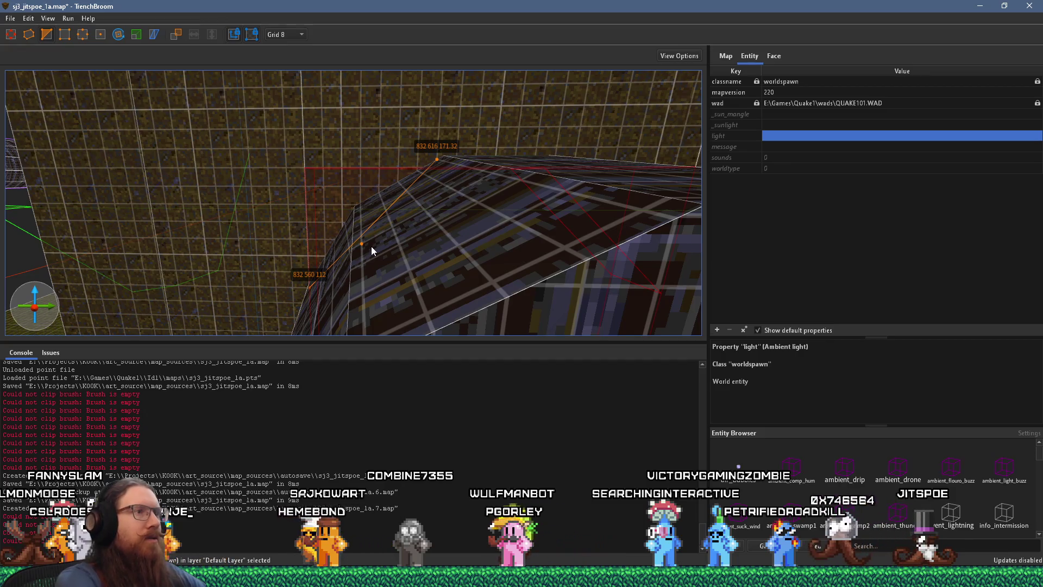
pyautogui.press('Escape')
# Place clip points at 832 560 112, 832 616 171.32 and 832 560 72
pyautogui.moveTo(370, 246)
pyautogui.mouseDown()
pyautogui.moveTo(392, 232)
pyautogui.moveTo(455, 240)
pyautogui.moveTo(510, 194)
pyautogui.mouseUp()
pyautogui.click(449, 229)
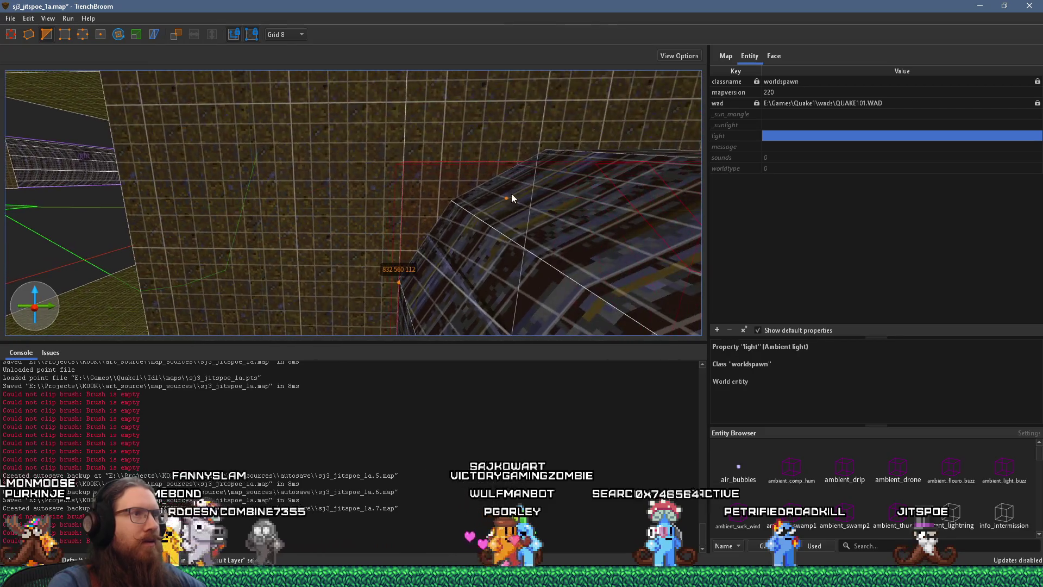
pyautogui.moveTo(529, 159)
pyautogui.mouseDown()
pyautogui.moveTo(491, 173)
pyautogui.moveTo(553, 180)
pyautogui.moveTo(483, 168)
pyautogui.moveTo(454, 129)
pyautogui.moveTo(452, 156)
pyautogui.moveTo(499, 169)
pyautogui.mouseUp()
pyautogui.click(467, 178)
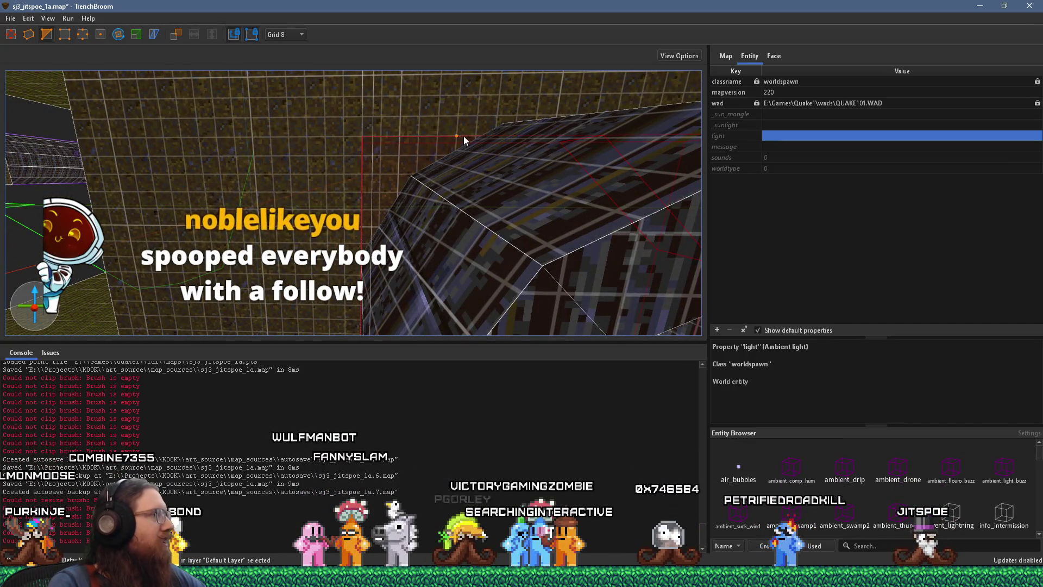
pyautogui.scroll(5, 479, 152)
pyautogui.moveTo(479, 152)
pyautogui.mouseDown()
pyautogui.moveTo(475, 132)
pyautogui.moveTo(521, 117)
pyautogui.moveTo(506, 156)
pyautogui.mouseUp()
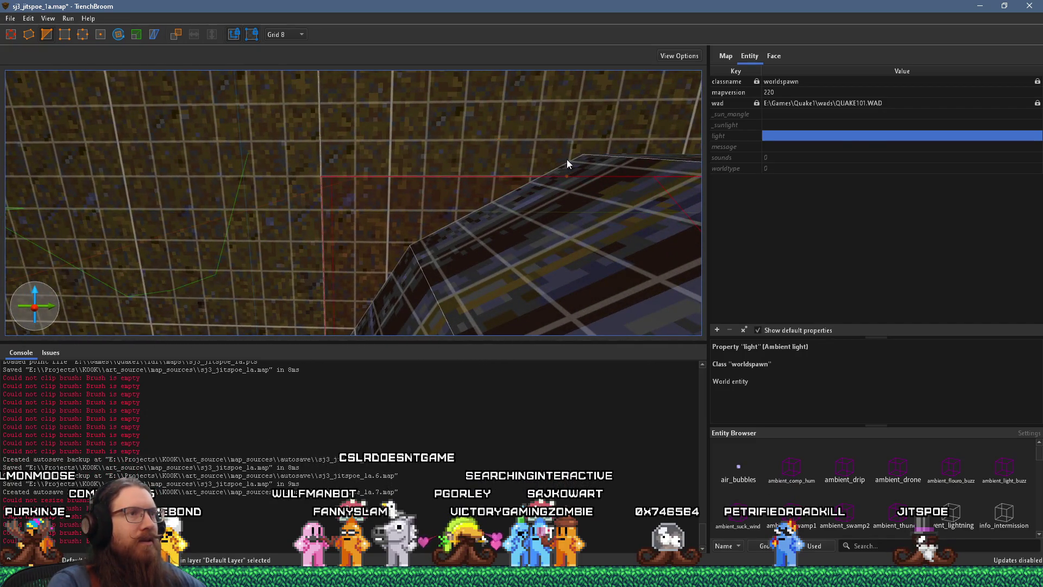
pyautogui.moveTo(567, 160); pyautogui.dragTo(522, 140)
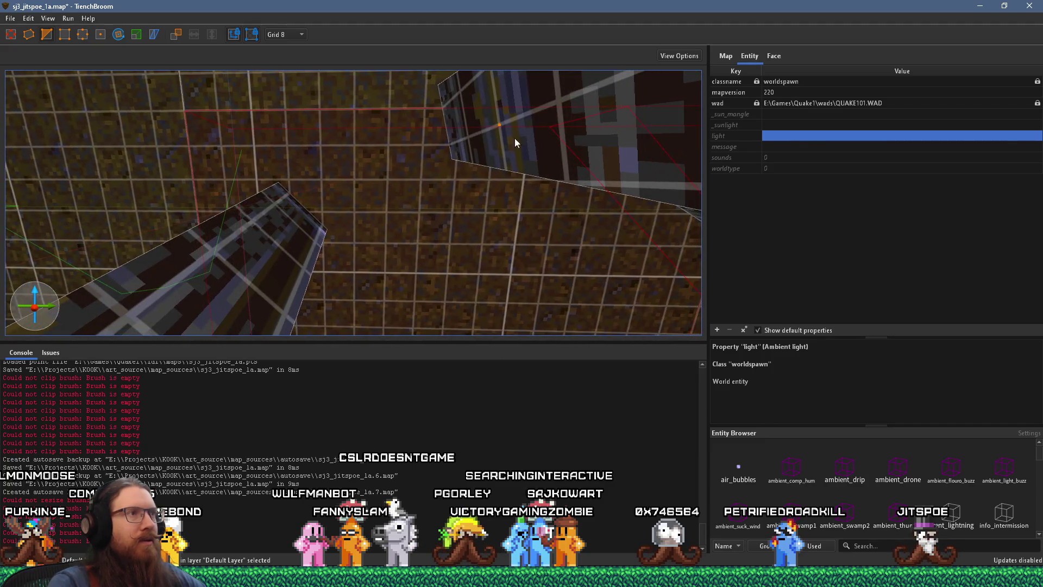
pyautogui.moveTo(432, 109)
pyautogui.mouseDown()
pyautogui.moveTo(458, 135)
pyautogui.moveTo(410, 127)
pyautogui.moveTo(432, 133)
pyautogui.moveTo(477, 119)
pyautogui.moveTo(503, 79)
pyautogui.moveTo(487, 145)
pyautogui.moveTo(455, 174)
pyautogui.moveTo(448, 203)
pyautogui.moveTo(414, 191)
pyautogui.moveTo(426, 215)
pyautogui.moveTo(342, 258)
pyautogui.moveTo(409, 156)
pyautogui.moveTo(467, 121)
pyautogui.moveTo(470, 179)
pyautogui.moveTo(448, 163)
pyautogui.moveTo(441, 172)
pyautogui.mouseUp()
pyautogui.moveTo(458, 230)
pyautogui.mouseDown()
pyautogui.moveTo(402, 201)
pyautogui.moveTo(387, 205)
pyautogui.moveTo(406, 181)
pyautogui.moveTo(397, 185)
pyautogui.moveTo(483, 190)
pyautogui.moveTo(462, 199)
pyautogui.moveTo(472, 198)
pyautogui.mouseUp()
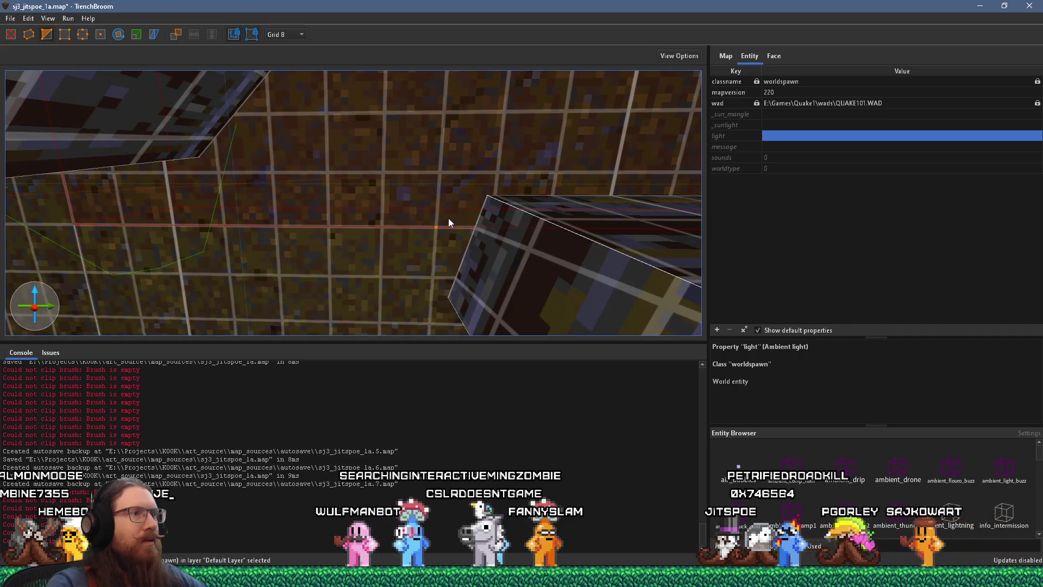
pyautogui.click(380, 223)
# Move the clip point to 832 672 24, apply the clip, and deselect the tunnel brush
pyautogui.moveTo(398, 220)
pyautogui.mouseDown()
pyautogui.moveTo(428, 210)
pyautogui.moveTo(418, 232)
pyautogui.moveTo(432, 181)
pyautogui.moveTo(370, 164)
pyautogui.moveTo(347, 213)
pyautogui.moveTo(305, 180)
pyautogui.moveTo(342, 169)
pyautogui.moveTo(389, 130)
pyautogui.moveTo(389, 116)
pyautogui.moveTo(419, 146)
pyautogui.moveTo(402, 139)
pyautogui.moveTo(365, 168)
pyautogui.mouseUp()
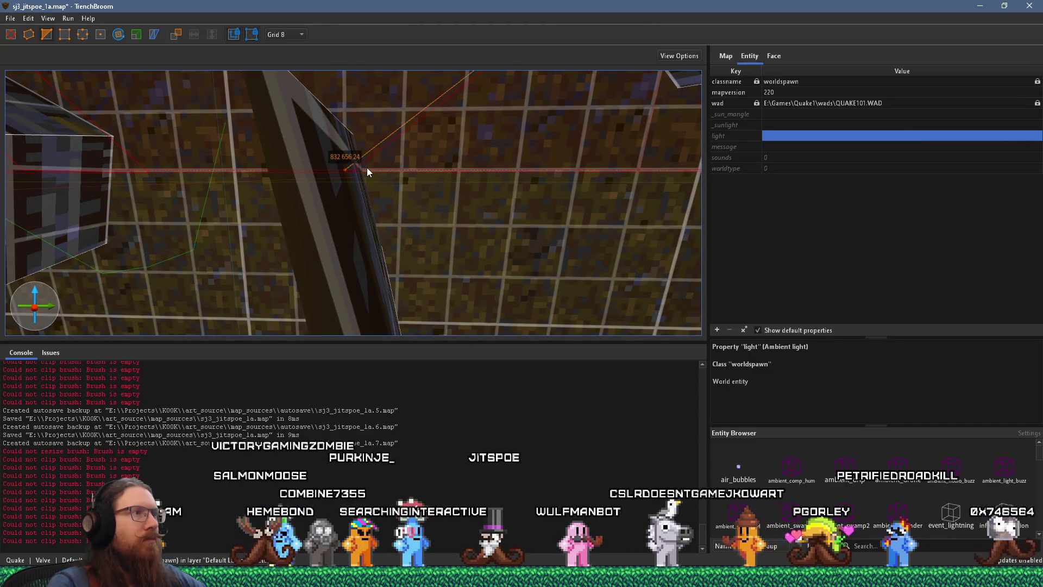
pyautogui.scroll(-5, 367, 166)
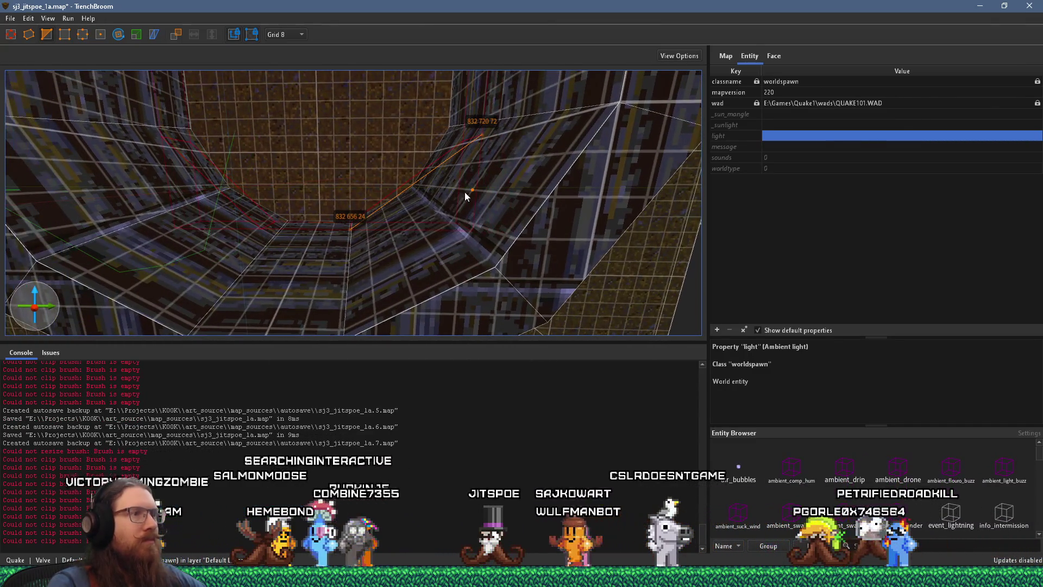
pyautogui.scroll(6, 462, 190)
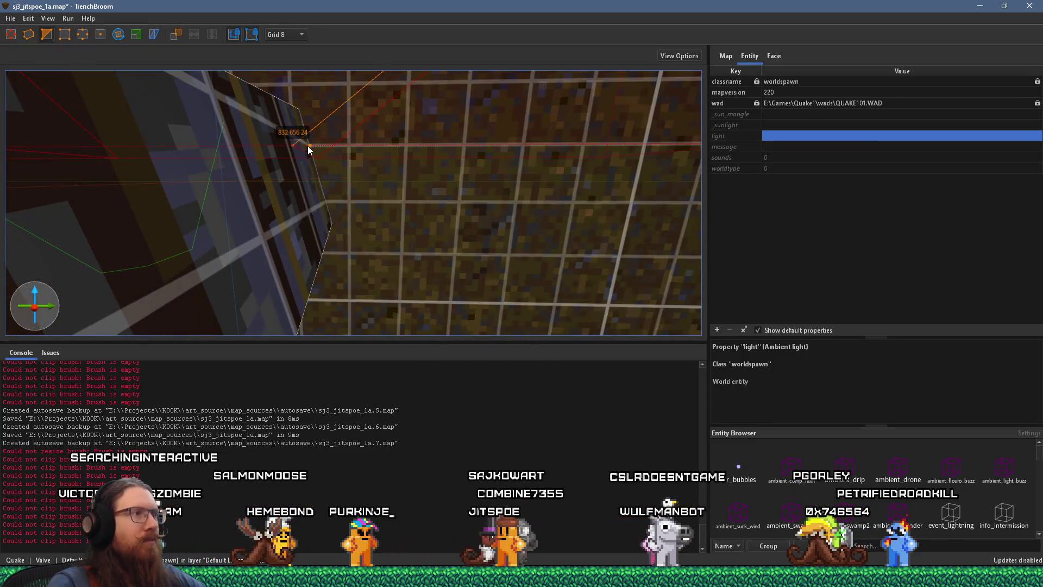
pyautogui.scroll(-5, 372, 182)
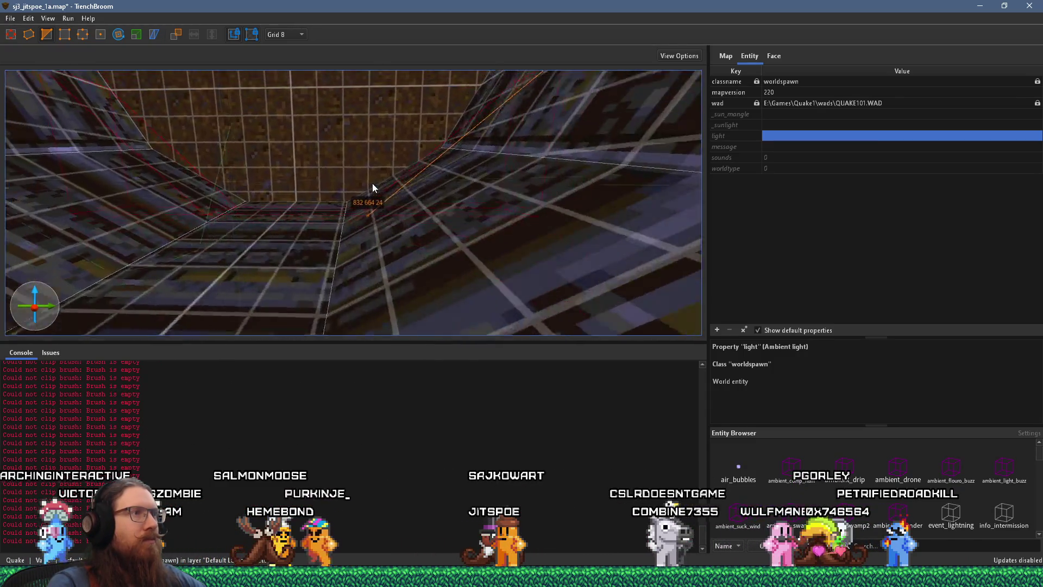
pyautogui.scroll(5, 364, 187)
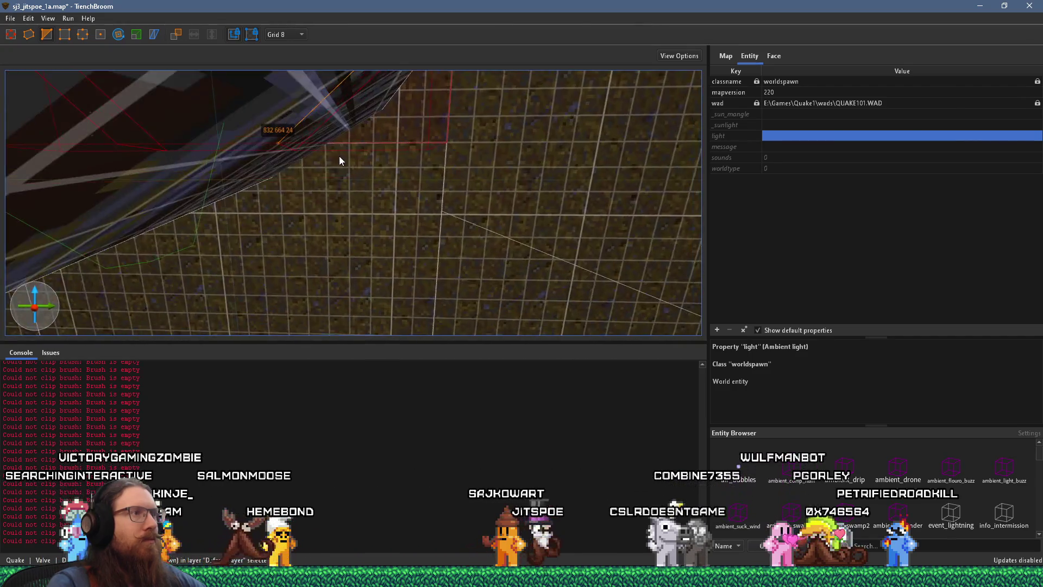
pyautogui.scroll(5, 331, 171)
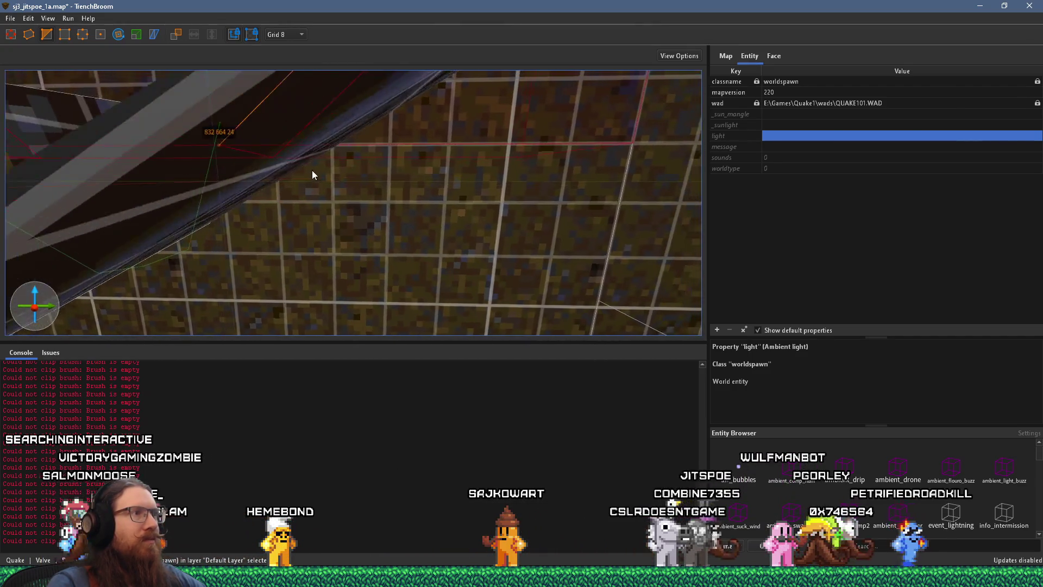
pyautogui.scroll(-2, 310, 171)
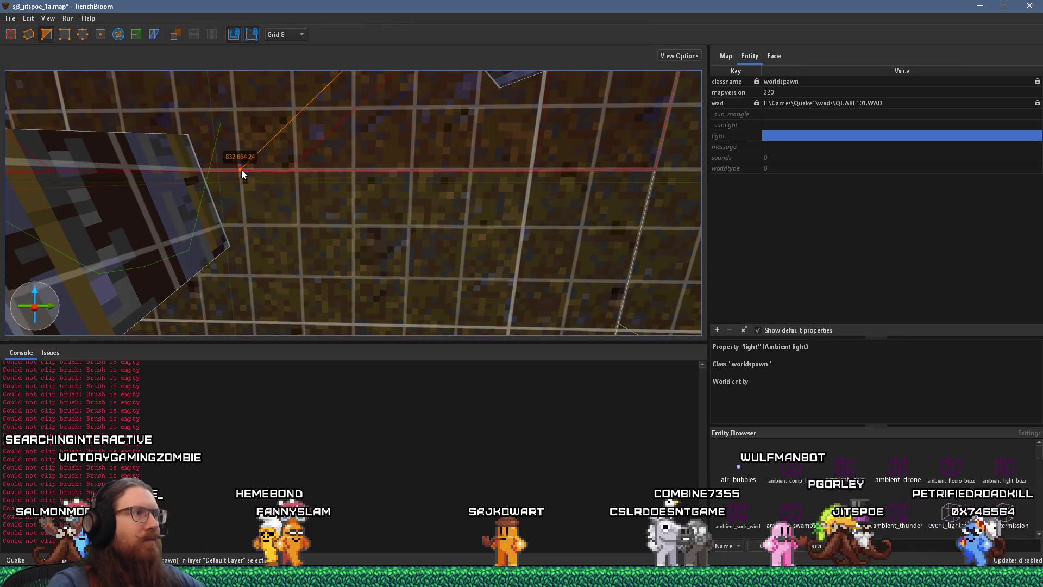
pyautogui.moveTo(242, 169); pyautogui.dragTo(287, 174)
pyautogui.scroll(-3, 299, 176)
pyautogui.press('Escape')
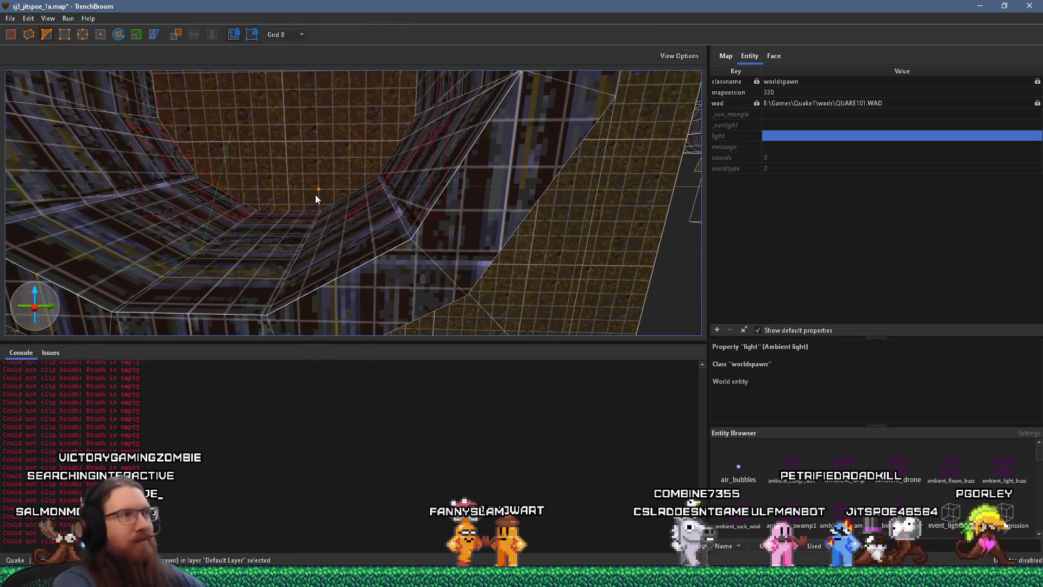
pyautogui.press('Escape')
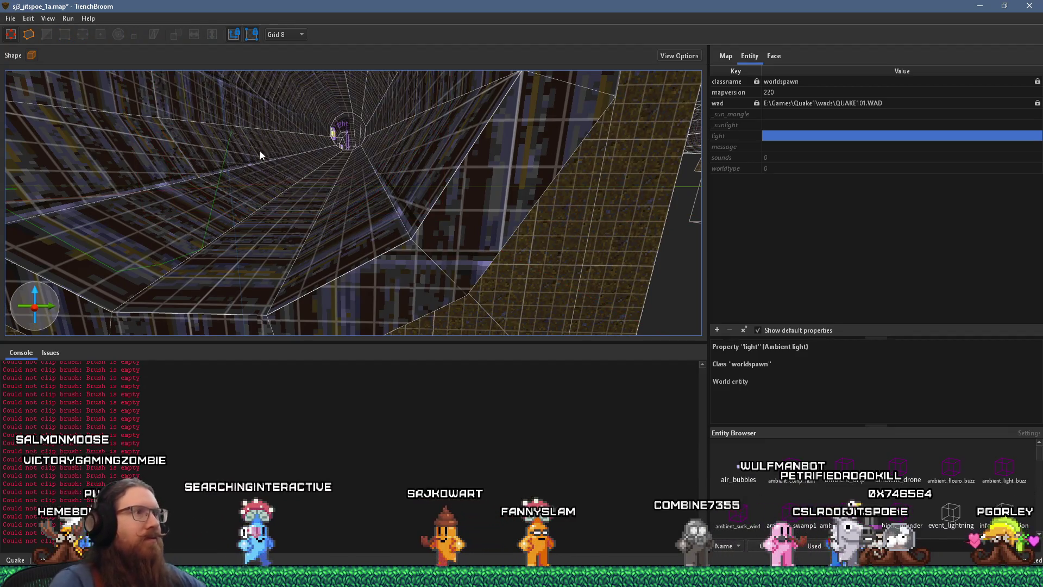
# Select the wall brushes around the cylinder, including the pillar and the brush above it
pyautogui.scroll(5, 348, 223)
pyautogui.scroll(-5, 326, 206)
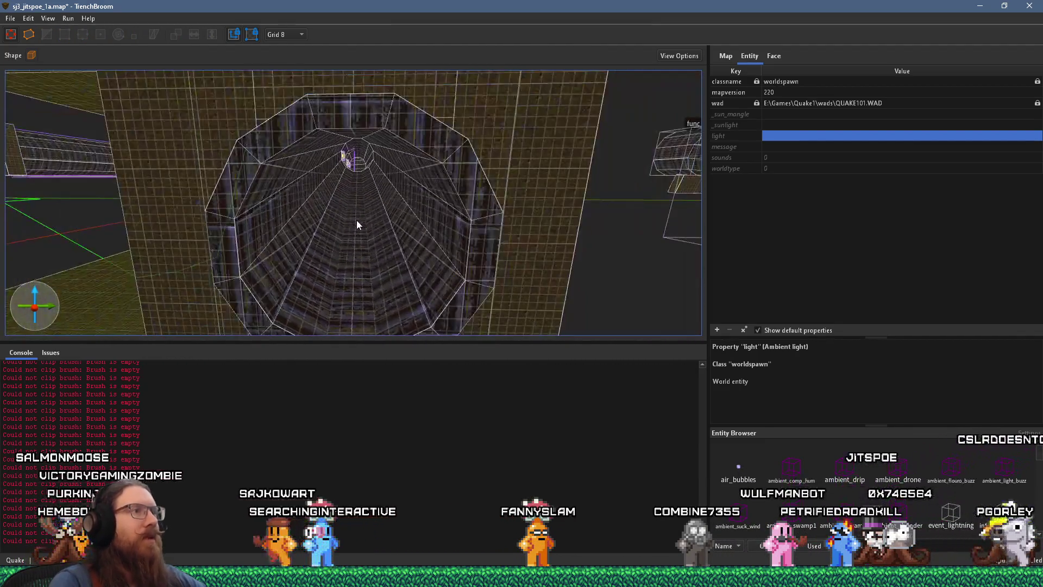
pyautogui.click(259, 167)
pyautogui.click(388, 202)
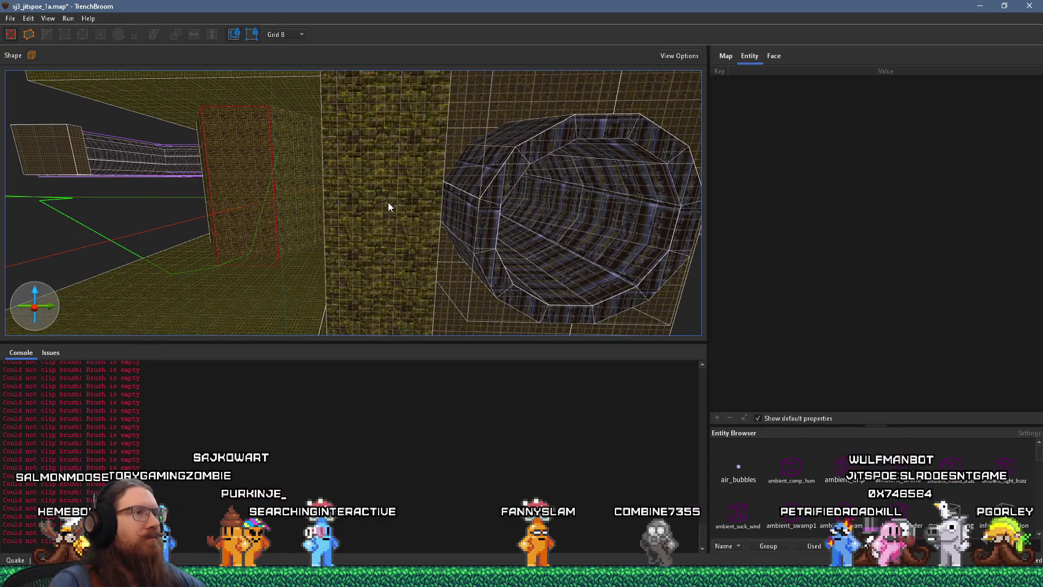
pyautogui.scroll(-5, 397, 222)
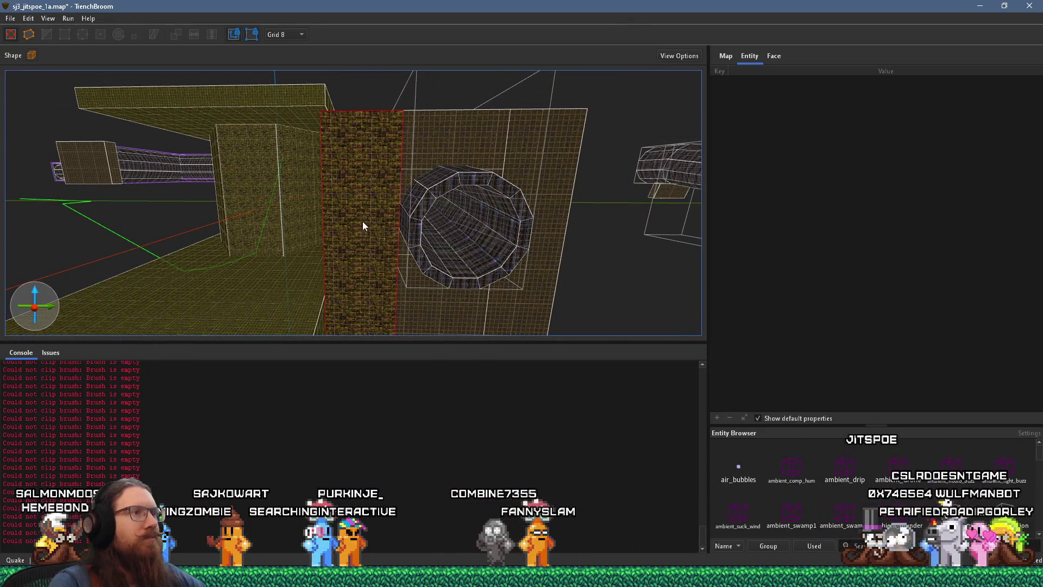
pyautogui.keyDown('ctrl'); pyautogui.click(464, 145); pyautogui.keyUp('ctrl')
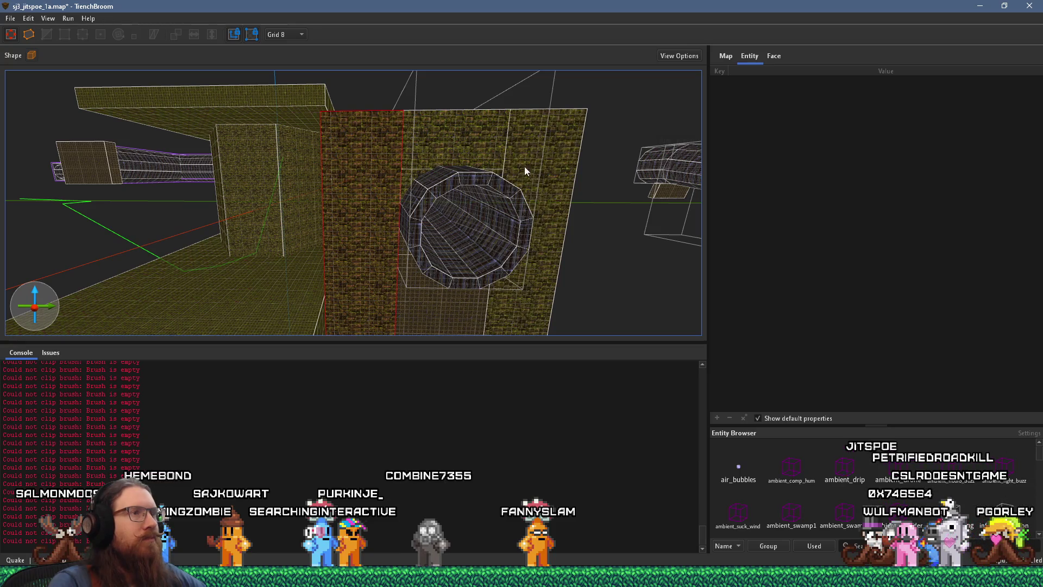
# Clear the selection and select the func_group around the cylinder
pyautogui.moveTo(515, 327)
pyautogui.mouseDown()
pyautogui.moveTo(449, 254)
pyautogui.moveTo(426, 201)
pyautogui.moveTo(390, 177)
pyautogui.mouseUp()
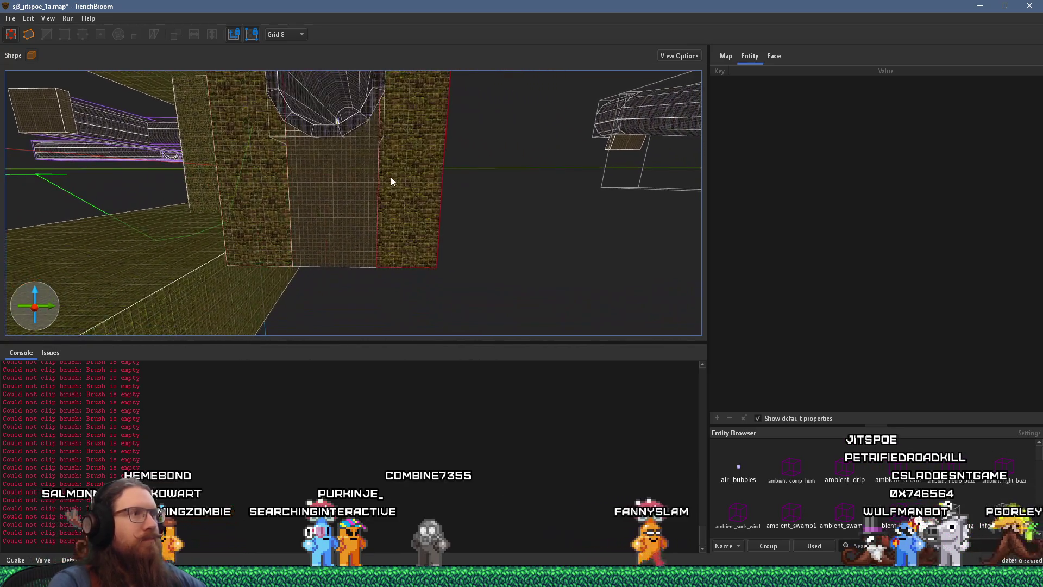
pyautogui.moveTo(293, 158)
pyautogui.mouseDown()
pyautogui.moveTo(477, 354)
pyautogui.moveTo(333, 214)
pyautogui.moveTo(539, 281)
pyautogui.mouseUp()
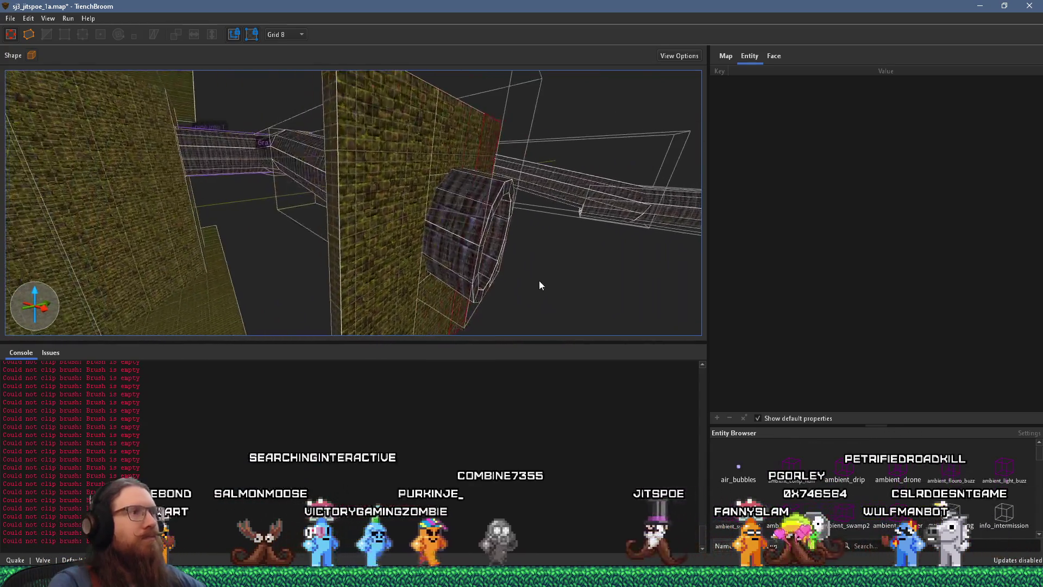
pyautogui.moveTo(458, 220)
pyautogui.mouseDown()
pyautogui.moveTo(473, 230)
pyautogui.moveTo(362, 199)
pyautogui.mouseUp()
pyautogui.scroll(-2, 362, 203)
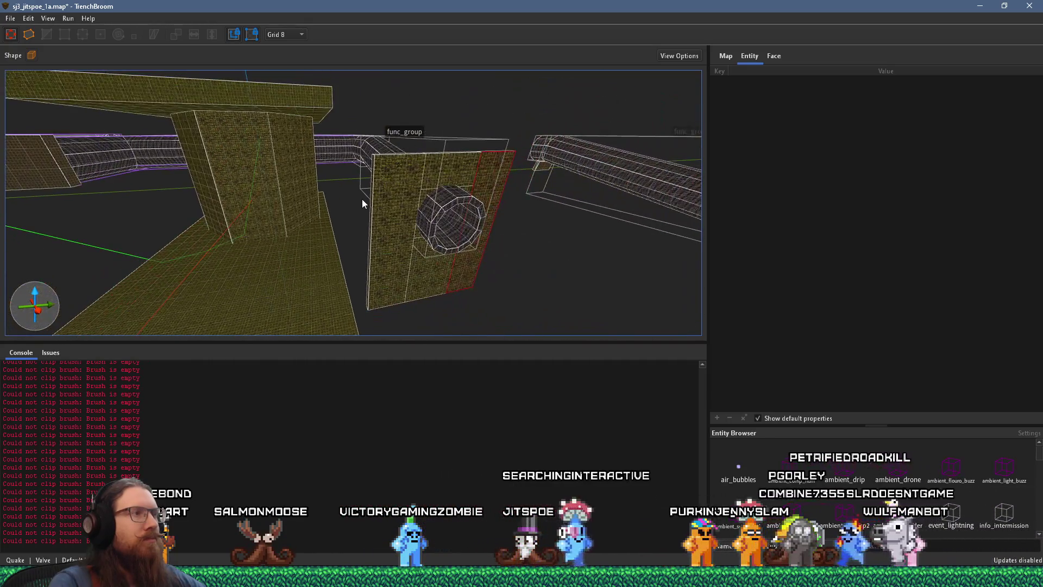
pyautogui.moveTo(326, 161)
pyautogui.mouseDown()
pyautogui.moveTo(303, 152)
pyautogui.moveTo(407, 247)
pyautogui.moveTo(444, 304)
pyautogui.mouseUp()
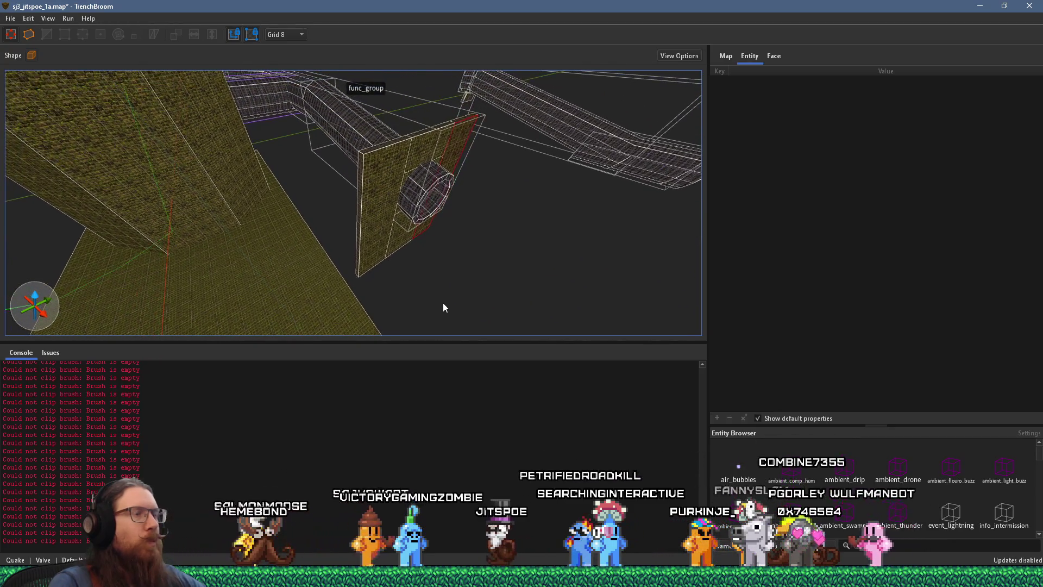
pyautogui.scroll(2, 444, 303)
pyautogui.click(438, 294)
pyautogui.click(330, 106)
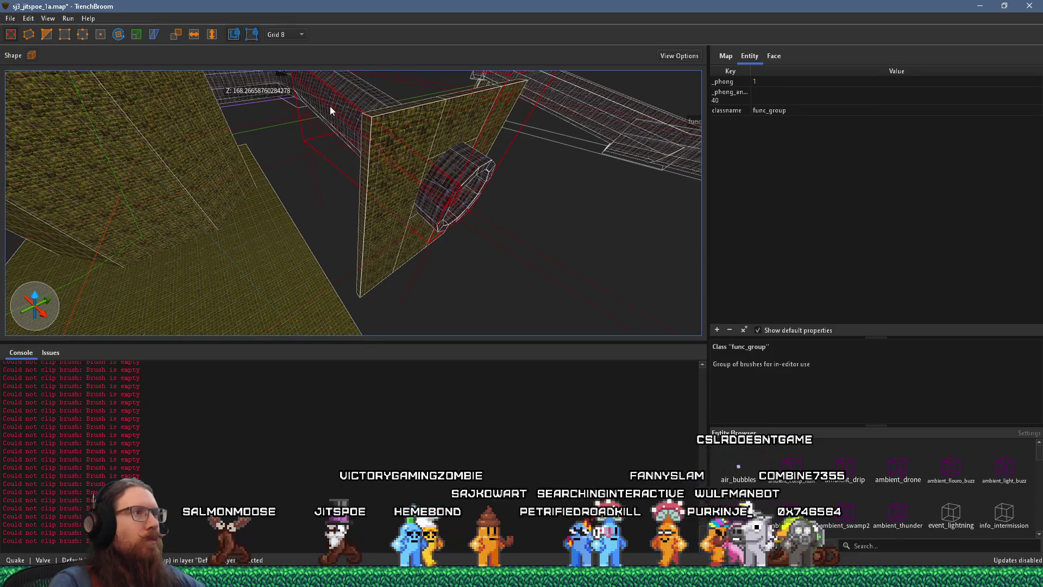
# Set the grid size to 64 units
pyautogui.moveTo(331, 105); pyautogui.dragTo(386, 159)
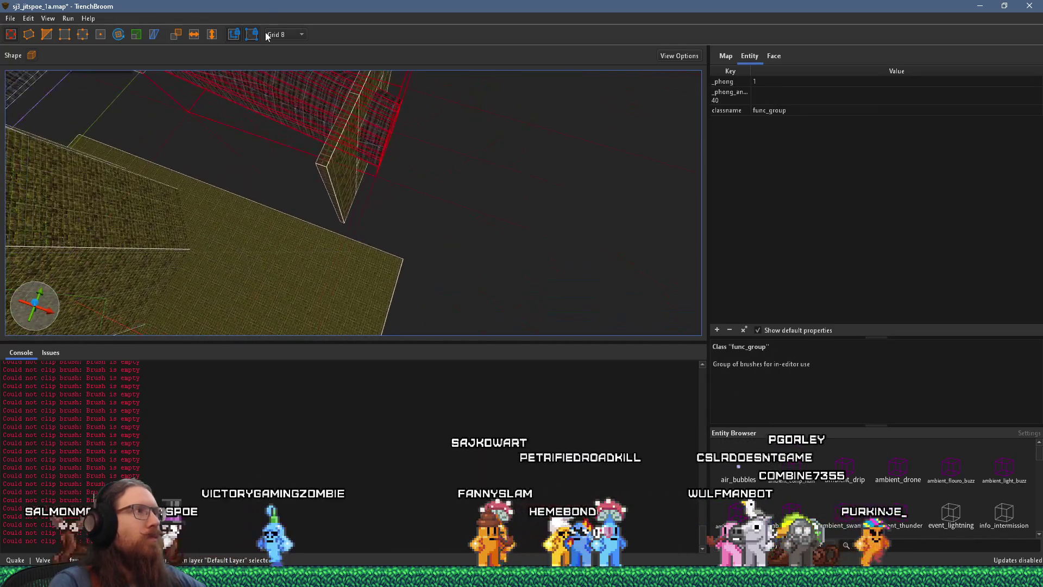
pyautogui.click(282, 35)
pyautogui.click(303, 124)
# Rotate the func_group pipe about the Z axis
pyautogui.moveTo(303, 133)
pyautogui.mouseDown()
pyautogui.moveTo(405, 302)
pyautogui.moveTo(239, 114)
pyautogui.moveTo(488, 224)
pyautogui.mouseUp()
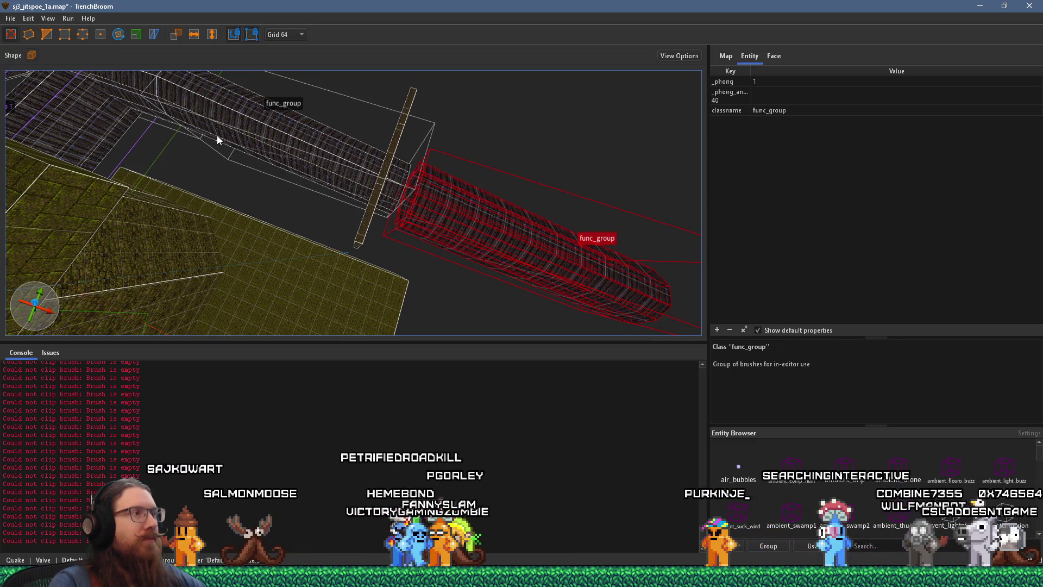
pyautogui.click(121, 36)
pyautogui.moveTo(483, 275); pyautogui.dragTo(442, 169)
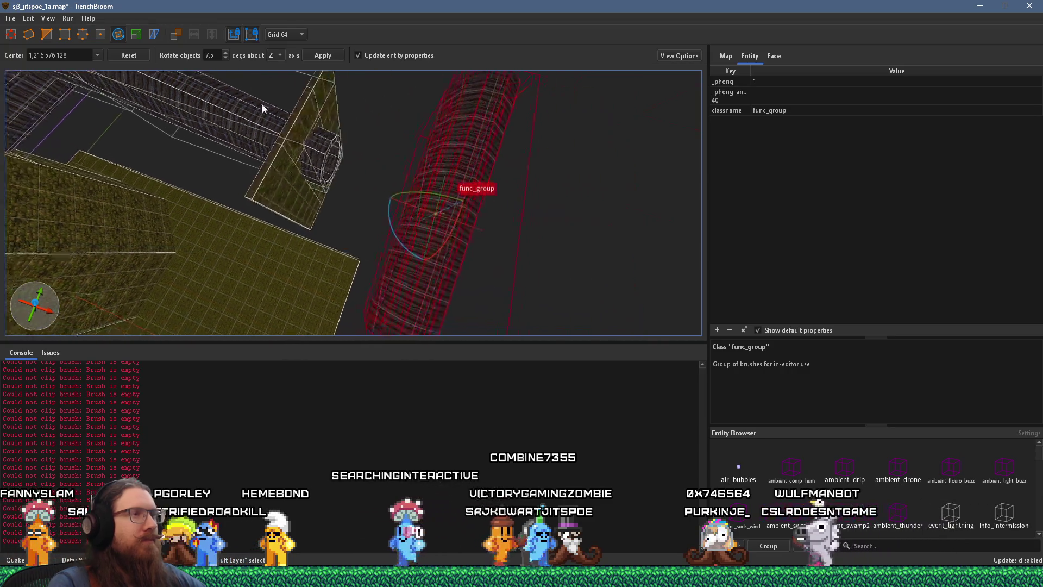
# Exit the Rotate tool, select the func_group pipe, and lower it toward the floor
pyautogui.click(9, 35)
pyautogui.moveTo(507, 84)
pyautogui.mouseDown()
pyautogui.moveTo(373, 197)
pyautogui.moveTo(289, 146)
pyautogui.moveTo(405, 179)
pyautogui.mouseUp()
pyautogui.click(405, 179)
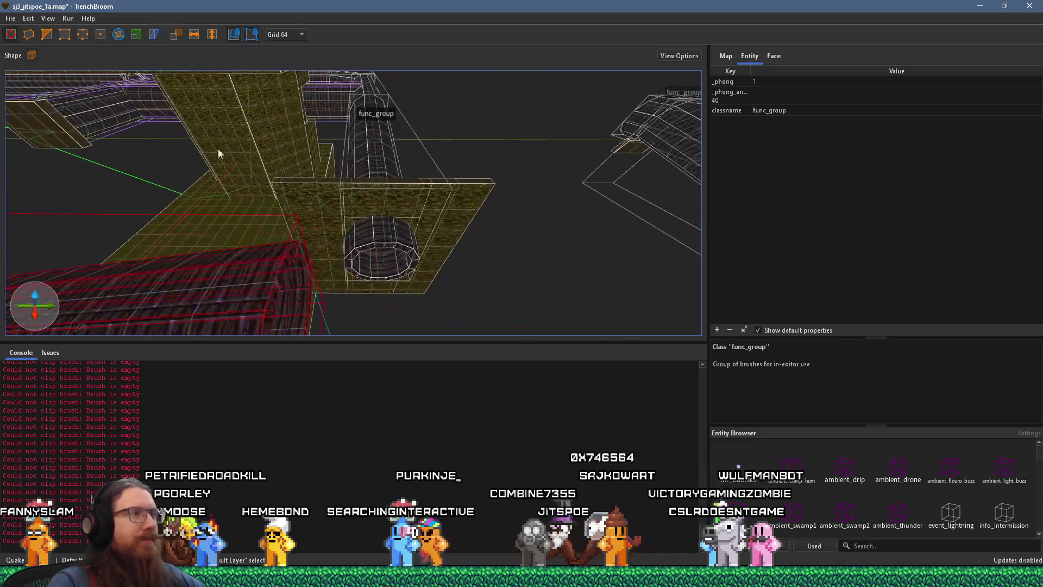
pyautogui.moveTo(321, 137)
pyautogui.mouseDown()
pyautogui.moveTo(325, 297)
pyautogui.moveTo(338, 284)
pyautogui.moveTo(201, 197)
pyautogui.moveTo(253, 230)
pyautogui.moveTo(218, 172)
pyautogui.moveTo(260, 189)
pyautogui.moveTo(180, 143)
pyautogui.moveTo(321, 208)
pyautogui.moveTo(197, 296)
pyautogui.mouseUp()
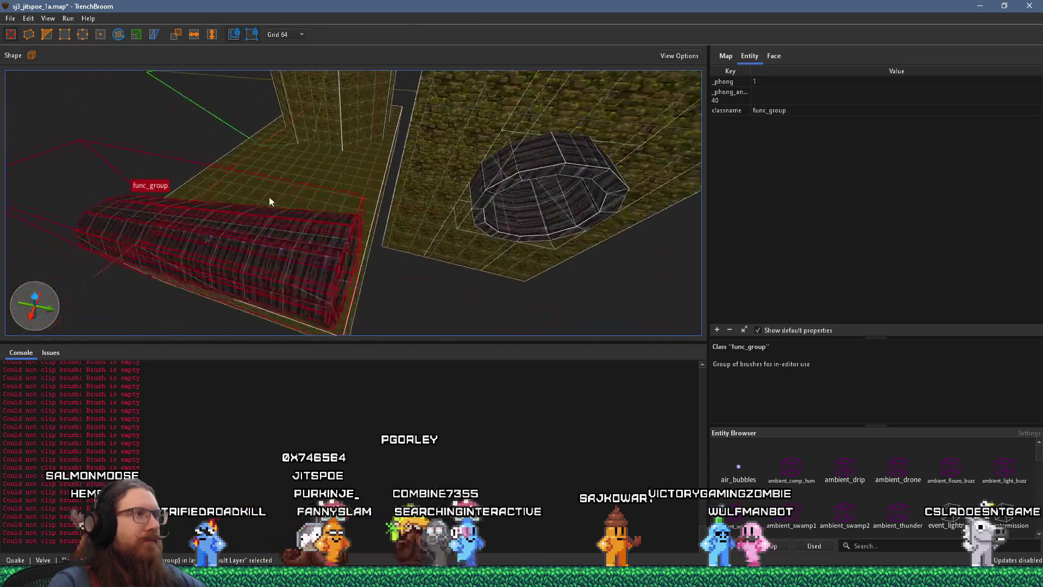
# Orbit around the lowered pipe and wall opening, then center the view on the pipe
pyautogui.moveTo(136, 107)
pyautogui.mouseDown()
pyautogui.moveTo(166, 48)
pyautogui.moveTo(415, 193)
pyautogui.moveTo(521, 304)
pyautogui.moveTo(343, 245)
pyautogui.moveTo(594, 63)
pyautogui.moveTo(479, 116)
pyautogui.moveTo(527, 87)
pyautogui.moveTo(550, 93)
pyautogui.moveTo(572, 165)
pyautogui.mouseUp()
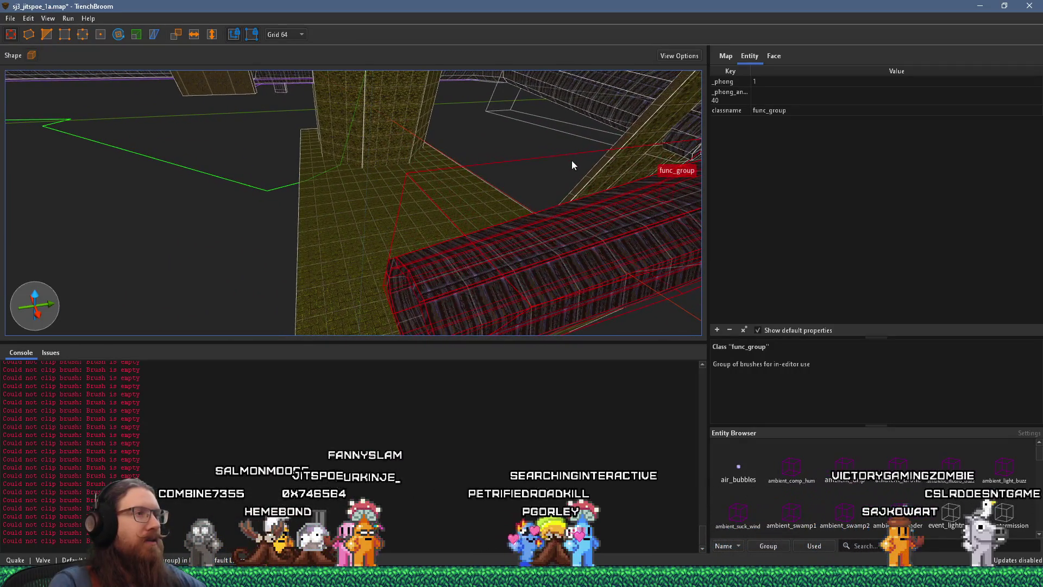
pyautogui.moveTo(445, 203)
pyautogui.mouseDown()
pyautogui.moveTo(318, 205)
pyautogui.moveTo(620, 152)
pyautogui.moveTo(615, 196)
pyautogui.mouseUp()
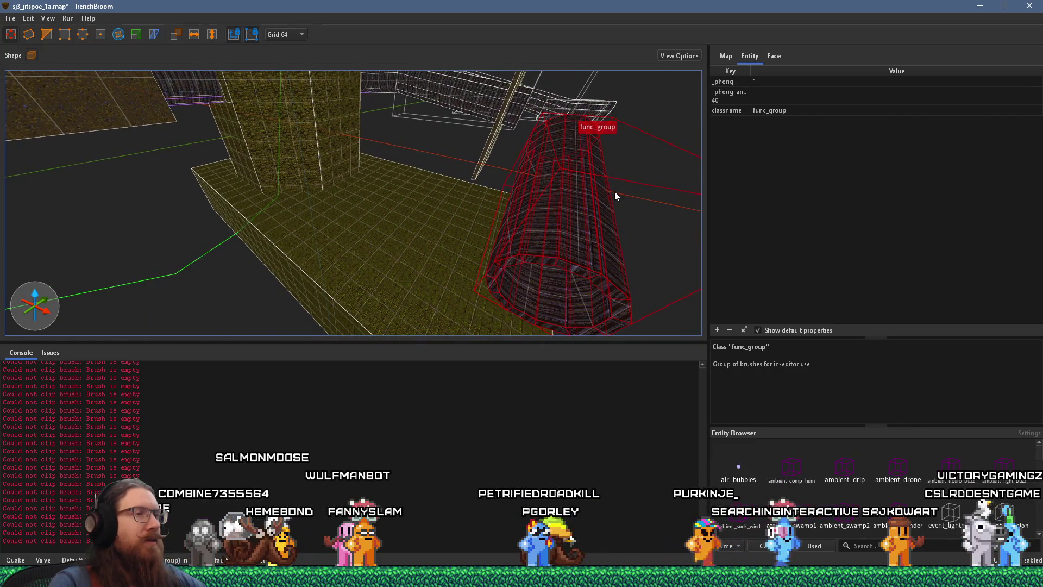
pyautogui.moveTo(343, 127)
pyautogui.mouseDown()
pyautogui.moveTo(374, 164)
pyautogui.moveTo(364, 174)
pyautogui.moveTo(164, 125)
pyautogui.mouseUp()
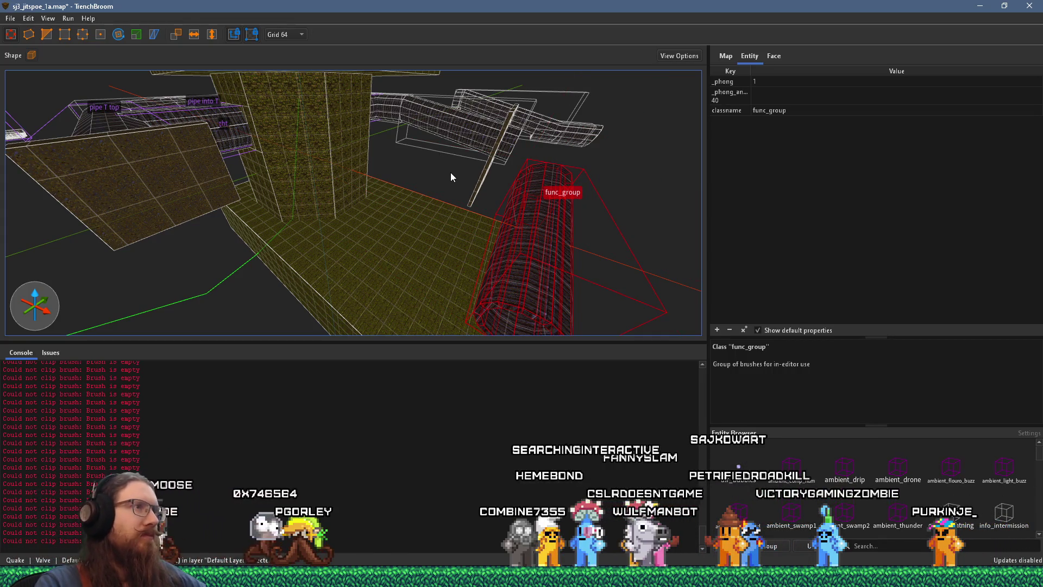
pyautogui.scroll(-5, 451, 172)
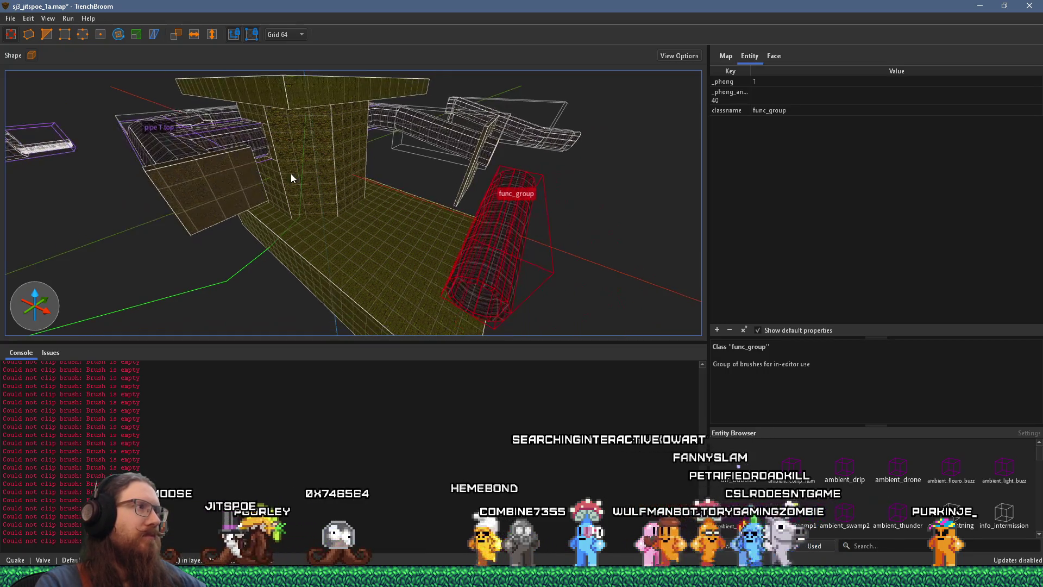
pyautogui.scroll(10, 627, 242)
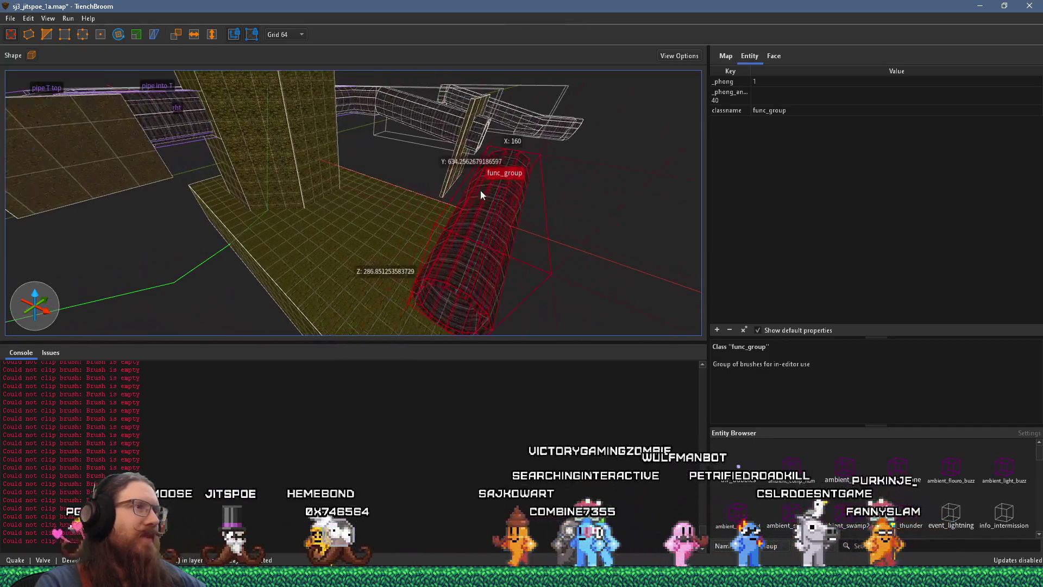
pyautogui.moveTo(288, 180)
pyautogui.mouseDown()
pyautogui.moveTo(526, 187)
pyautogui.moveTo(256, 134)
pyautogui.moveTo(150, 153)
pyautogui.moveTo(392, 237)
pyautogui.moveTo(393, 195)
pyautogui.moveTo(673, 305)
pyautogui.moveTo(349, 212)
pyautogui.moveTo(607, 200)
pyautogui.moveTo(562, 181)
pyautogui.moveTo(471, 204)
pyautogui.moveTo(501, 74)
pyautogui.moveTo(319, 38)
pyautogui.mouseUp()
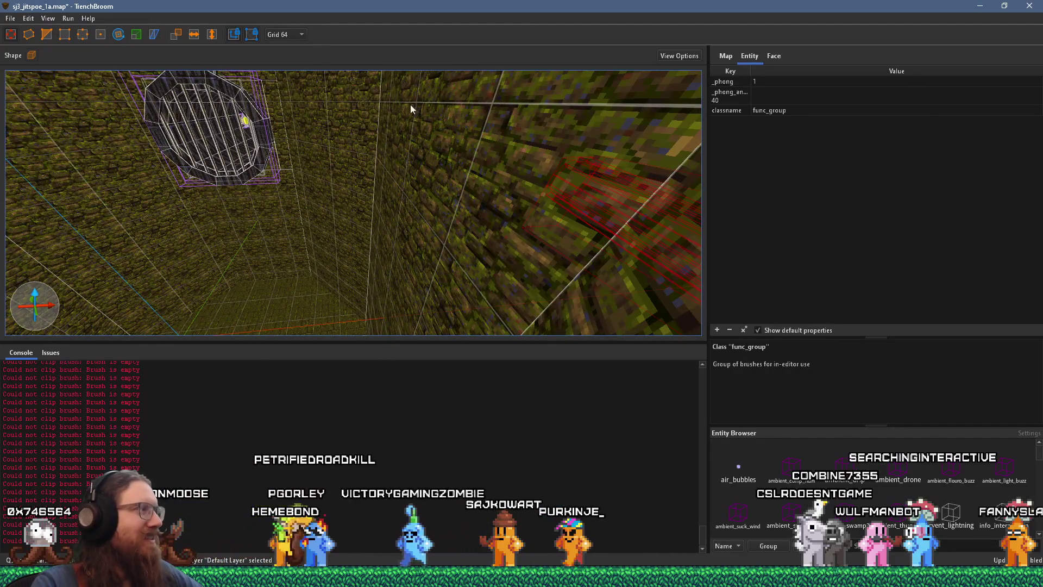
pyautogui.moveTo(561, 187)
pyautogui.mouseDown()
pyautogui.moveTo(536, 237)
pyautogui.moveTo(496, 253)
pyautogui.mouseUp()
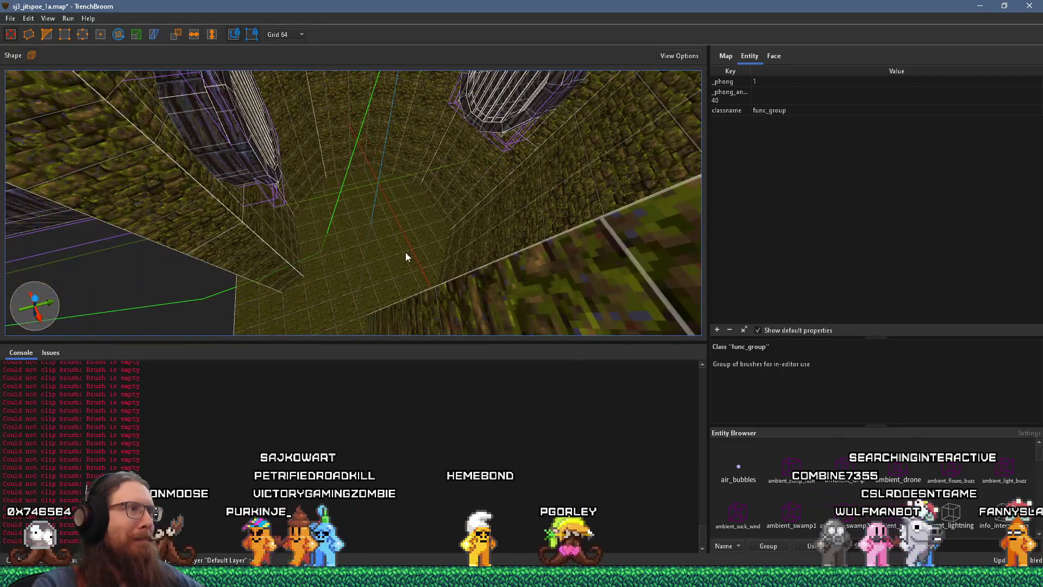
pyautogui.hotkey('ctrl', 'u')
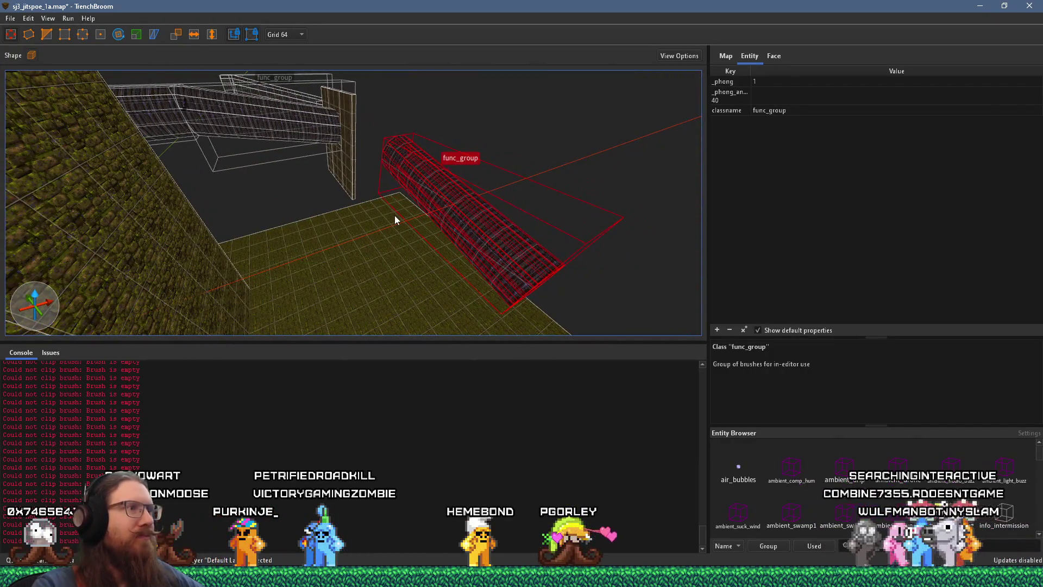
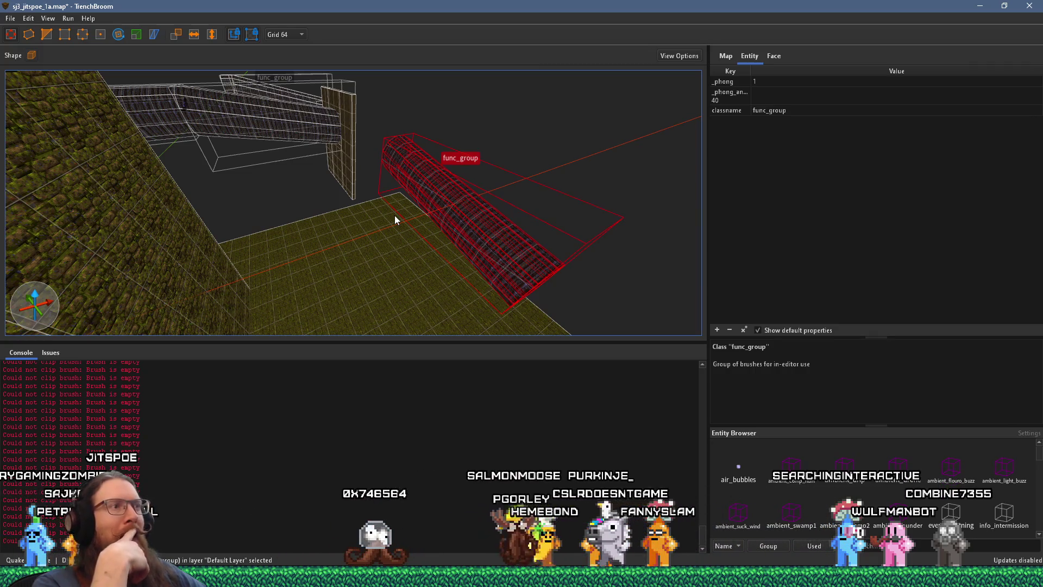
# Select the mossy wall brush beside the red pipe and pull its side face inward
pyautogui.moveTo(394, 215)
pyautogui.mouseDown()
pyautogui.moveTo(376, 207)
pyautogui.moveTo(402, 187)
pyautogui.moveTo(220, 206)
pyautogui.mouseUp()
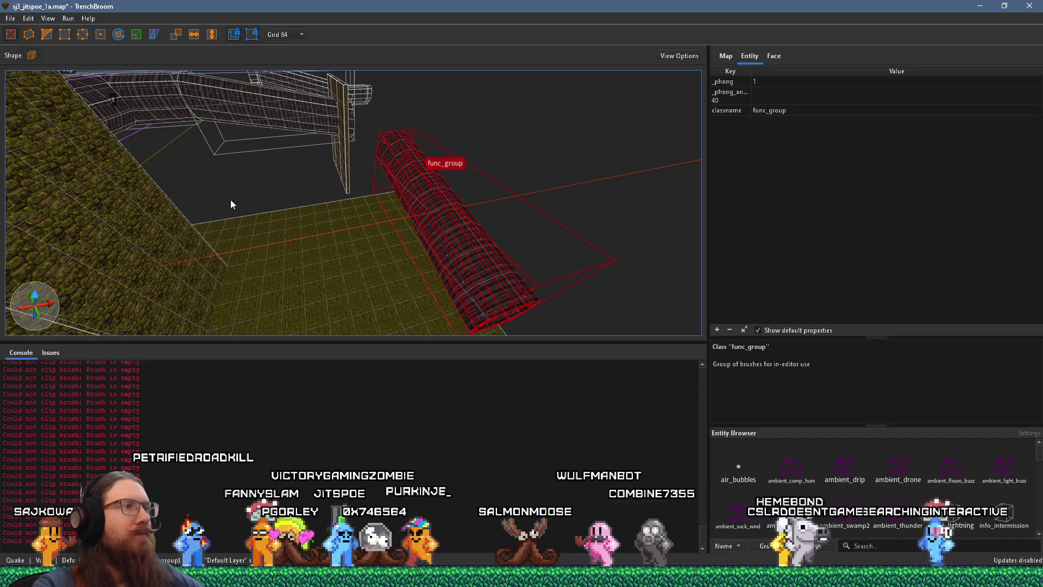
pyautogui.scroll(-2, 230, 204)
pyautogui.scroll(5, 212, 208)
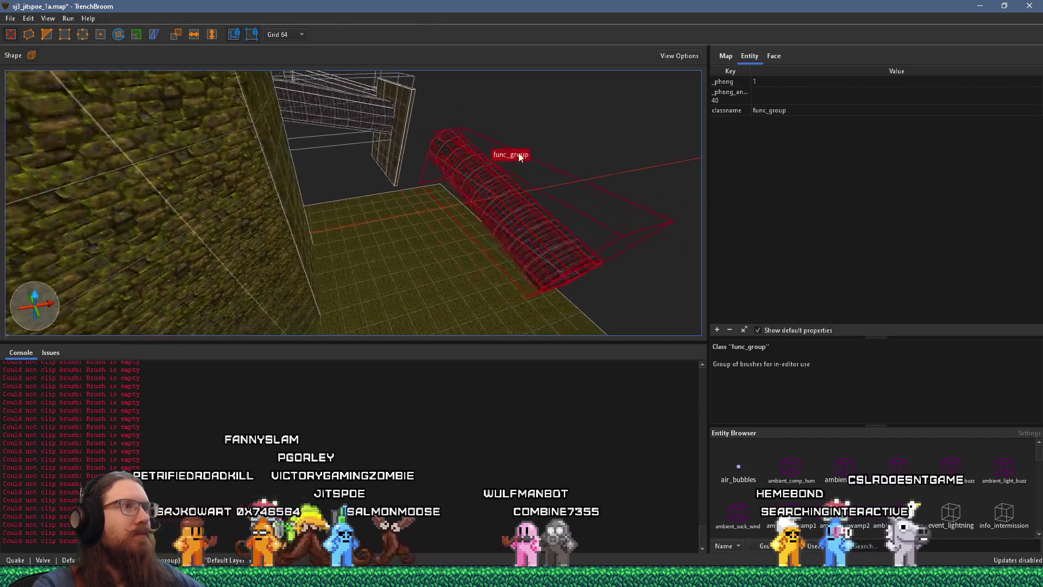
pyautogui.scroll(6, 545, 197)
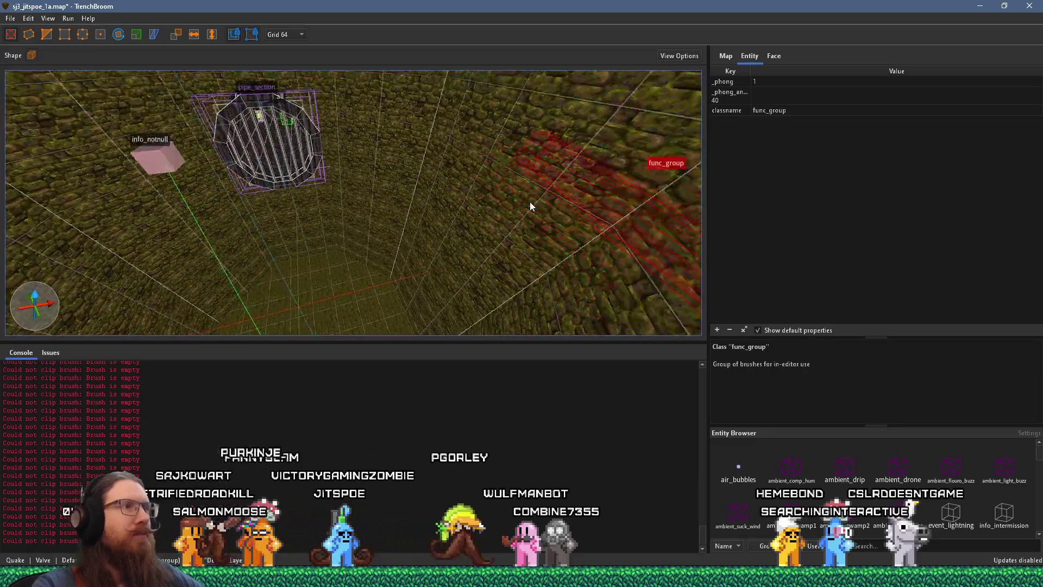
pyautogui.moveTo(393, 193)
pyautogui.mouseDown()
pyautogui.moveTo(432, 229)
pyautogui.moveTo(329, 227)
pyautogui.moveTo(287, 207)
pyautogui.mouseUp()
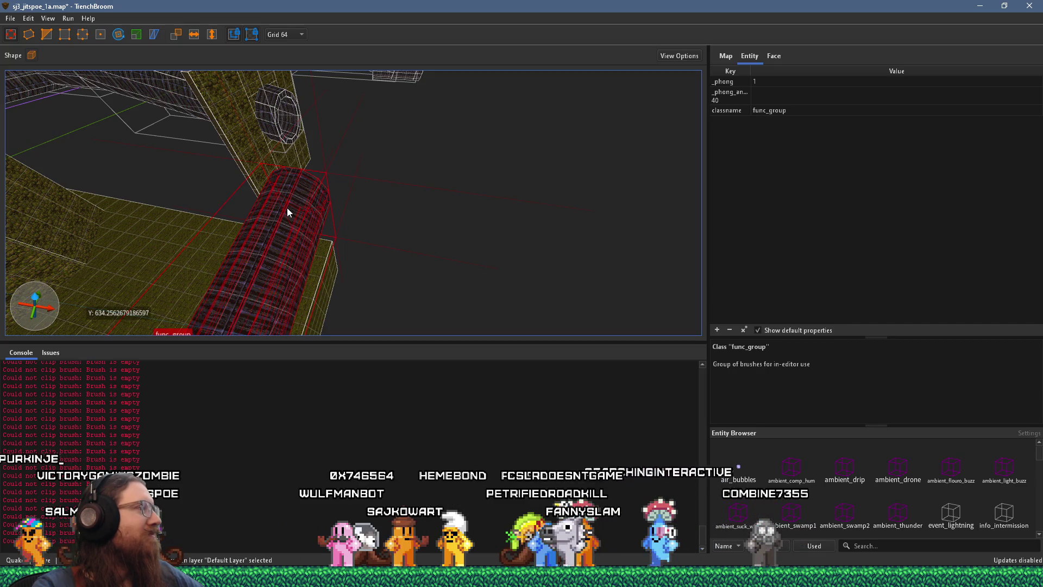
pyautogui.moveTo(292, 207)
pyautogui.mouseDown()
pyautogui.moveTo(203, 197)
pyautogui.moveTo(275, 198)
pyautogui.moveTo(372, 332)
pyautogui.moveTo(342, 281)
pyautogui.mouseUp()
pyautogui.click(340, 171)
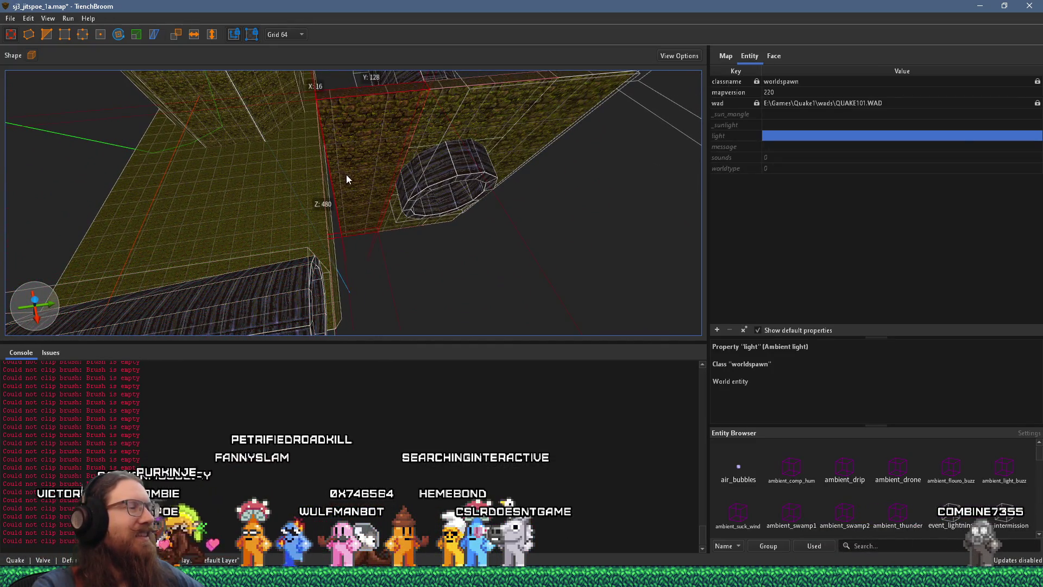
pyautogui.moveTo(351, 174)
pyautogui.mouseDown()
pyautogui.moveTo(257, 187)
pyautogui.moveTo(448, 178)
pyautogui.moveTo(292, 214)
pyautogui.moveTo(191, 126)
pyautogui.moveTo(435, 224)
pyautogui.moveTo(449, 285)
pyautogui.mouseUp()
pyautogui.moveTo(360, 221); pyautogui.dragTo(324, 227)
# Deselect the wall and show the brick face's attributes: city8_2, 64 × 64, X scale -1
pyautogui.moveTo(461, 220)
pyautogui.mouseDown()
pyautogui.moveTo(414, 204)
pyautogui.moveTo(377, 168)
pyautogui.moveTo(405, 230)
pyautogui.moveTo(285, 20)
pyautogui.moveTo(330, 83)
pyautogui.moveTo(259, 4)
pyautogui.mouseUp()
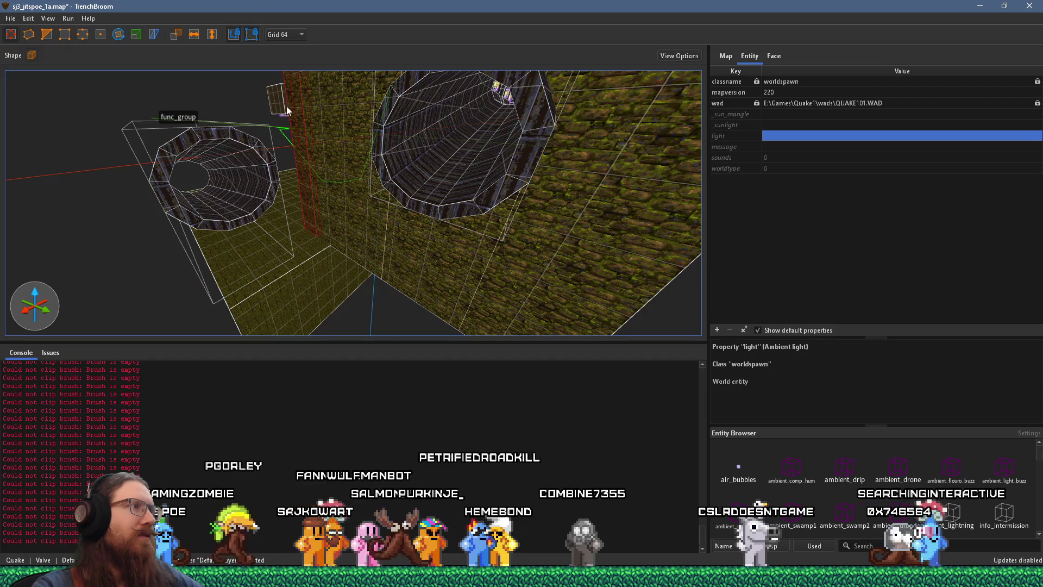
pyautogui.moveTo(286, 106); pyautogui.dragTo(368, 198)
pyautogui.press('Delete')
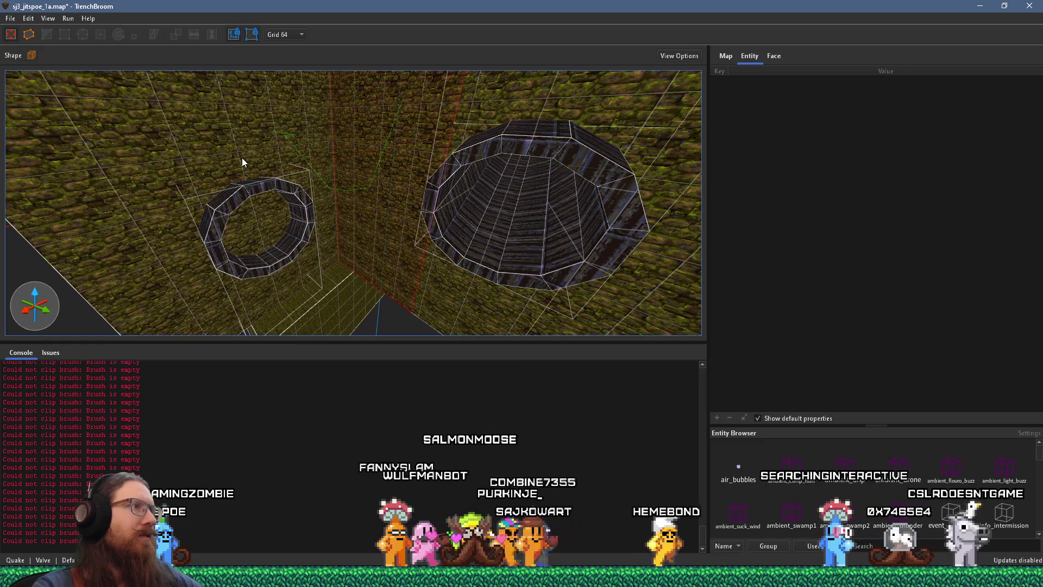
pyautogui.scroll(5, 242, 158)
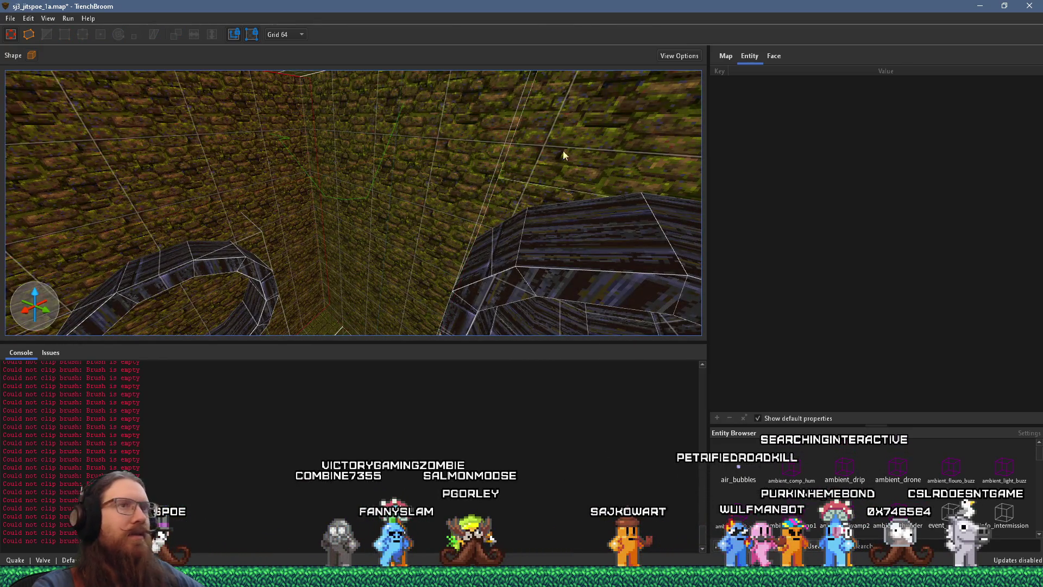
pyautogui.click(768, 63)
# Flip the brick texture horizontally on the wall face around the rings
pyautogui.click(742, 186)
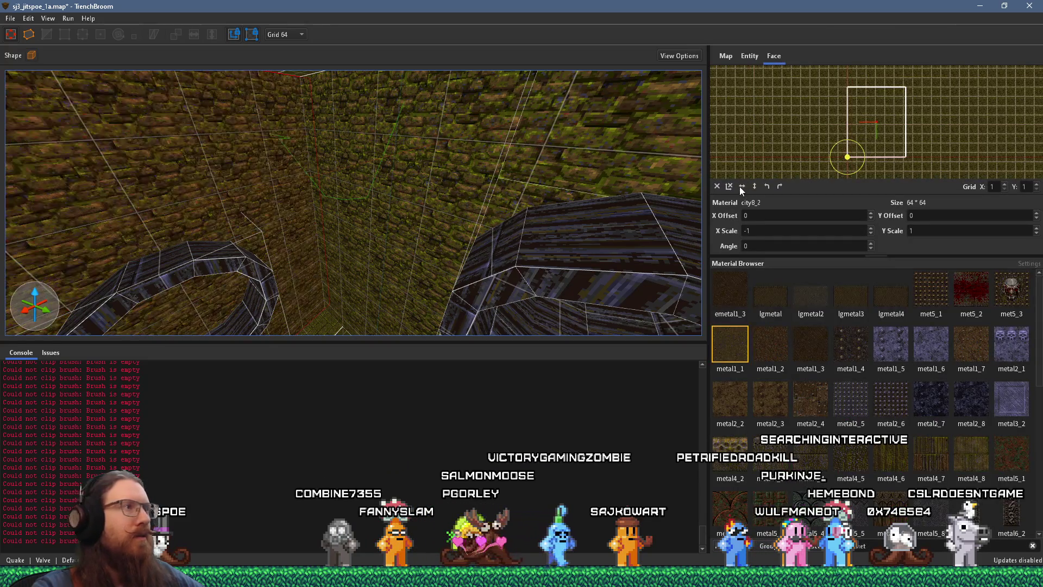
pyautogui.scroll(-5, 422, 182)
pyautogui.scroll(8, 380, 187)
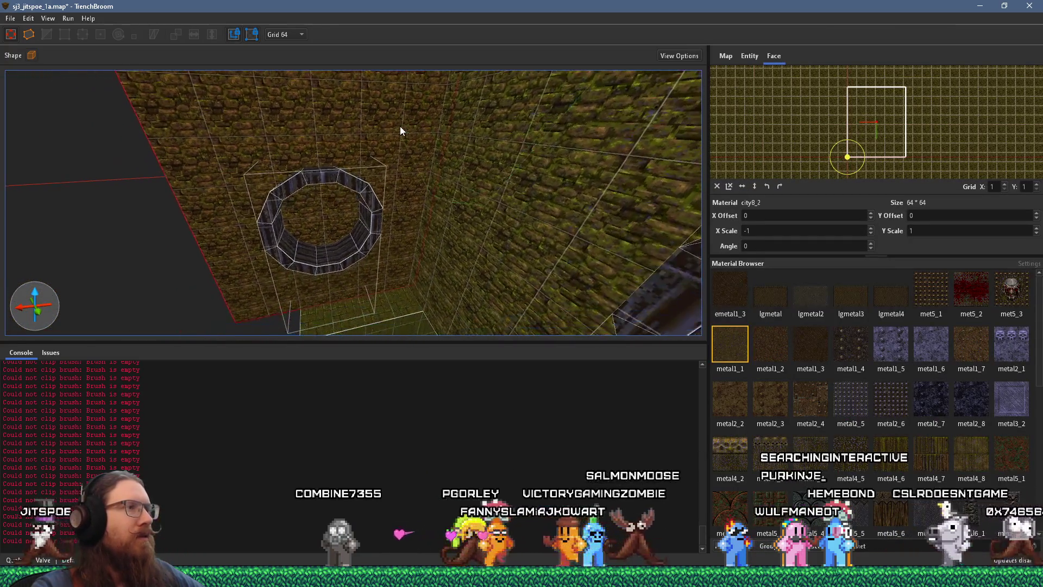
pyautogui.scroll(3, 450, 174)
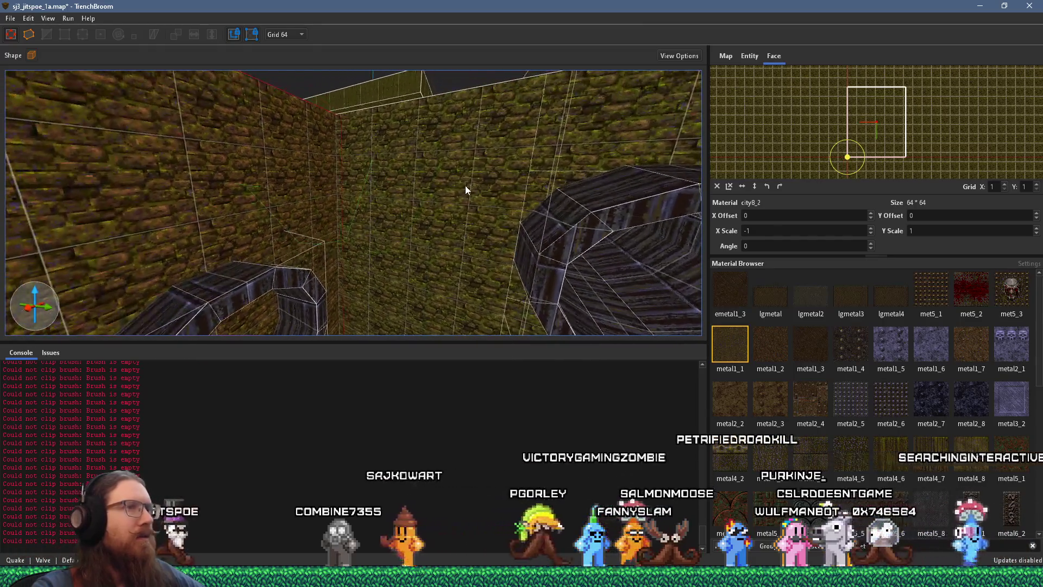
pyautogui.scroll(-8, 464, 186)
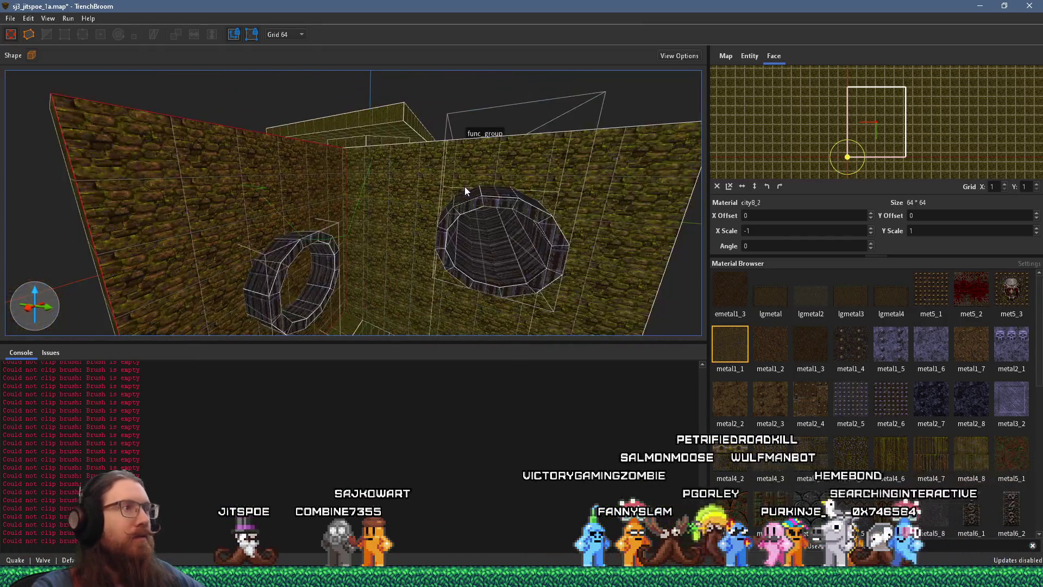
pyautogui.click(412, 208)
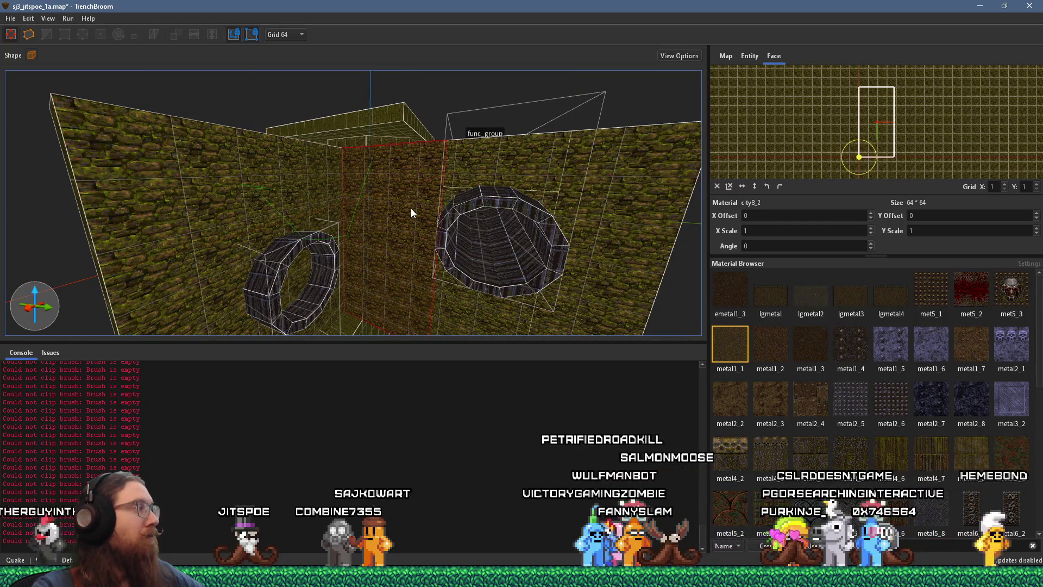
# Select the city4_1 ledge brush below the rings and shorten it along its length
pyautogui.moveTo(383, 218)
pyautogui.mouseDown()
pyautogui.moveTo(386, 246)
pyautogui.moveTo(216, 234)
pyautogui.moveTo(583, 249)
pyautogui.mouseUp()
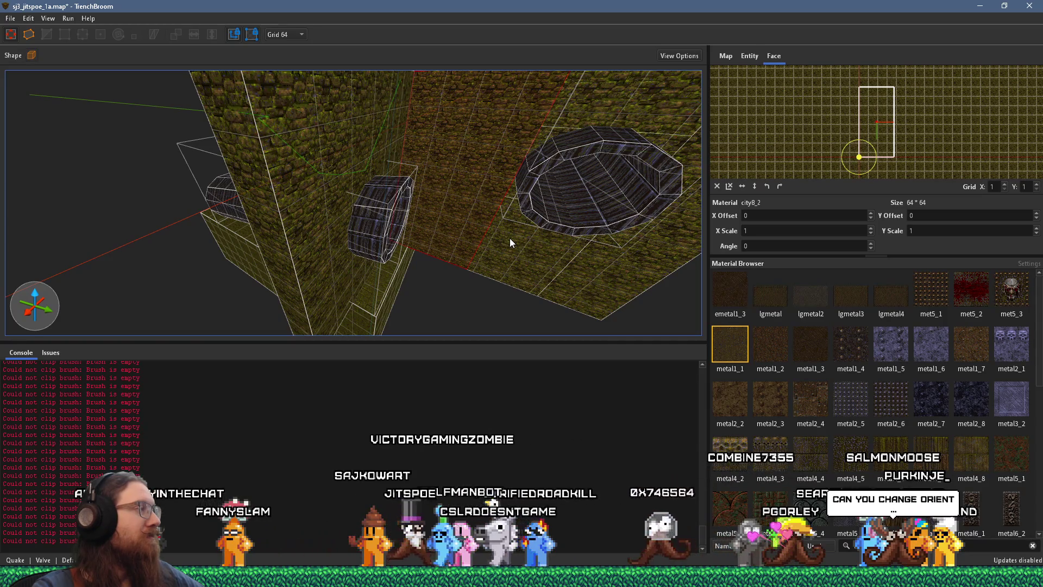
pyautogui.moveTo(456, 253)
pyautogui.mouseDown()
pyautogui.moveTo(341, 133)
pyautogui.moveTo(350, 239)
pyautogui.moveTo(330, 118)
pyautogui.mouseUp()
pyautogui.moveTo(347, 189)
pyautogui.mouseDown()
pyautogui.moveTo(352, 168)
pyautogui.moveTo(213, 77)
pyautogui.moveTo(233, 171)
pyautogui.moveTo(264, 187)
pyautogui.mouseUp()
pyautogui.scroll(-5, 264, 187)
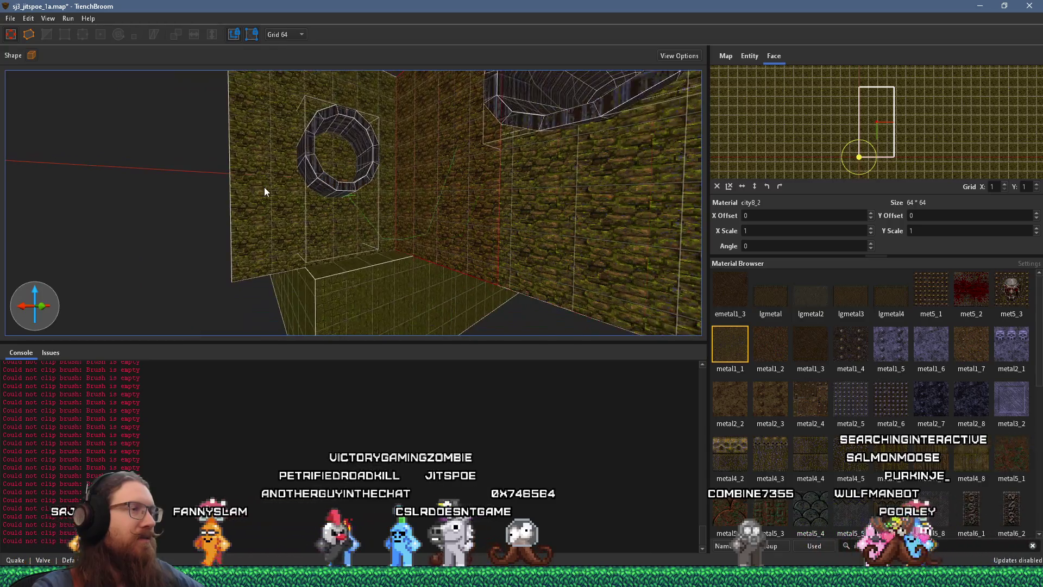
pyautogui.click(384, 270)
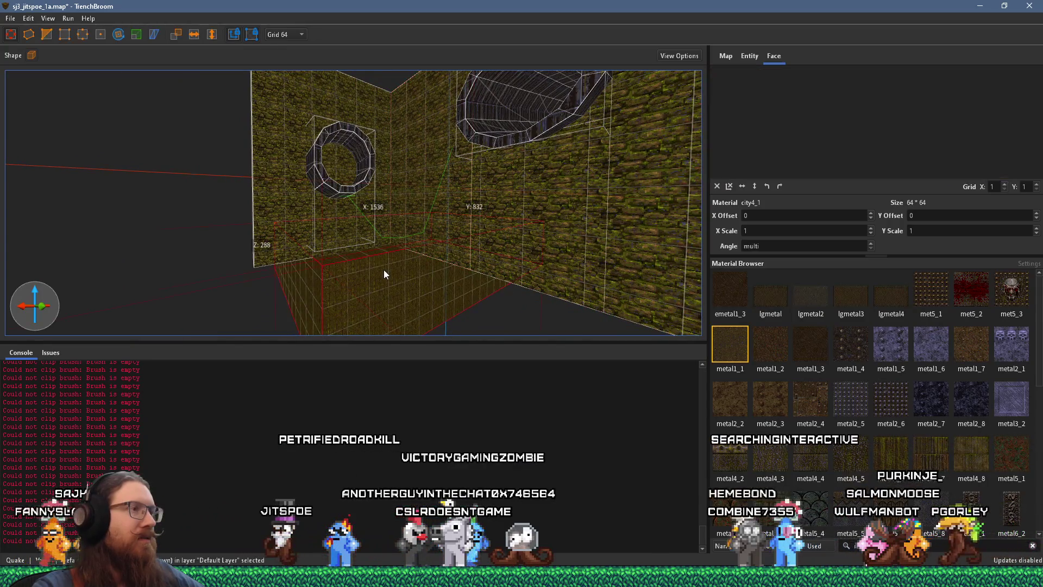
pyautogui.hotkey('ctrl', 'u')
pyautogui.moveTo(383, 269)
pyautogui.mouseDown()
pyautogui.moveTo(436, 292)
pyautogui.moveTo(301, 244)
pyautogui.moveTo(442, 232)
pyautogui.moveTo(555, 164)
pyautogui.moveTo(504, 210)
pyautogui.moveTo(383, 205)
pyautogui.moveTo(377, 171)
pyautogui.moveTo(390, 262)
pyautogui.mouseUp()
pyautogui.moveTo(43, 199)
pyautogui.mouseDown()
pyautogui.moveTo(292, 217)
pyautogui.moveTo(108, 220)
pyautogui.moveTo(679, 267)
pyautogui.moveTo(395, 191)
pyautogui.moveTo(235, 174)
pyautogui.moveTo(337, 190)
pyautogui.moveTo(99, 132)
pyautogui.mouseUp()
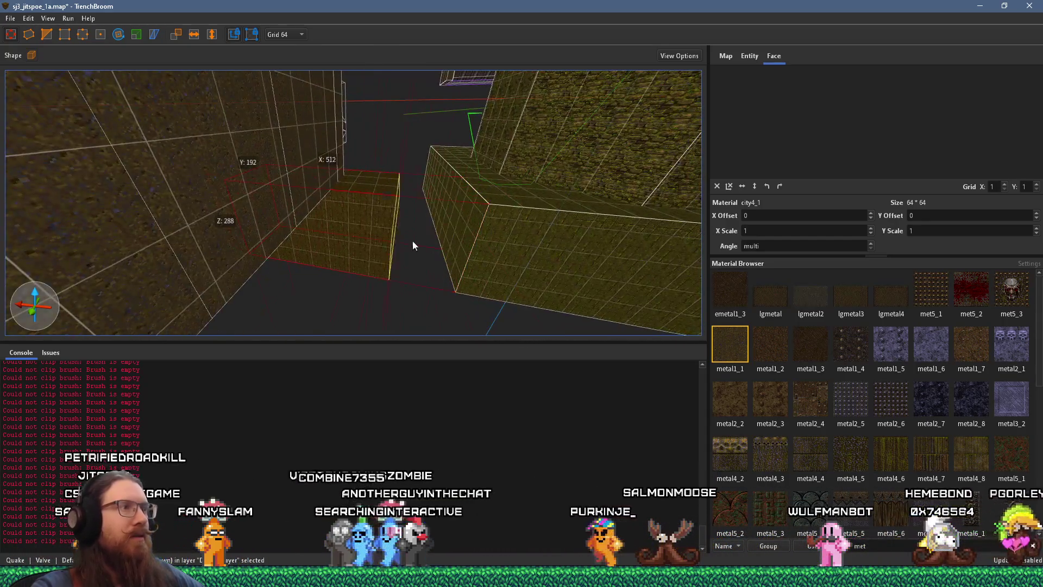
pyautogui.moveTo(239, 227)
pyautogui.mouseDown()
pyautogui.moveTo(703, 270)
pyautogui.moveTo(452, 239)
pyautogui.moveTo(376, 265)
pyautogui.moveTo(276, 244)
pyautogui.moveTo(419, 249)
pyautogui.moveTo(294, 242)
pyautogui.moveTo(402, 296)
pyautogui.moveTo(481, 230)
pyautogui.moveTo(561, 229)
pyautogui.moveTo(471, 223)
pyautogui.moveTo(377, 272)
pyautogui.moveTo(361, 214)
pyautogui.moveTo(308, 222)
pyautogui.moveTo(342, 257)
pyautogui.moveTo(349, 232)
pyautogui.moveTo(158, 196)
pyautogui.moveTo(323, 204)
pyautogui.moveTo(294, 169)
pyautogui.moveTo(361, 193)
pyautogui.moveTo(252, 196)
pyautogui.mouseUp()
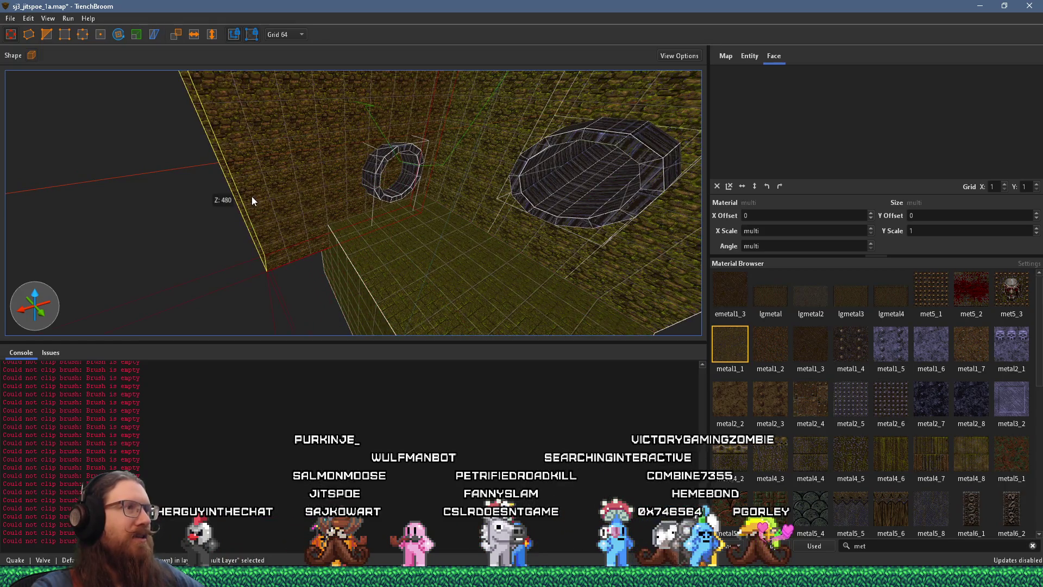
pyautogui.click(346, 278)
# Narrow the ledge brush from 448 to 192 units along X and orbit to check it
pyautogui.moveTo(318, 290)
pyautogui.mouseDown()
pyautogui.moveTo(359, 285)
pyautogui.moveTo(262, 309)
pyautogui.mouseUp()
pyautogui.moveTo(285, 250)
pyautogui.mouseDown()
pyautogui.moveTo(191, 242)
pyautogui.moveTo(181, 213)
pyautogui.moveTo(295, 168)
pyautogui.moveTo(295, 181)
pyautogui.moveTo(168, 114)
pyautogui.moveTo(357, 192)
pyautogui.mouseUp()
pyautogui.moveTo(414, 220)
pyautogui.mouseDown()
pyautogui.moveTo(403, 240)
pyautogui.moveTo(302, 163)
pyautogui.mouseUp()
pyautogui.keyDown('shift'); pyautogui.click(340, 201); pyautogui.keyUp('shift')
pyautogui.moveTo(340, 202); pyautogui.dragTo(303, 275)
pyautogui.click(379, 269)
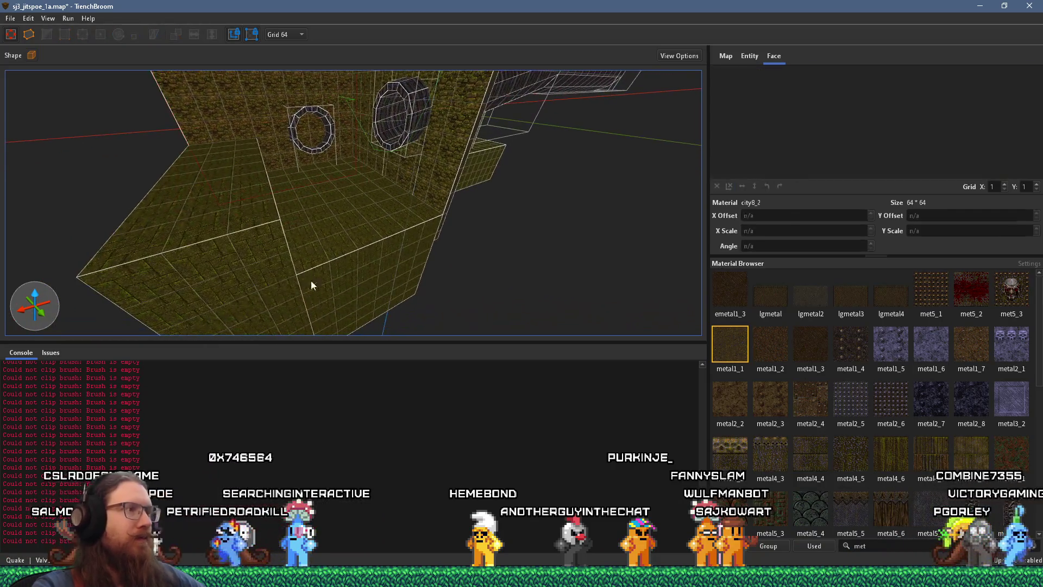
# Select a ledge face, turn toward the ring on the far wall, and type 'water'
pyautogui.keyDown('shift'); pyautogui.click(442, 231); pyautogui.keyUp('shift')
pyautogui.moveTo(442, 231)
pyautogui.mouseDown()
pyautogui.moveTo(442, 158)
pyautogui.moveTo(350, 140)
pyautogui.moveTo(478, 227)
pyautogui.moveTo(391, 288)
pyautogui.moveTo(279, 307)
pyautogui.moveTo(629, 367)
pyautogui.moveTo(474, 257)
pyautogui.moveTo(431, 240)
pyautogui.moveTo(192, 220)
pyautogui.moveTo(230, 245)
pyautogui.moveTo(268, 205)
pyautogui.moveTo(283, 305)
pyautogui.moveTo(226, 263)
pyautogui.moveTo(129, 221)
pyautogui.moveTo(108, 138)
pyautogui.moveTo(459, 135)
pyautogui.moveTo(528, 153)
pyautogui.moveTo(489, 216)
pyautogui.moveTo(315, 163)
pyautogui.moveTo(324, 177)
pyautogui.moveTo(465, 192)
pyautogui.mouseUp()
pyautogui.scroll(10, 476, 203)
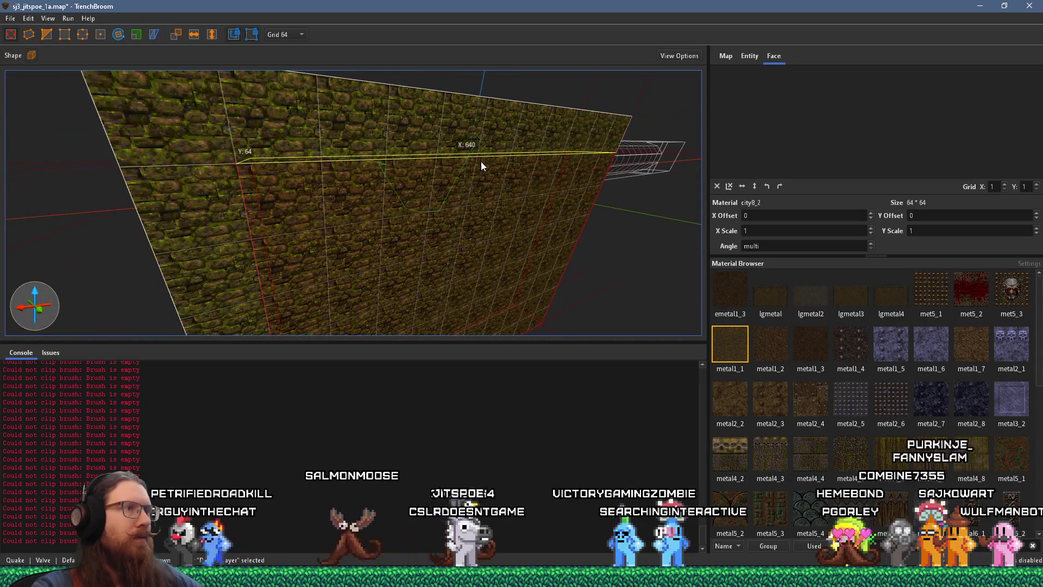
pyautogui.moveTo(424, 243)
pyautogui.mouseDown()
pyautogui.moveTo(387, 245)
pyautogui.moveTo(140, 128)
pyautogui.moveTo(312, 149)
pyautogui.moveTo(276, 100)
pyautogui.moveTo(309, 181)
pyautogui.moveTo(572, 363)
pyautogui.mouseUp()
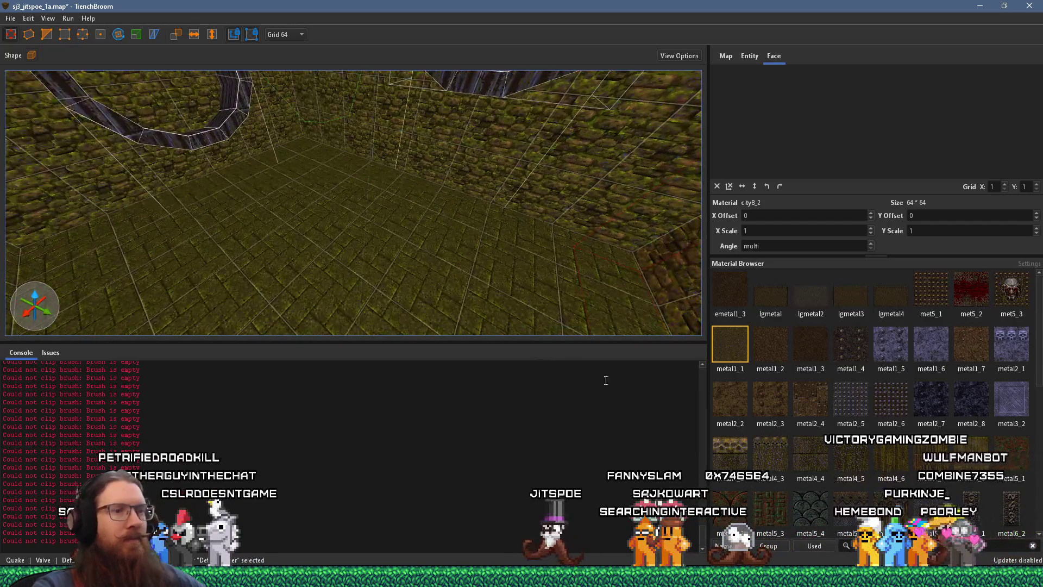
pyautogui.write('water')
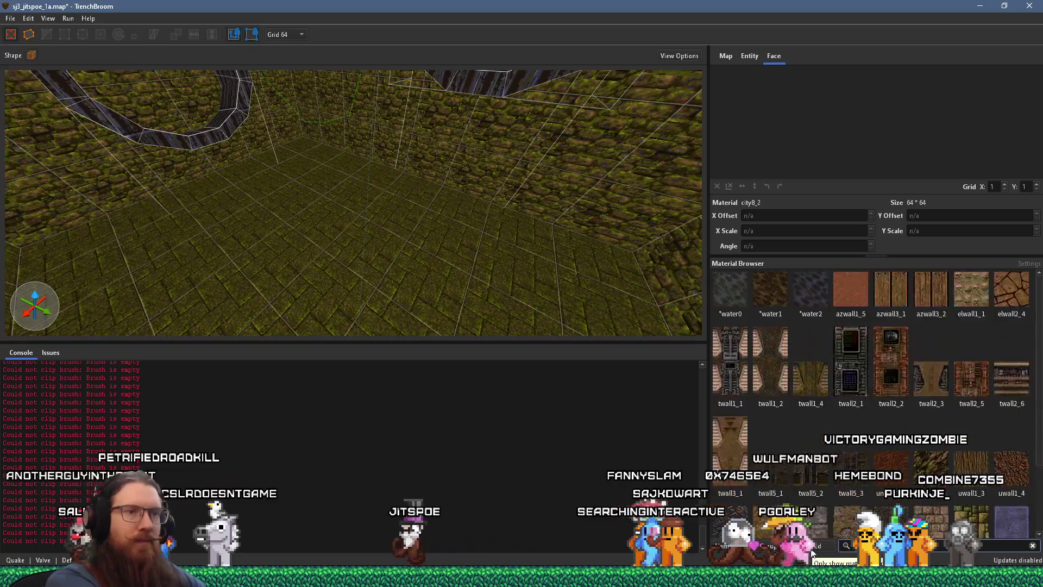
pyautogui.click(767, 307)
pyautogui.moveTo(690, 206); pyautogui.dragTo(330, 145)
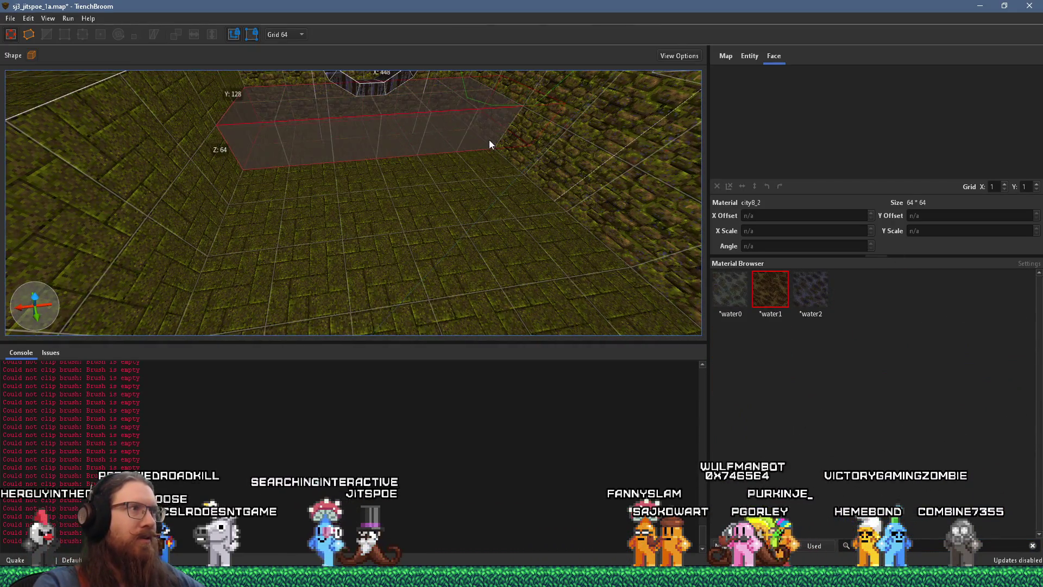
pyautogui.moveTo(469, 142); pyautogui.dragTo(498, 269)
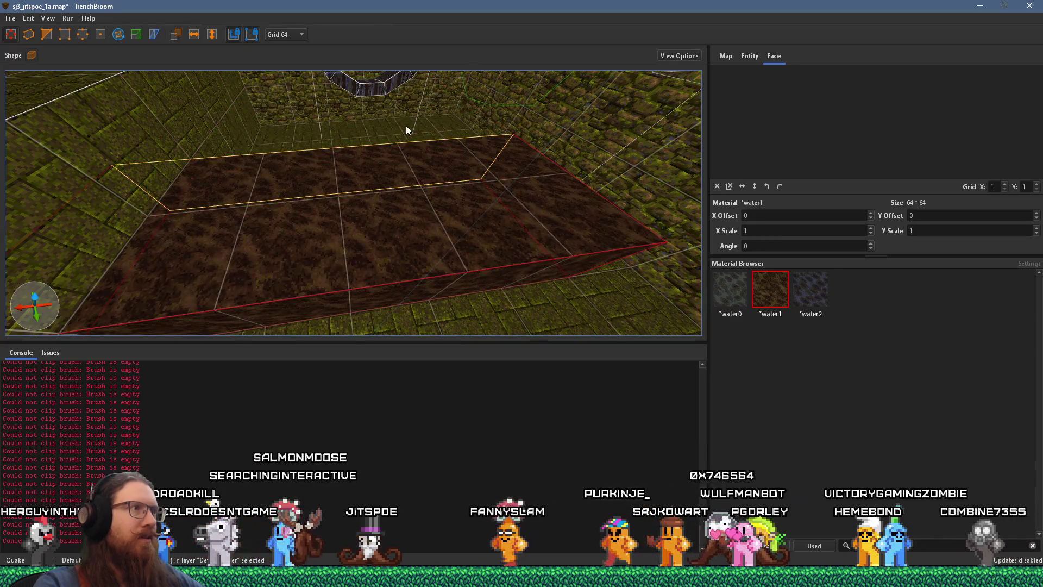
pyautogui.press('w')
pyautogui.press('s')
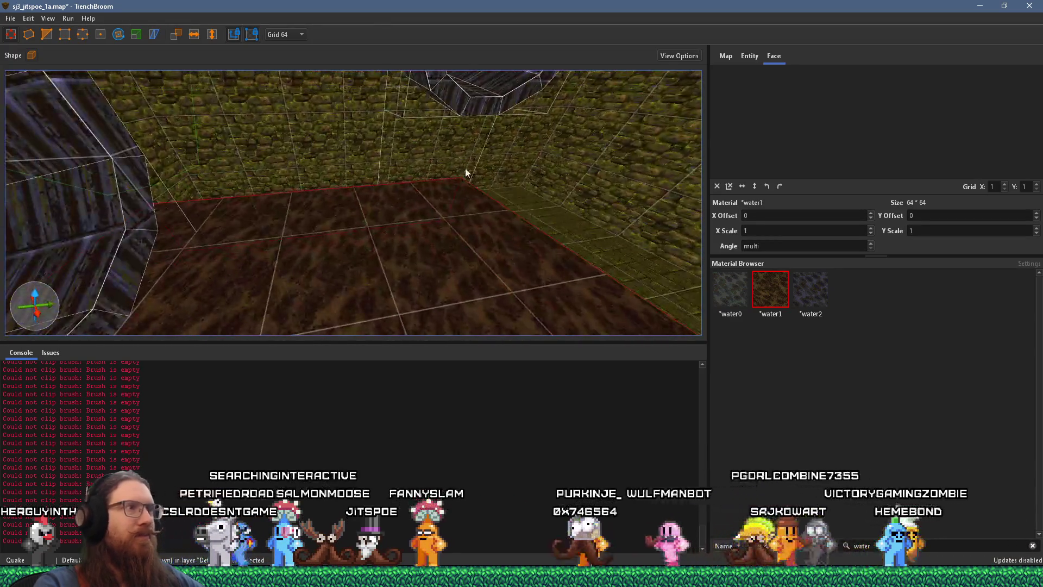
pyautogui.press('w')
pyautogui.moveTo(614, 174); pyautogui.dragTo(781, 174)
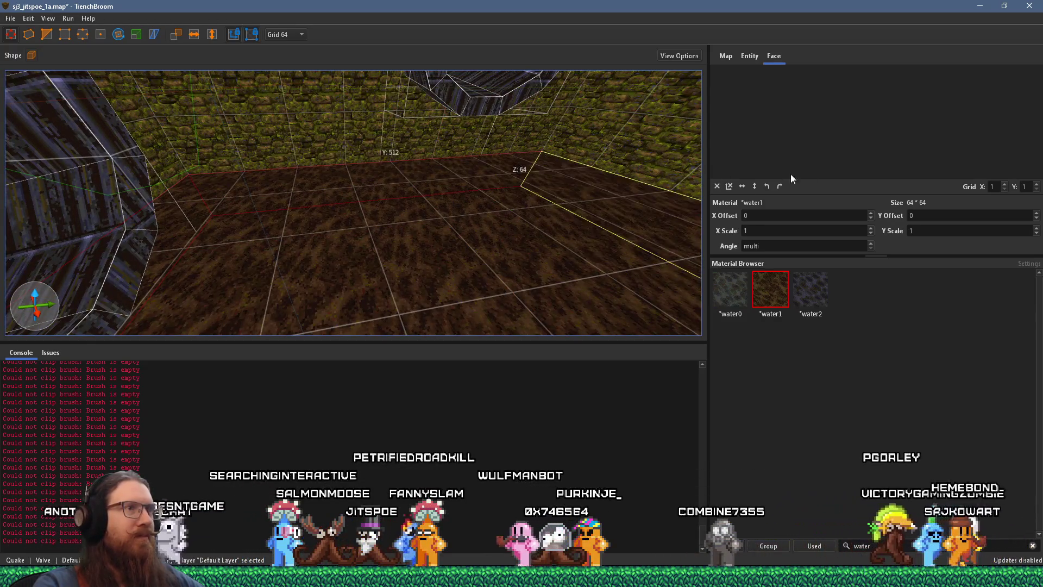
pyautogui.press('s')
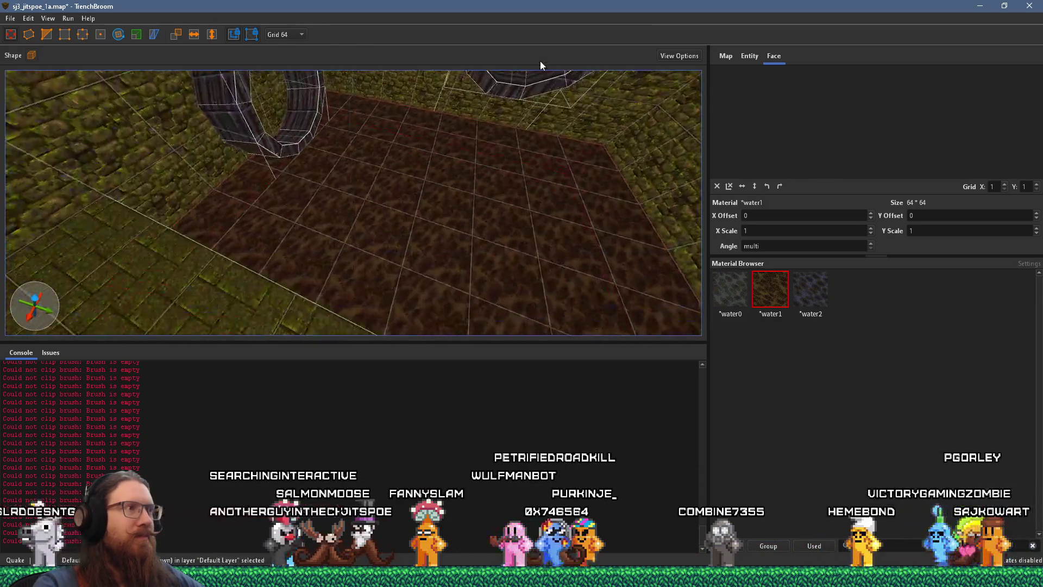
pyautogui.moveTo(477, 109)
pyautogui.mouseDown()
pyautogui.moveTo(388, 56)
pyautogui.moveTo(295, 102)
pyautogui.moveTo(383, 122)
pyautogui.moveTo(361, 154)
pyautogui.moveTo(235, 112)
pyautogui.moveTo(383, 143)
pyautogui.moveTo(461, 186)
pyautogui.moveTo(520, 188)
pyautogui.moveTo(504, 184)
pyautogui.mouseUp()
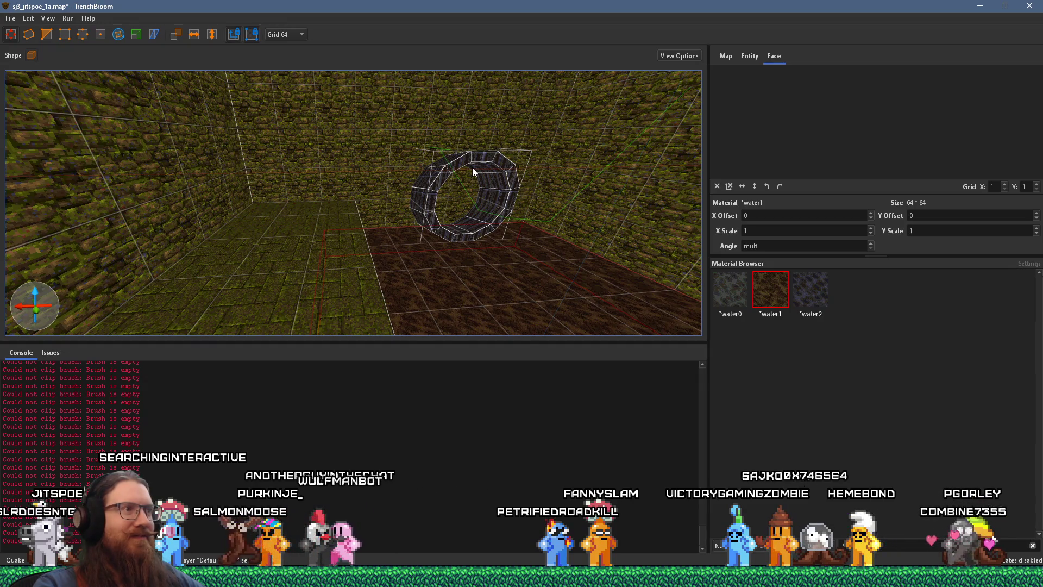
pyautogui.press('d')
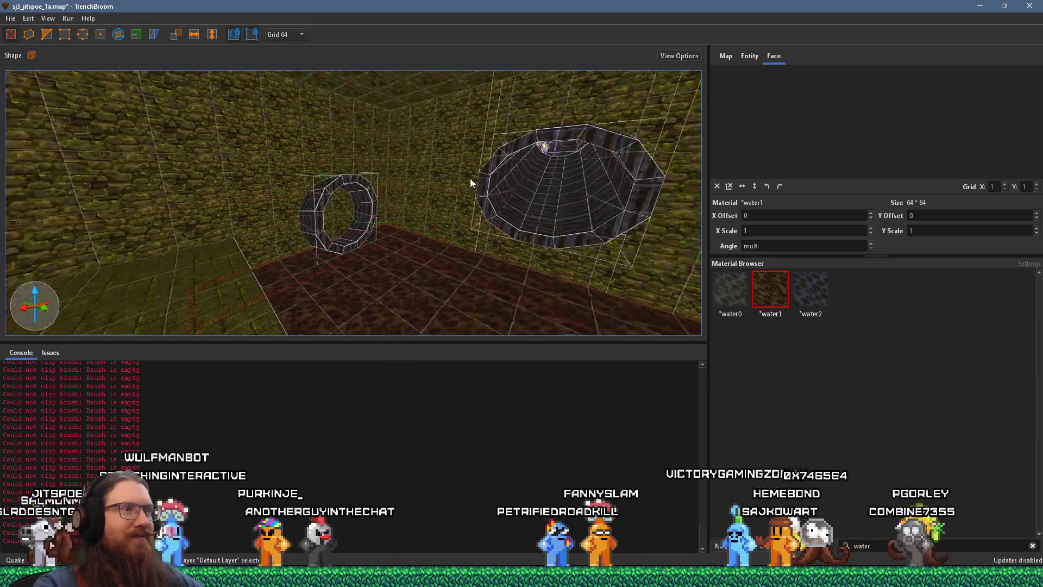
pyautogui.press('w')
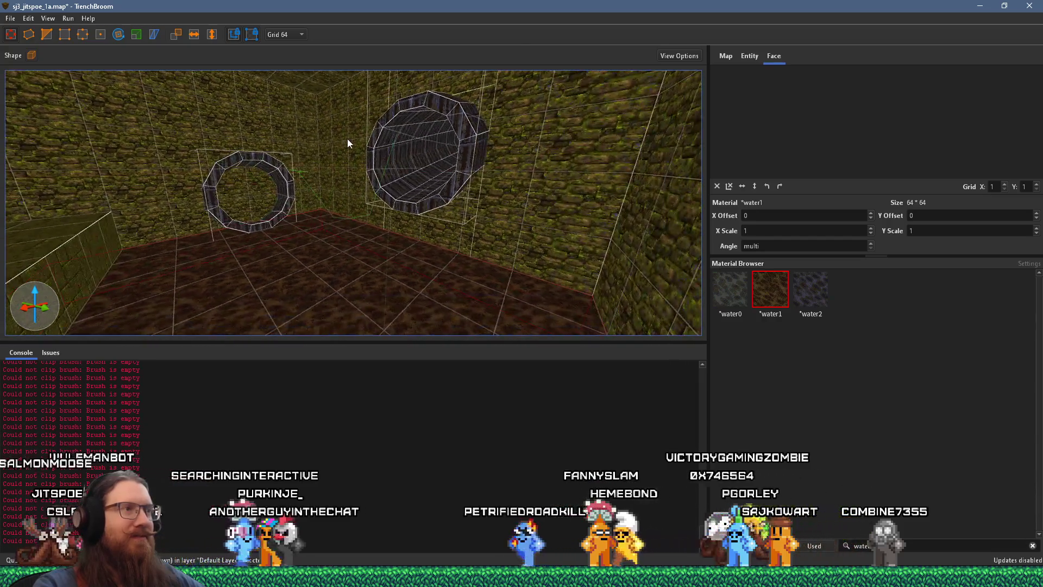
pyautogui.scroll(2, 348, 139)
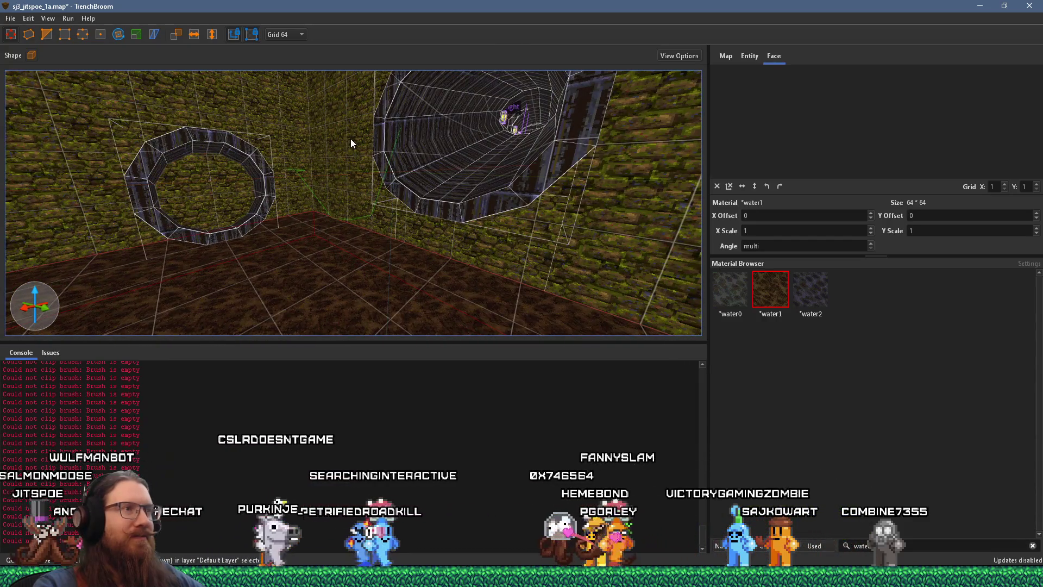
pyautogui.press('a')
pyautogui.press('s')
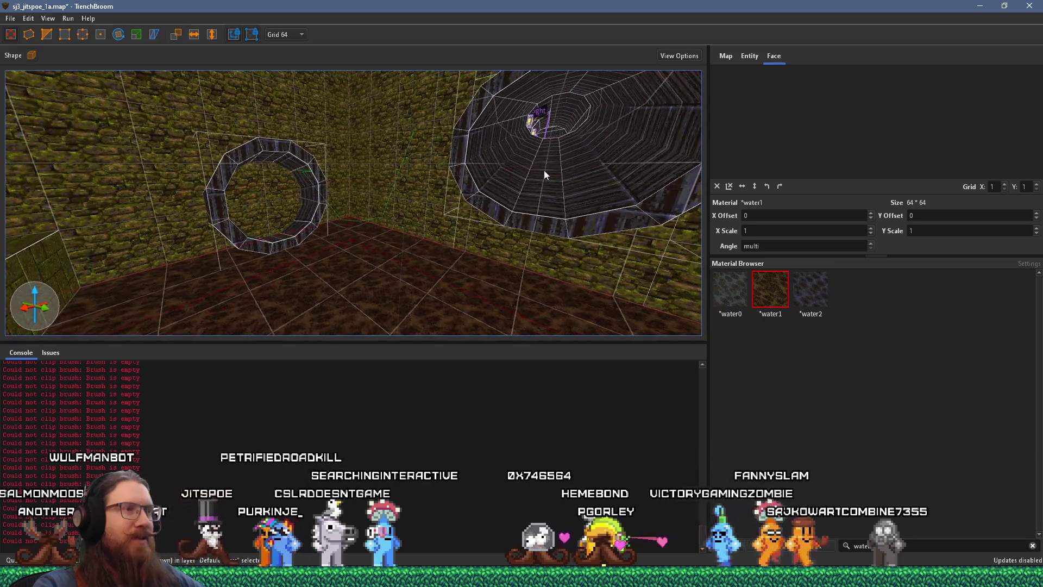
pyautogui.moveTo(543, 171)
pyautogui.mouseDown()
pyautogui.moveTo(432, 181)
pyautogui.moveTo(444, 108)
pyautogui.moveTo(467, 113)
pyautogui.mouseUp()
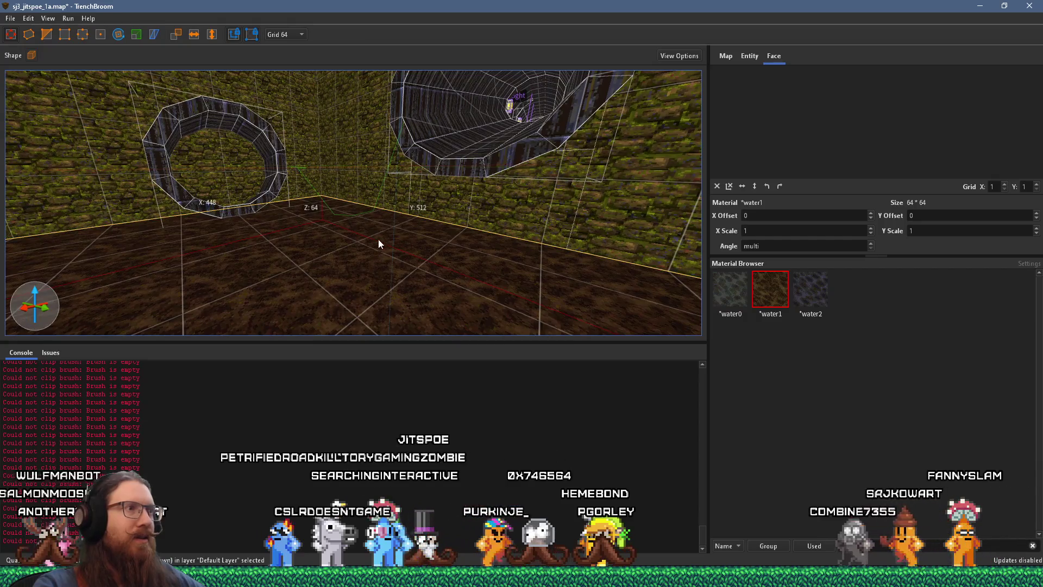
pyautogui.moveTo(347, 279)
pyautogui.mouseDown()
pyautogui.moveTo(352, 197)
pyautogui.moveTo(502, 222)
pyautogui.moveTo(353, 231)
pyautogui.moveTo(427, 214)
pyautogui.moveTo(202, 193)
pyautogui.mouseUp()
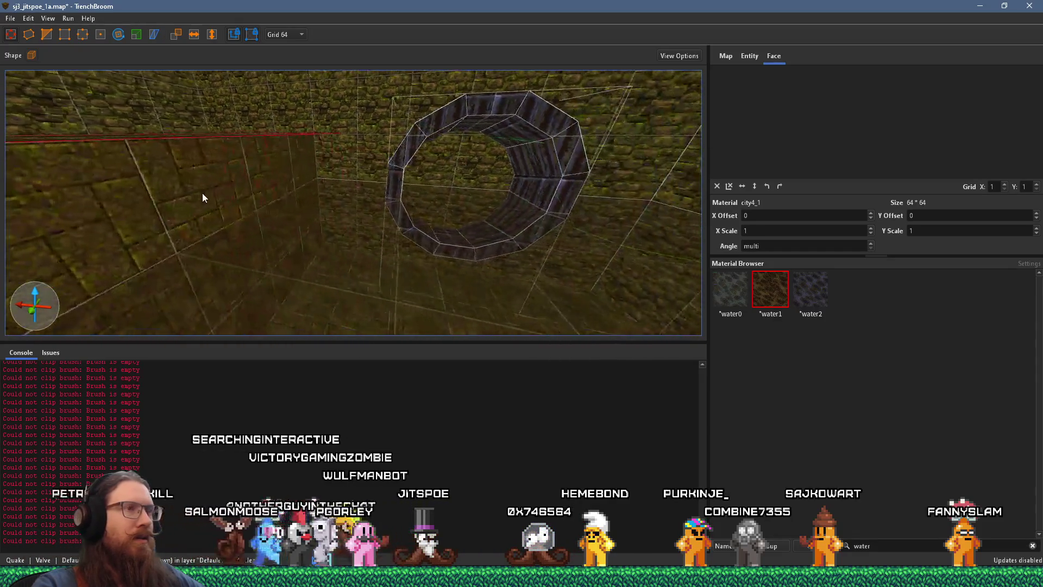
pyautogui.click(410, 154)
pyautogui.moveTo(410, 149)
pyautogui.mouseDown()
pyautogui.moveTo(403, 158)
pyautogui.moveTo(496, 222)
pyautogui.moveTo(491, 165)
pyautogui.moveTo(515, 191)
pyautogui.moveTo(442, 212)
pyautogui.moveTo(549, 193)
pyautogui.mouseUp()
pyautogui.press('Escape')
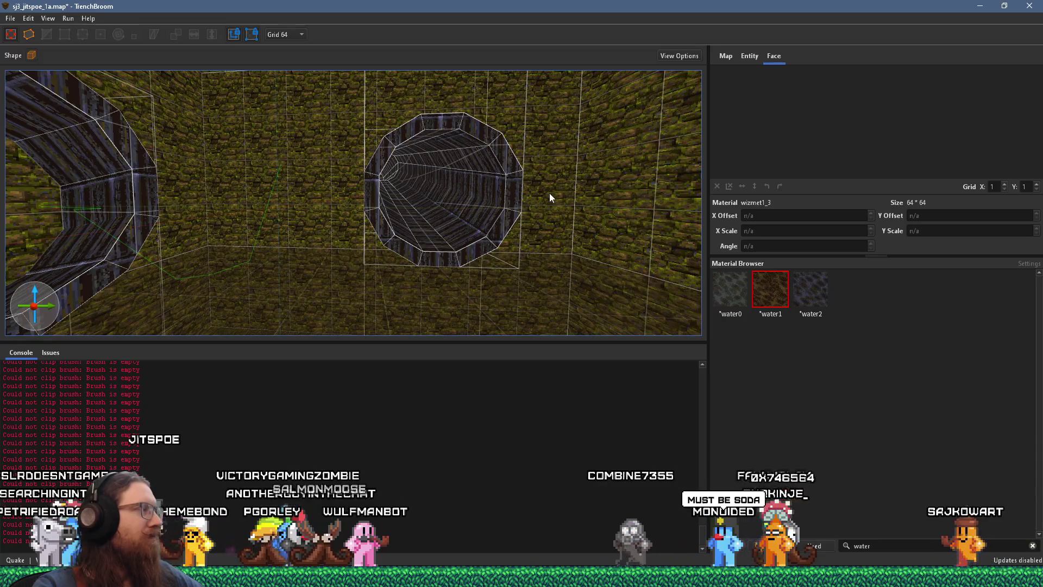
pyautogui.moveTo(477, 191)
pyautogui.mouseDown()
pyautogui.moveTo(389, 183)
pyautogui.moveTo(475, 233)
pyautogui.moveTo(439, 231)
pyautogui.moveTo(391, 149)
pyautogui.moveTo(268, 114)
pyautogui.moveTo(370, 163)
pyautogui.moveTo(286, 185)
pyautogui.moveTo(407, 178)
pyautogui.moveTo(300, 109)
pyautogui.moveTo(425, 103)
pyautogui.moveTo(158, 119)
pyautogui.mouseUp()
pyautogui.moveTo(343, 139)
pyautogui.mouseDown()
pyautogui.moveTo(151, 116)
pyautogui.moveTo(259, 128)
pyautogui.moveTo(328, 206)
pyautogui.moveTo(424, 233)
pyautogui.mouseUp()
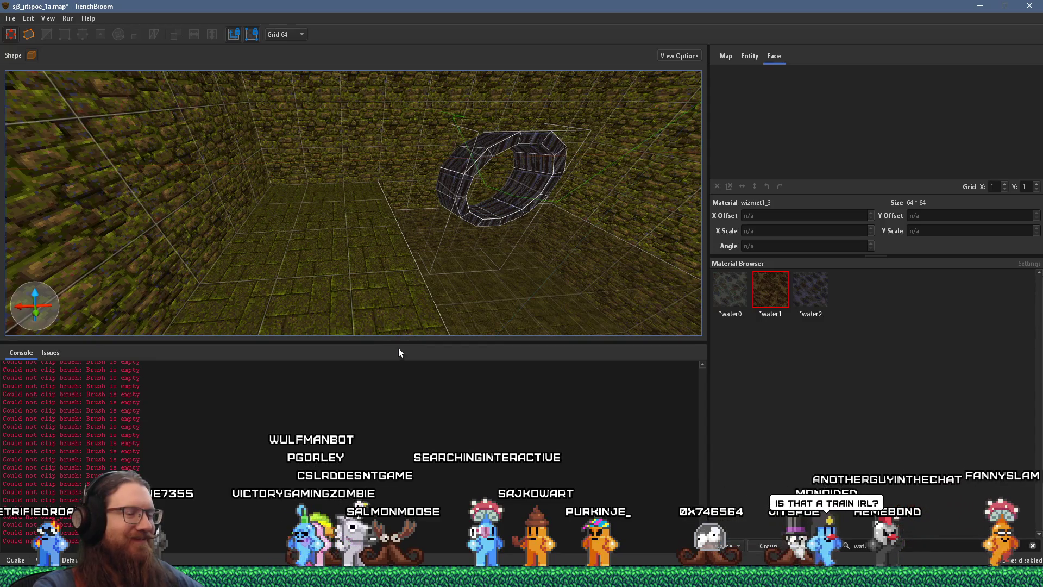
# Save the room map and start browsing drive E: for another map file
pyautogui.click(17, 19)
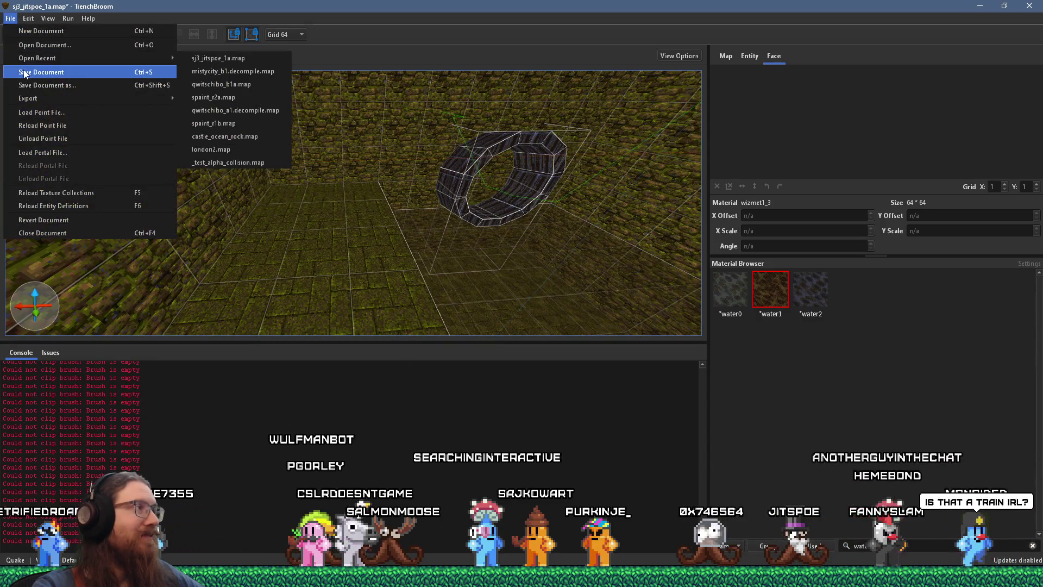
pyautogui.click(24, 75)
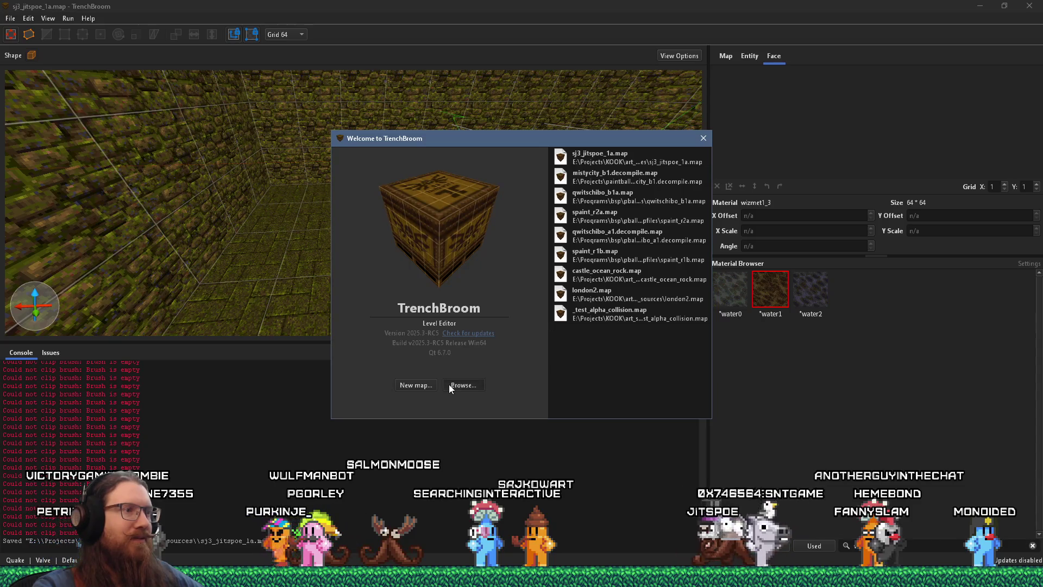
pyautogui.click(448, 383)
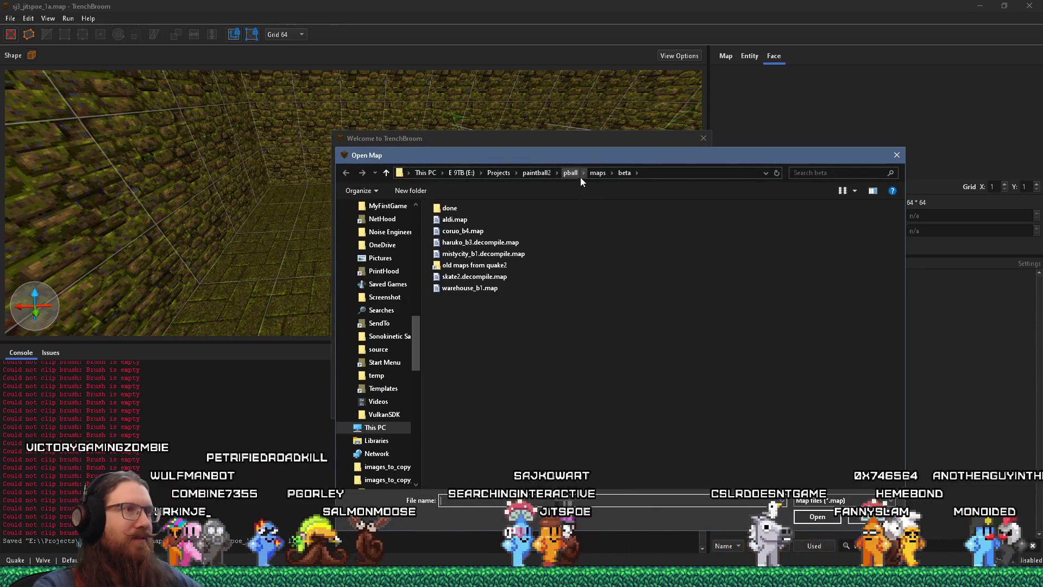
pyautogui.write('e:')
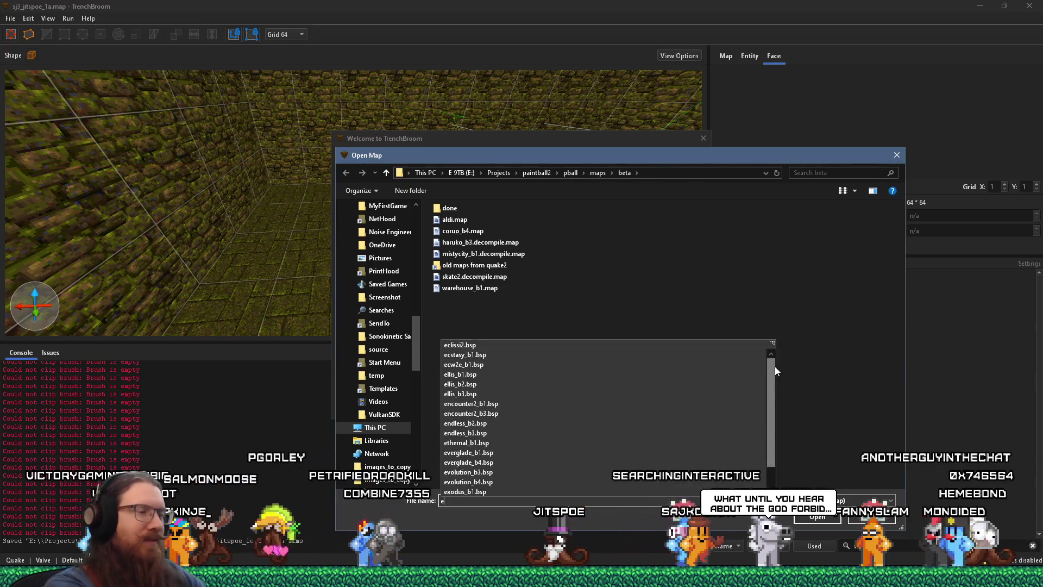
pyautogui.press('Escape')
pyautogui.hotkey('alt', 'Tab')
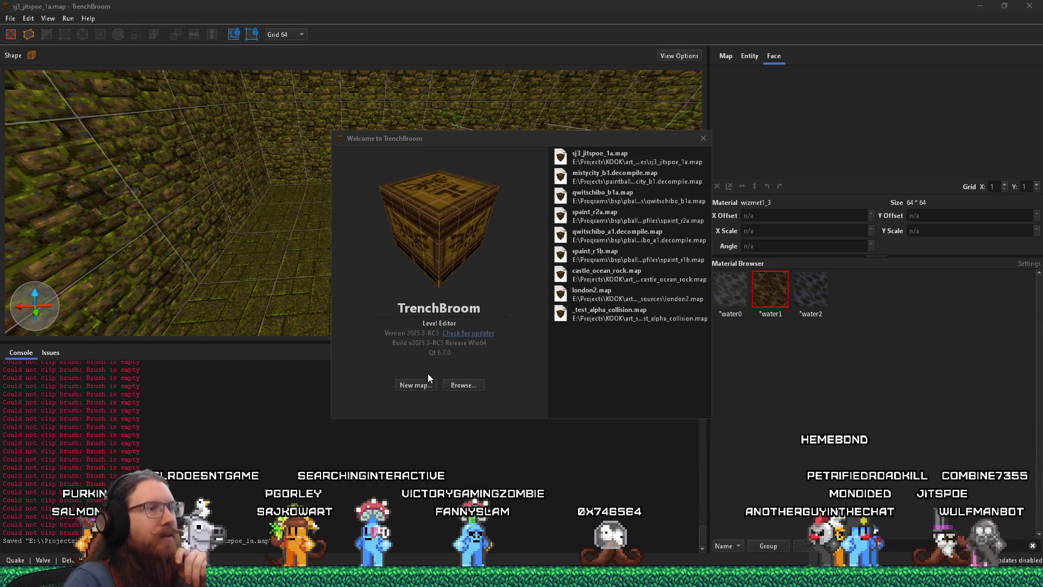
# Open sj2_jitspoe_1rc2e.map from e:\programs\bsp\alkaline\maps with Kook as its game
pyautogui.click(461, 383)
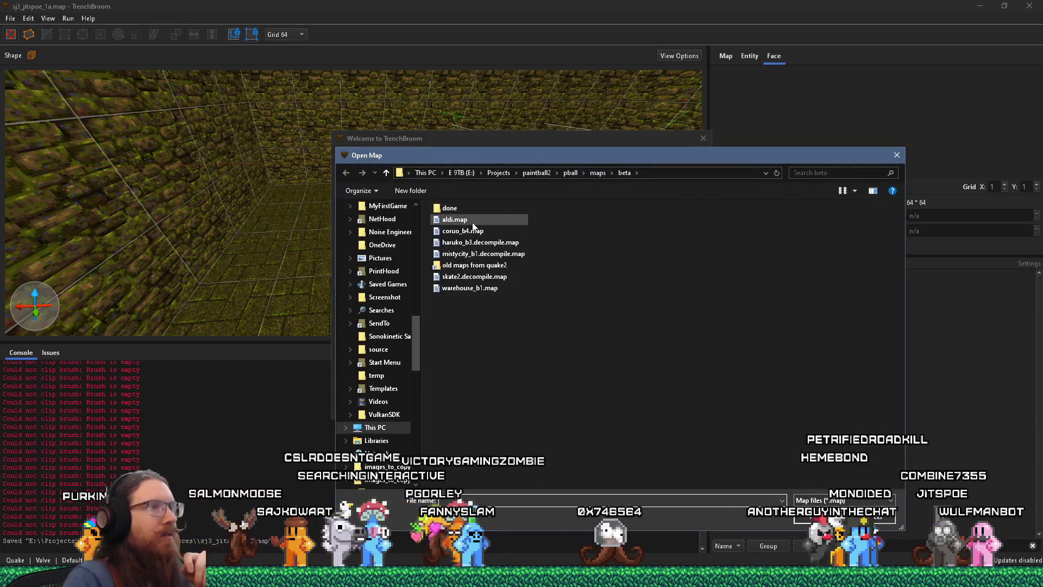
pyautogui.write('e:\\')
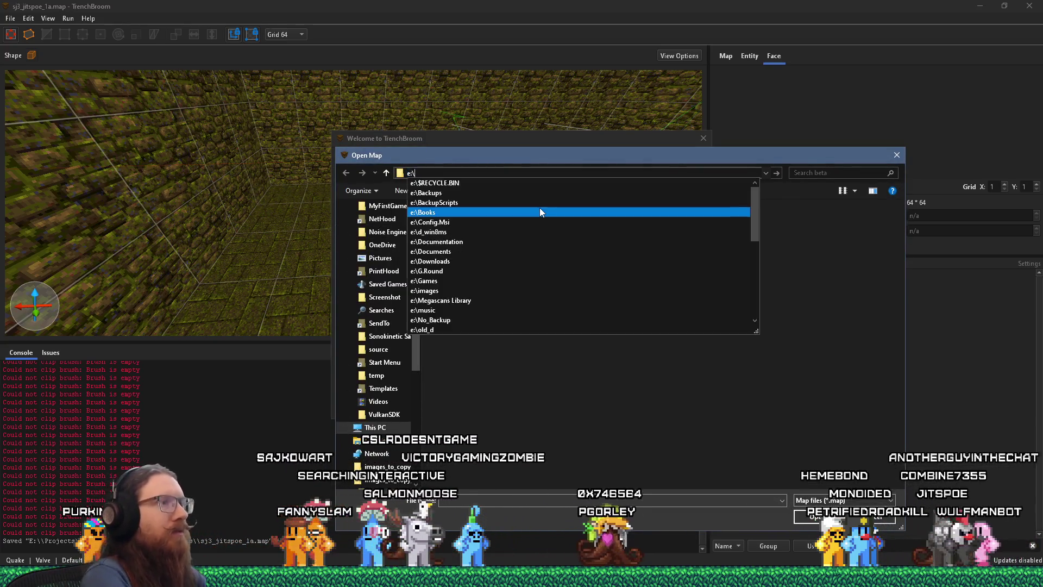
pyautogui.write('programs\x08sp')
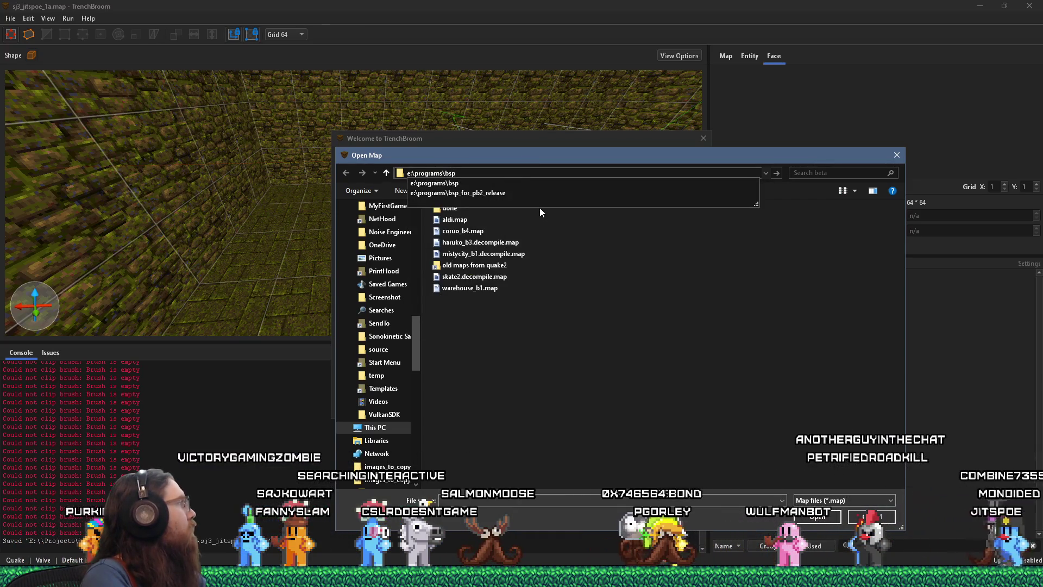
pyautogui.write('\\alkaline\\maps')
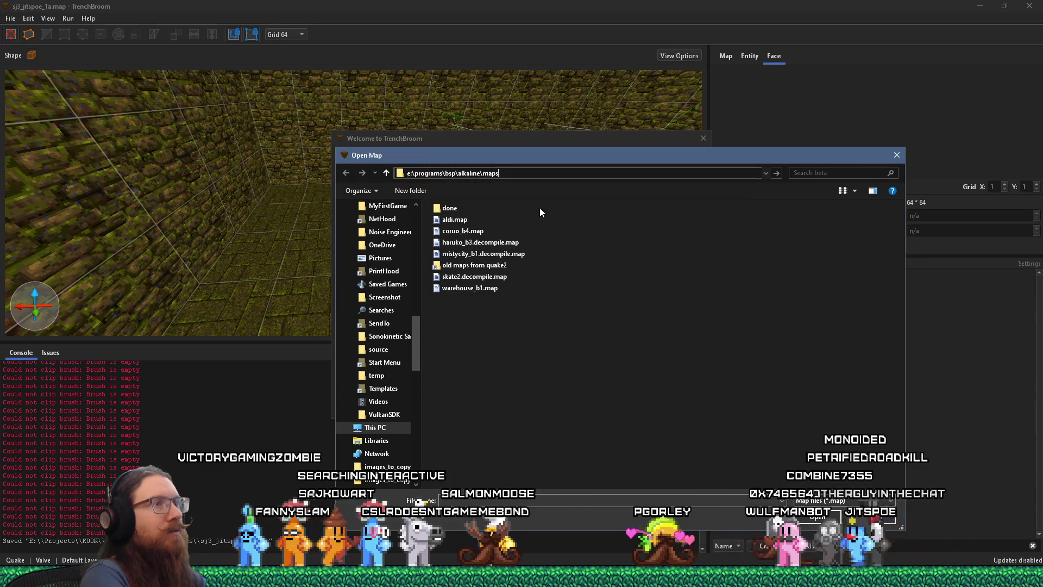
pyautogui.press('Return')
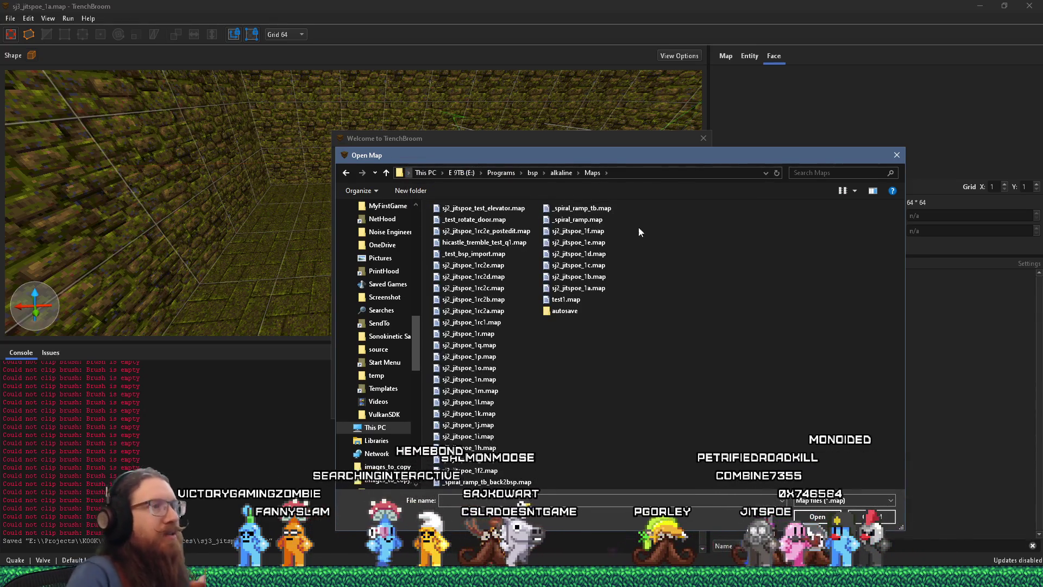
pyautogui.rightClick(657, 230)
pyautogui.moveTo(697, 253)
pyautogui.click(747, 218)
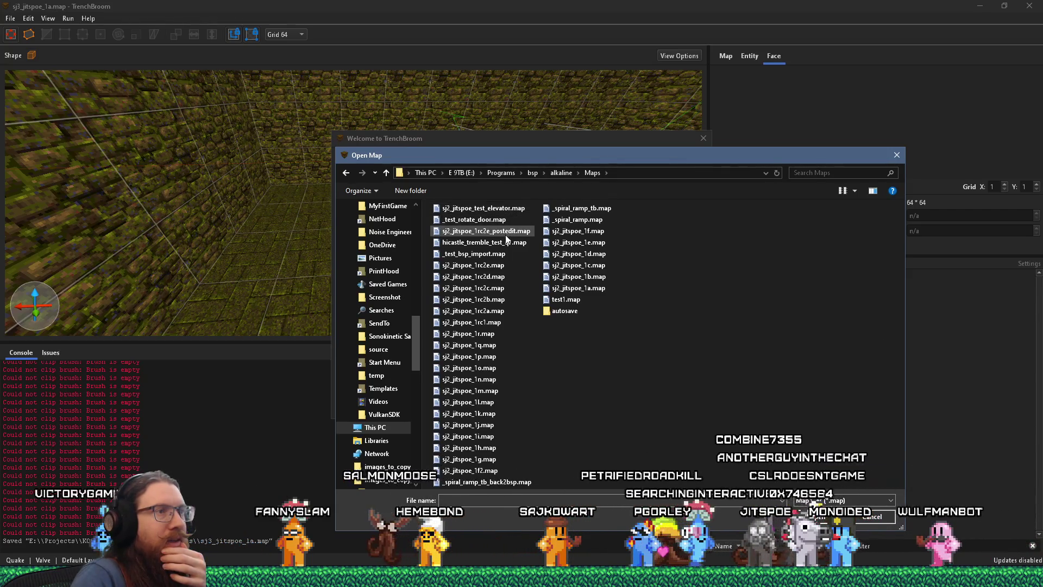
pyautogui.click(499, 267)
pyautogui.press('Return')
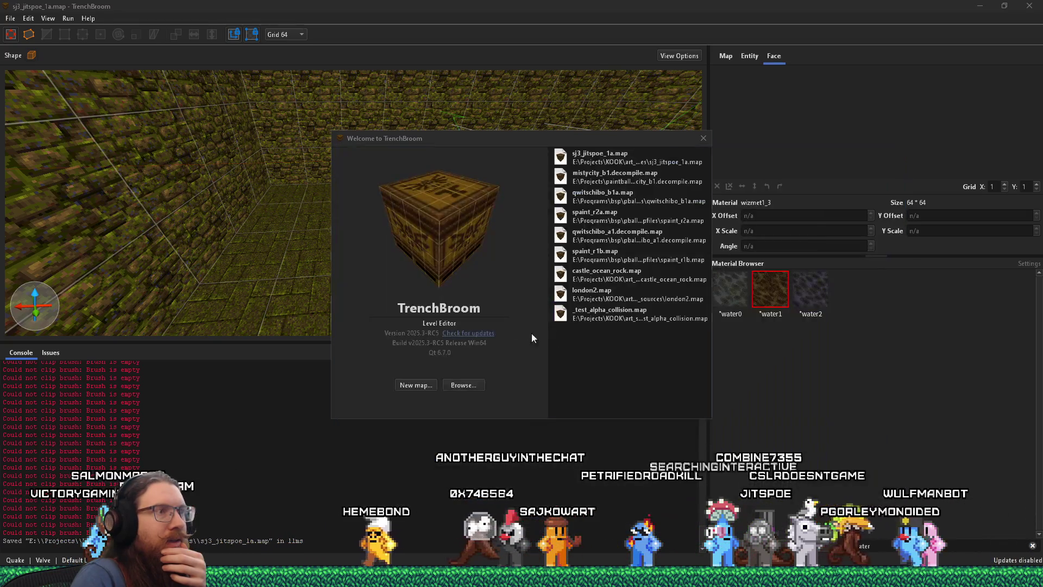
pyautogui.scroll(-2, 572, 292)
pyautogui.click(558, 253)
pyautogui.click(597, 337)
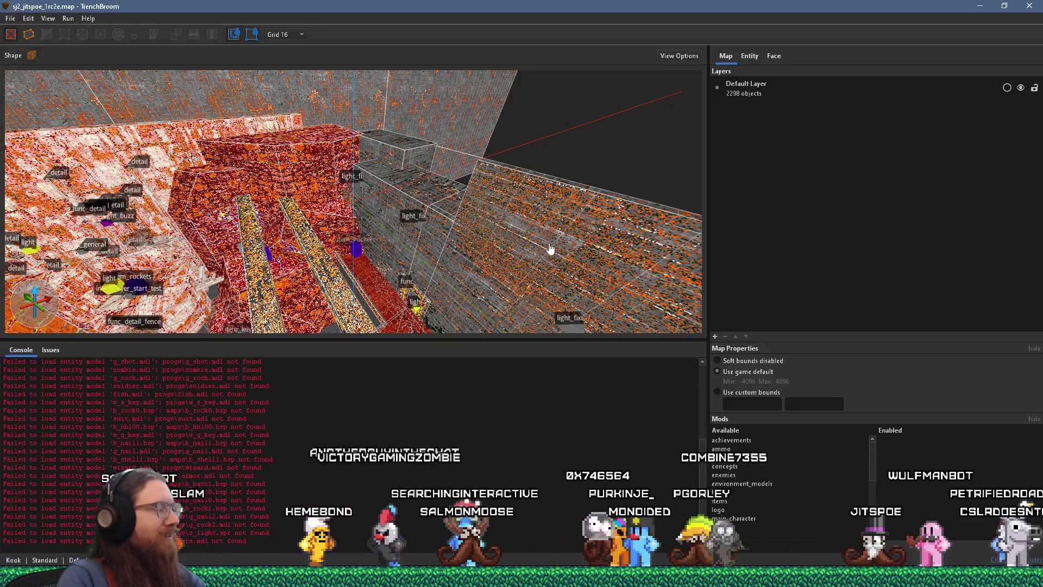
# Look around the sj2 map's rooms and show the METAL_RUST_06 face attributes at 512 × 512
pyautogui.moveTo(550, 249)
pyautogui.mouseDown()
pyautogui.moveTo(456, 249)
pyautogui.moveTo(314, 96)
pyautogui.mouseUp()
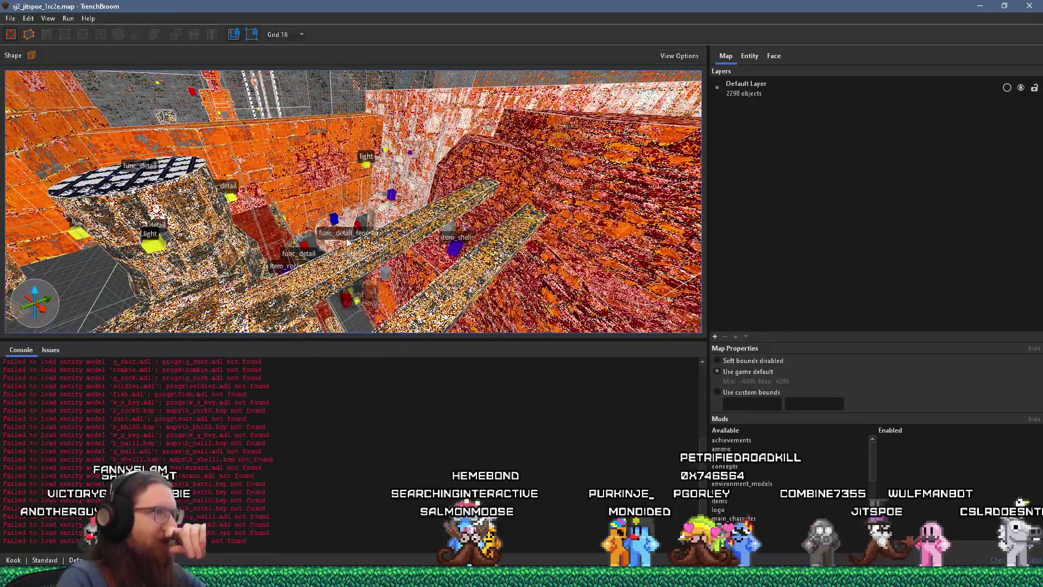
pyautogui.scroll(10, 347, 242)
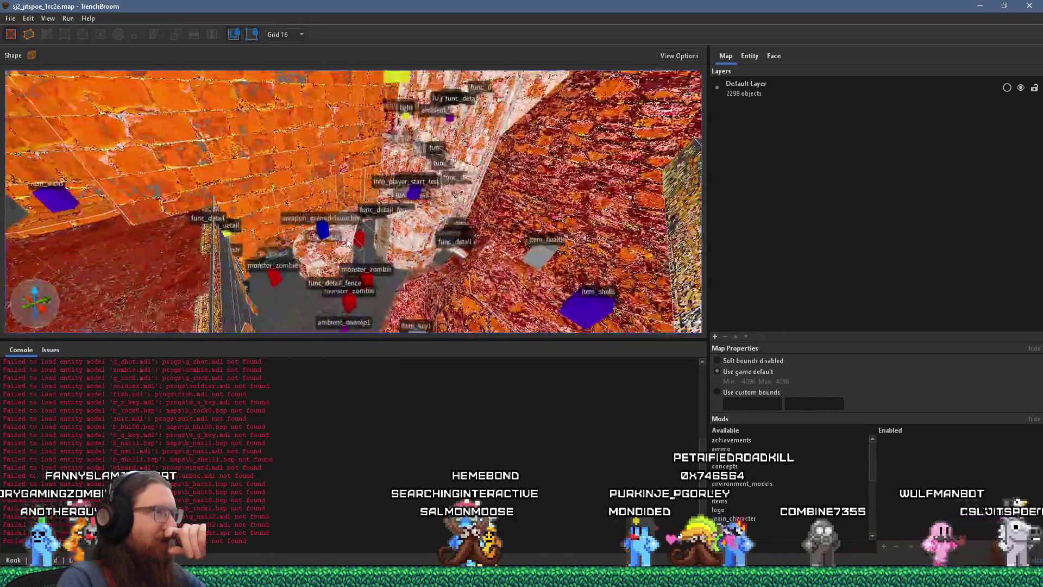
pyautogui.scroll(10, 350, 243)
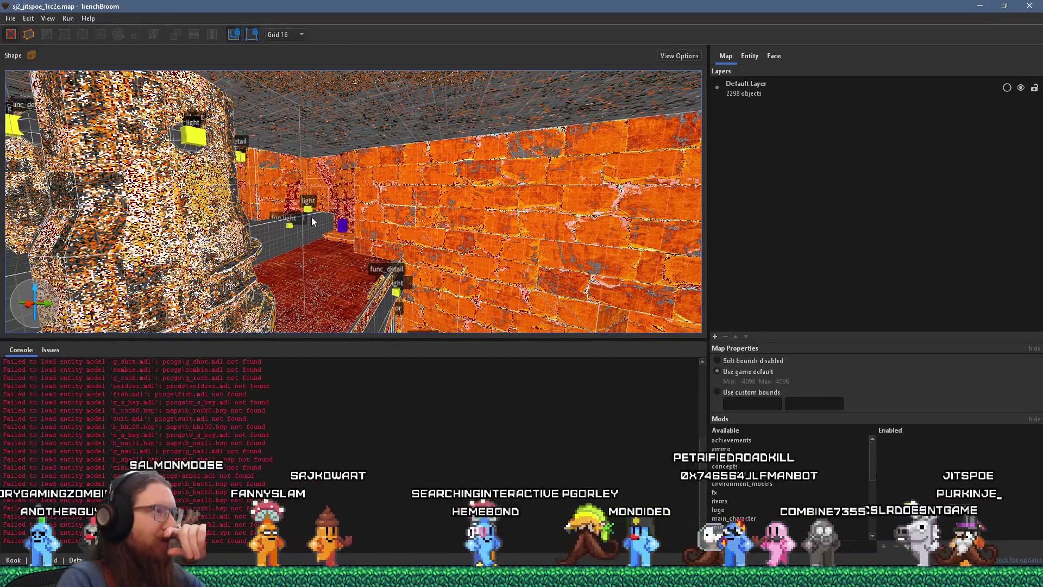
pyautogui.moveTo(311, 216); pyautogui.dragTo(326, 236)
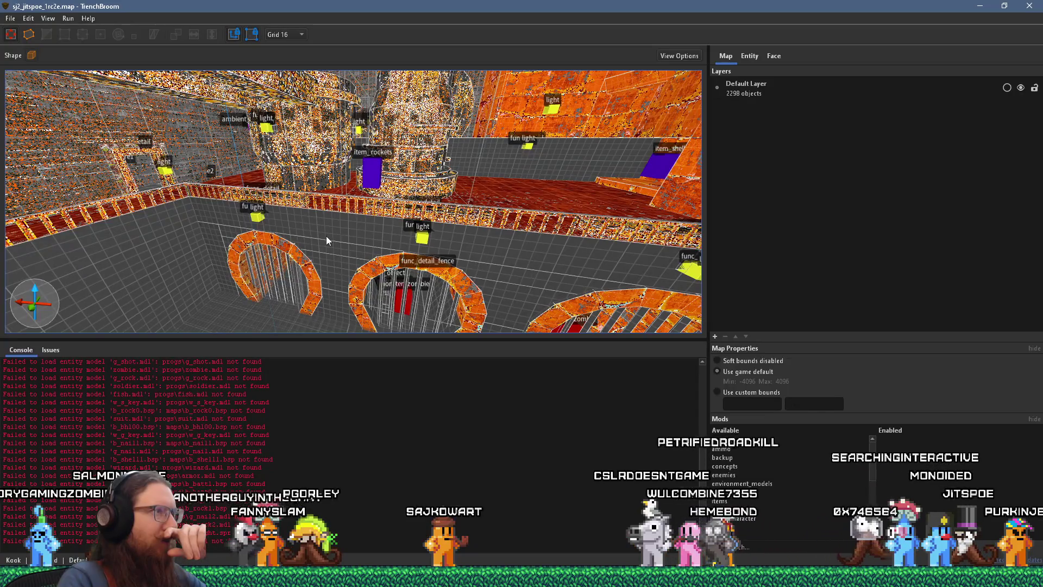
pyautogui.moveTo(326, 235)
pyautogui.mouseDown()
pyautogui.moveTo(261, 257)
pyautogui.moveTo(179, 231)
pyautogui.moveTo(162, 239)
pyautogui.moveTo(466, 60)
pyautogui.mouseUp()
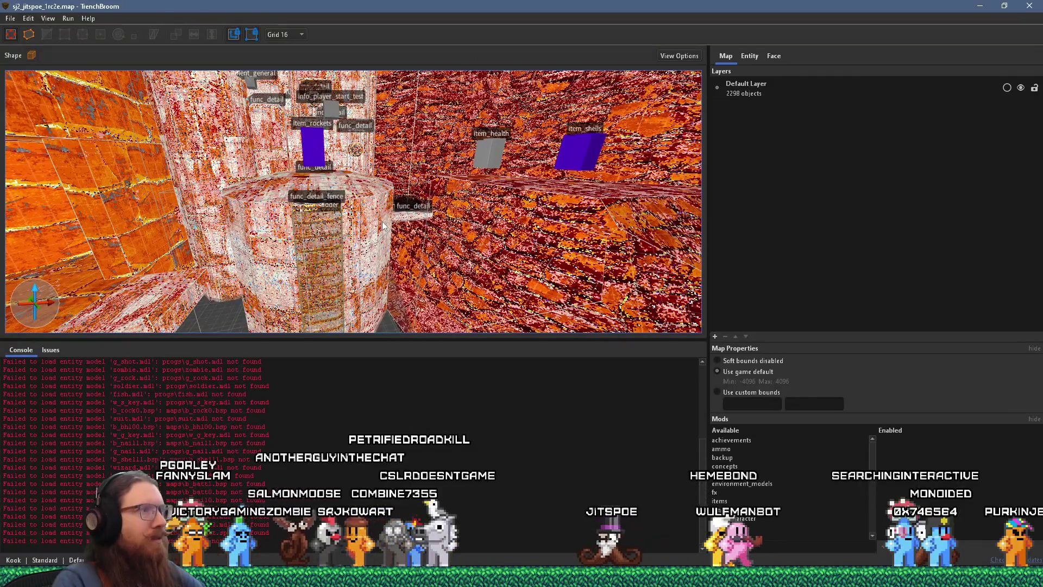
pyautogui.click(774, 56)
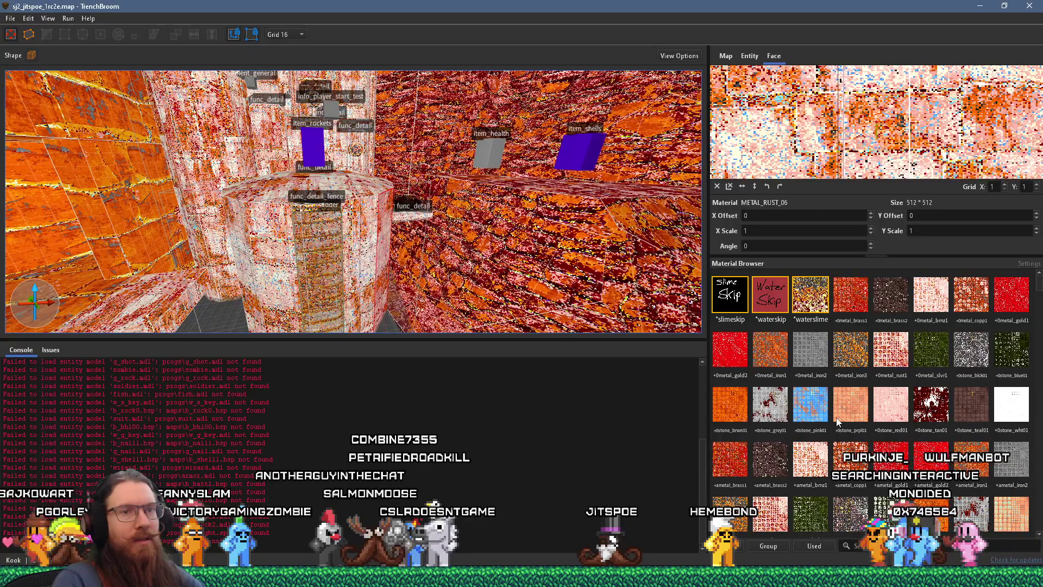
# Scroll through the conc materials, then show the worldspawn entity's message and wad keys
pyautogui.scroll(-10, 836, 421)
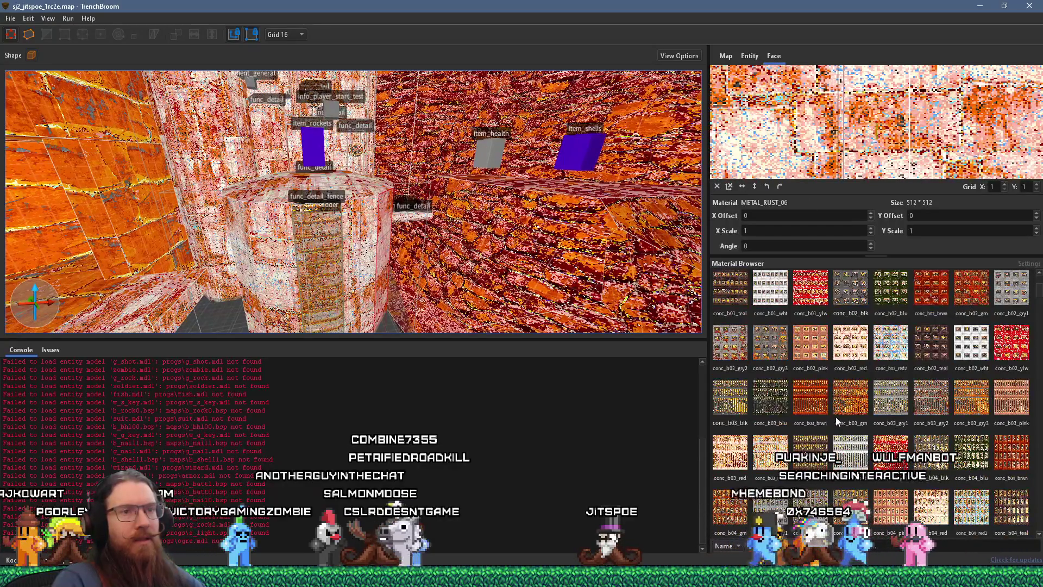
pyautogui.scroll(-10, 835, 419)
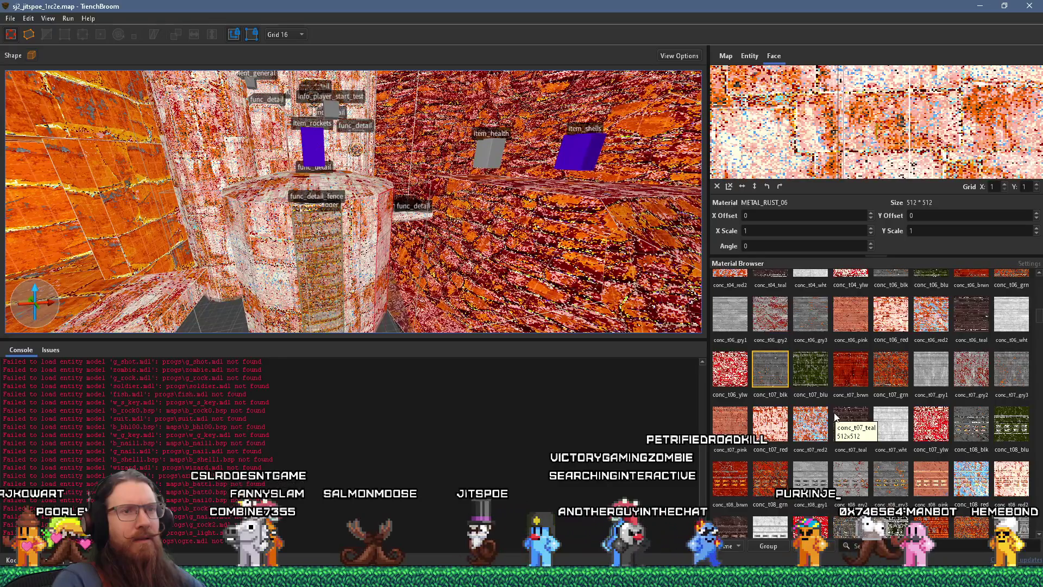
pyautogui.scroll(-5, 834, 416)
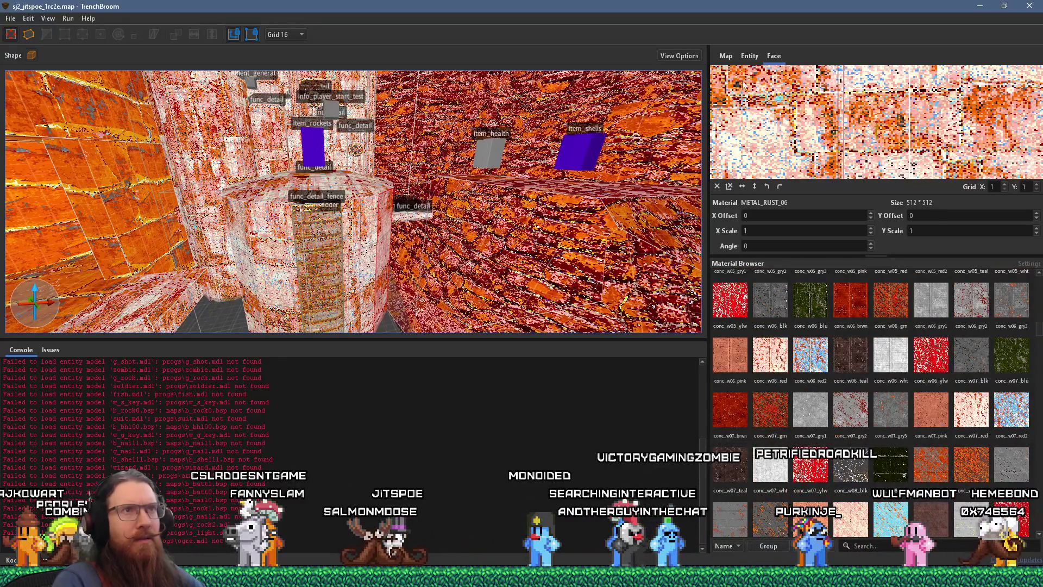
pyautogui.click(749, 56)
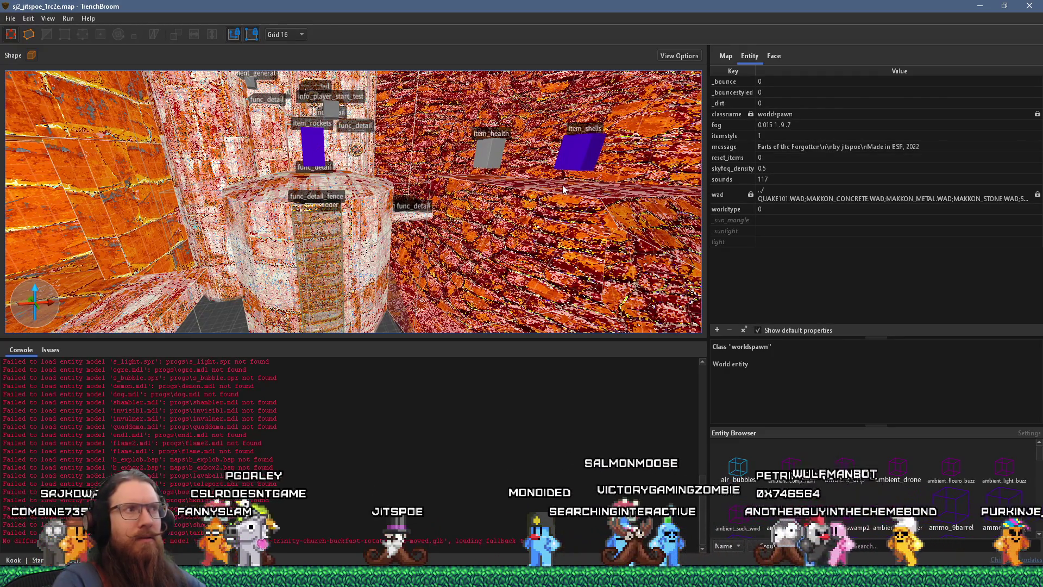
# Select the func_detail_fence brush plus trigger_ladder in sj2, then switch to sj3_jitspoe_1a
pyautogui.press('w')
pyautogui.moveTo(487, 201); pyautogui.dragTo(396, 272)
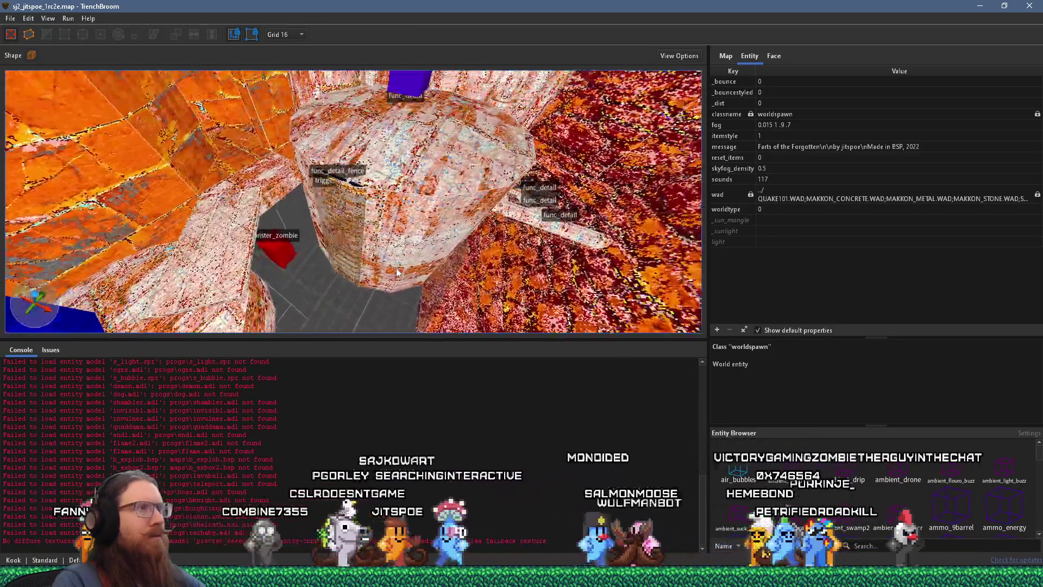
pyautogui.scroll(5, 396, 268)
pyautogui.click(299, 239)
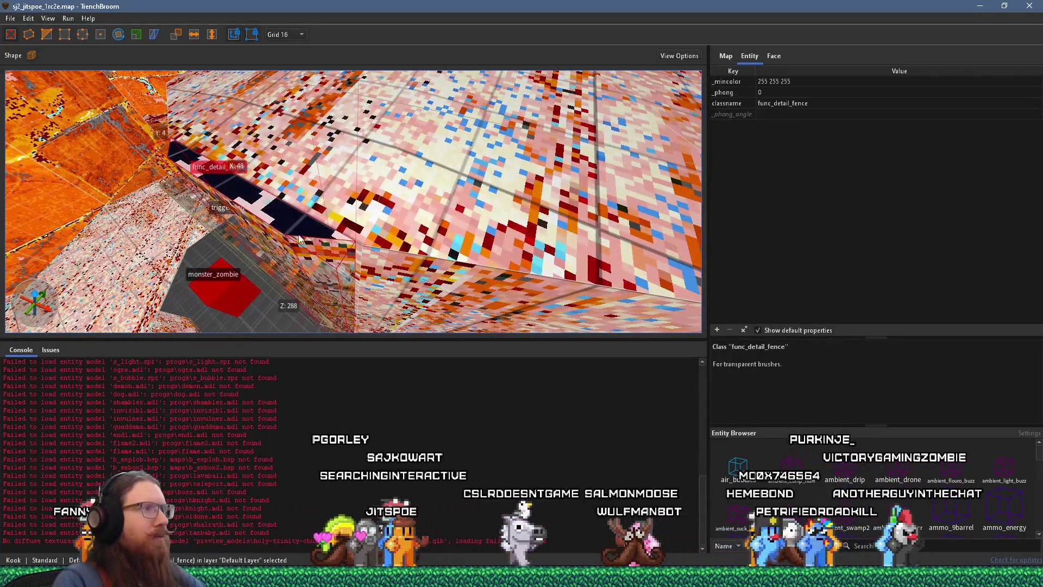
pyautogui.keyDown('ctrl'); pyautogui.click(306, 271); pyautogui.keyUp('ctrl')
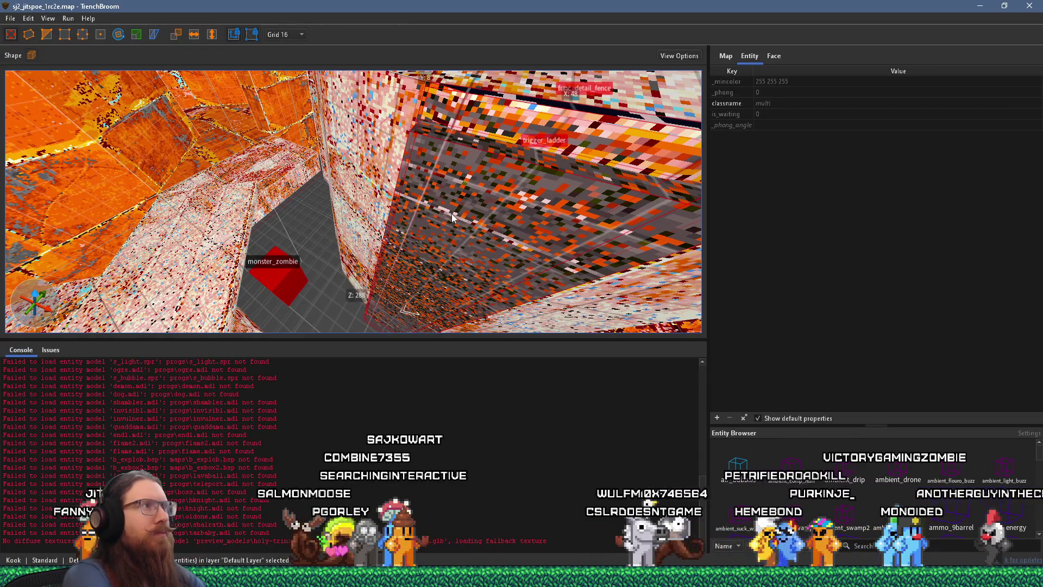
pyautogui.hotkey('alt', 'Tab')
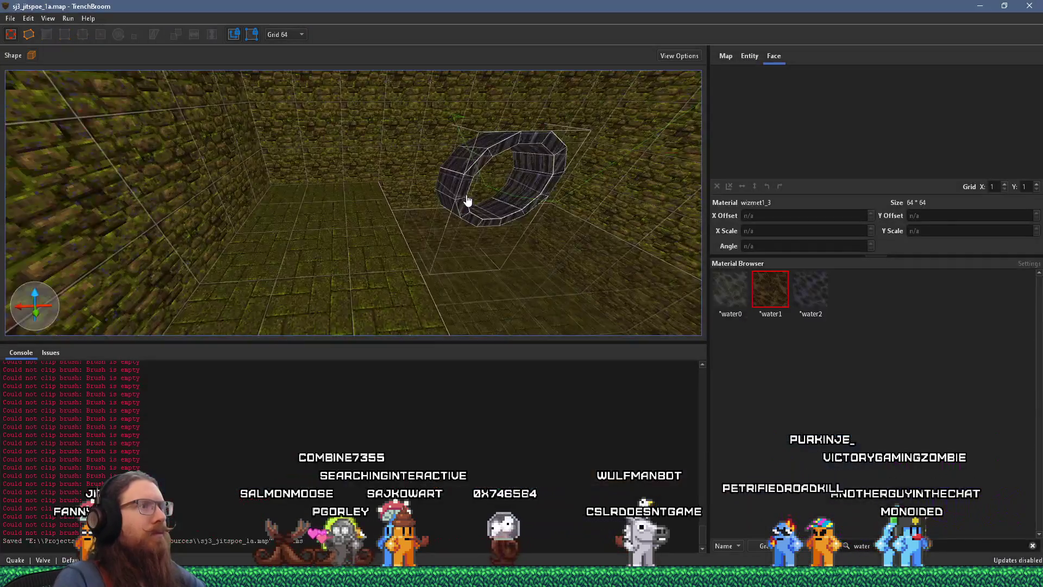
# Paste the fence-and-ladder pillar into the sj3 room, rotate it, and lower it 64 units
pyautogui.moveTo(424, 210)
pyautogui.mouseDown()
pyautogui.moveTo(247, 86)
pyautogui.moveTo(420, 211)
pyautogui.mouseUp()
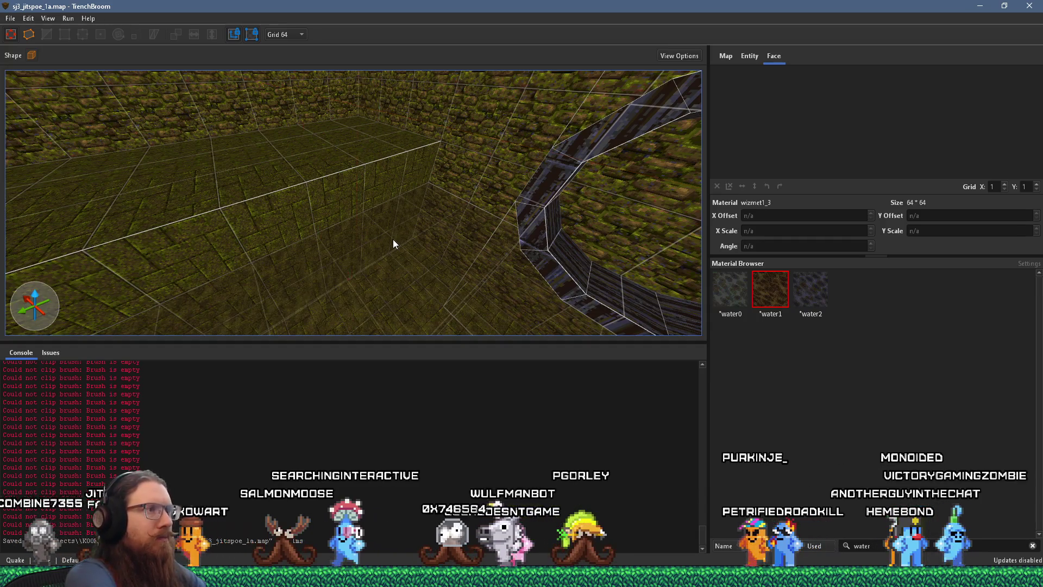
pyautogui.hotkey('ctrl', 'v')
pyautogui.scroll(3, 382, 259)
pyautogui.moveTo(382, 260)
pyautogui.mouseDown()
pyautogui.moveTo(376, 301)
pyautogui.moveTo(363, 226)
pyautogui.mouseUp()
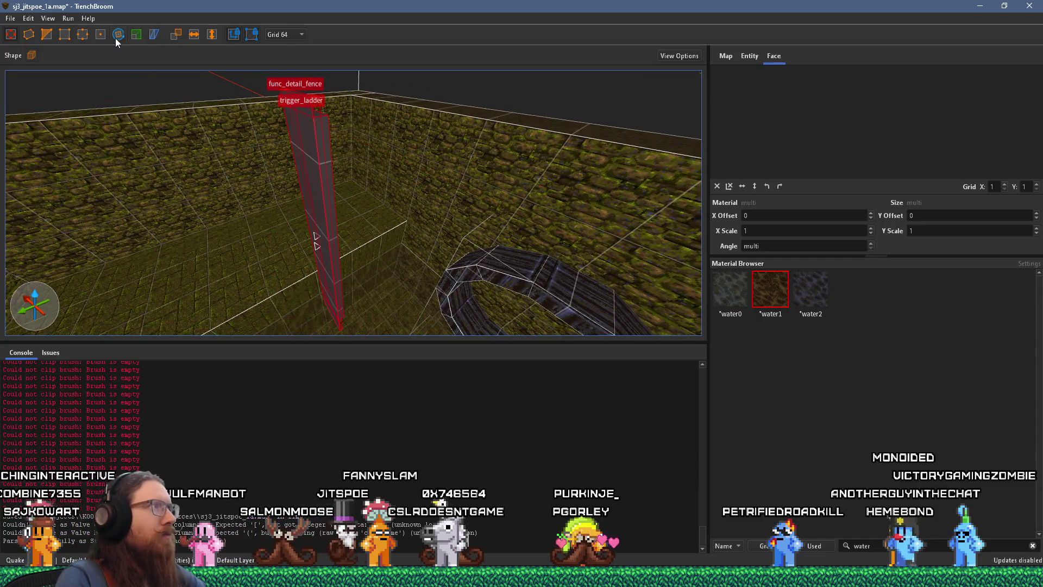
pyautogui.moveTo(318, 253)
pyautogui.mouseDown()
pyautogui.moveTo(302, 309)
pyautogui.moveTo(307, 288)
pyautogui.moveTo(256, 277)
pyautogui.moveTo(203, 229)
pyautogui.moveTo(210, 240)
pyautogui.moveTo(233, 211)
pyautogui.moveTo(283, 287)
pyautogui.moveTo(301, 224)
pyautogui.moveTo(388, 212)
pyautogui.moveTo(318, 144)
pyautogui.mouseUp()
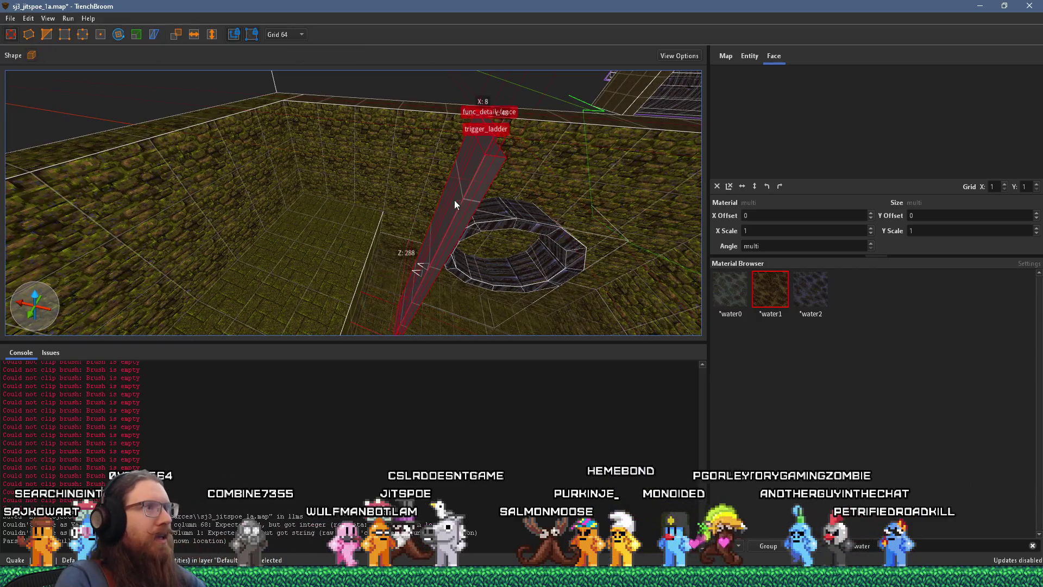
pyautogui.moveTo(349, 140); pyautogui.dragTo(355, 200)
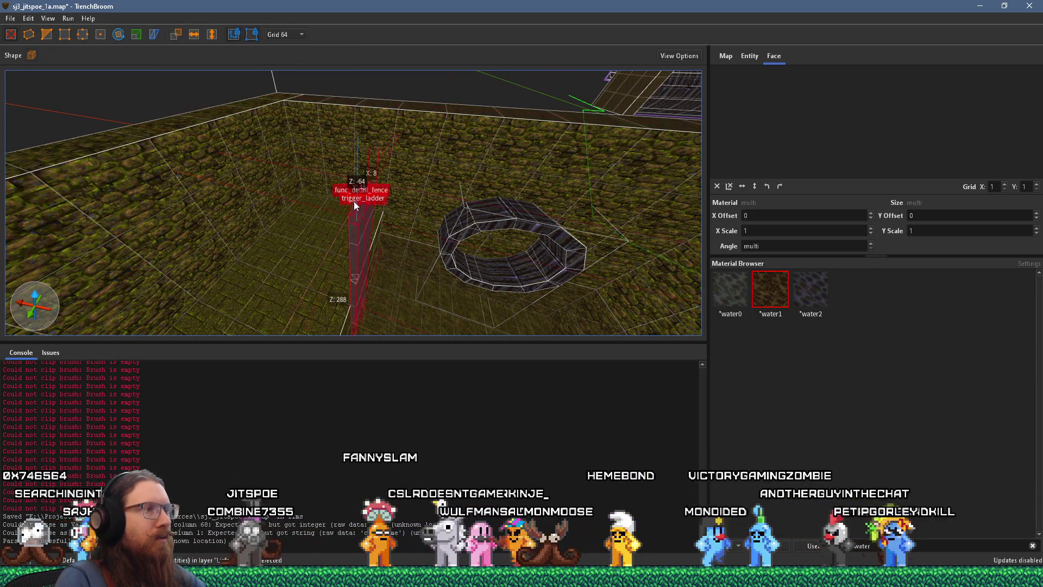
pyautogui.moveTo(351, 298)
pyautogui.mouseDown()
pyautogui.moveTo(354, 321)
pyautogui.moveTo(275, 170)
pyautogui.moveTo(315, 84)
pyautogui.moveTo(305, 136)
pyautogui.moveTo(318, 204)
pyautogui.moveTo(260, 202)
pyautogui.mouseUp()
# Check the original ladder in the sj2 map against the mossy wall
pyautogui.hotkey('alt', 'Tab')
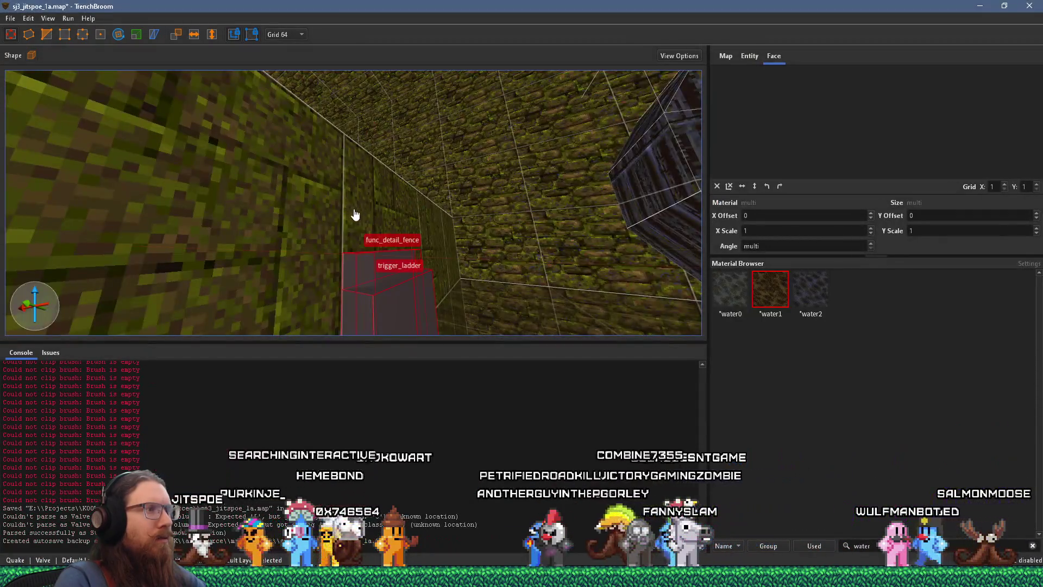
pyautogui.moveTo(354, 213)
pyautogui.mouseDown()
pyautogui.moveTo(336, 239)
pyautogui.moveTo(287, 239)
pyautogui.moveTo(264, 257)
pyautogui.mouseUp()
pyautogui.scroll(2, 282, 240)
pyautogui.scroll(2, 304, 242)
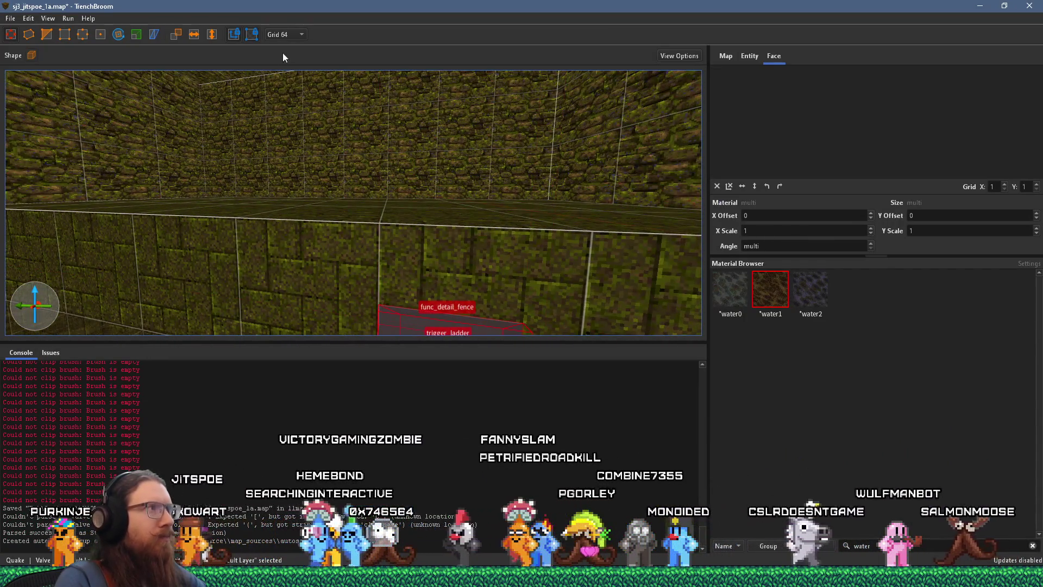
# Set the grid size to 32, inspect the pillar up close, and deselect it
pyautogui.click(293, 35)
pyautogui.click(292, 99)
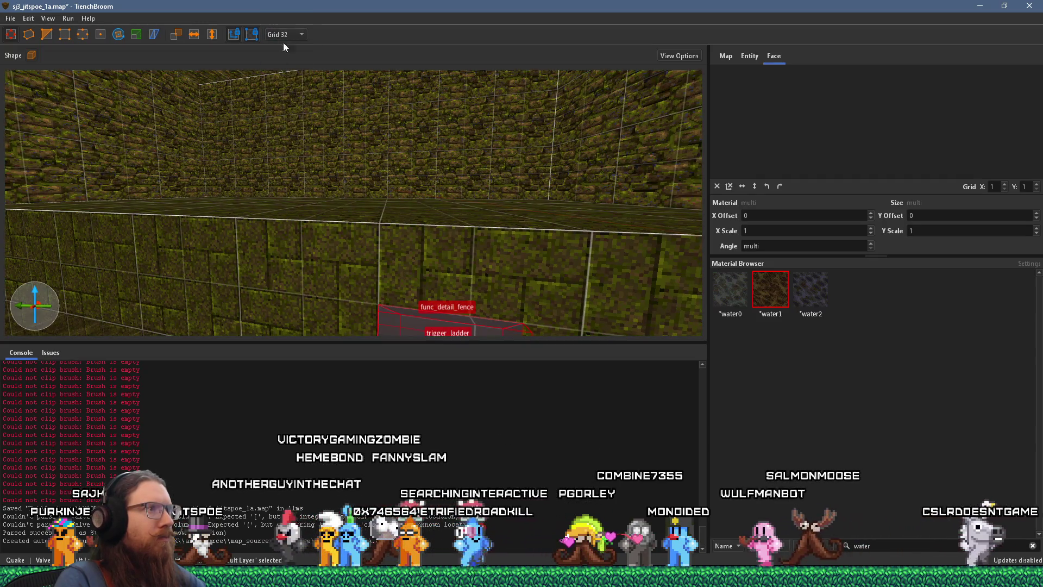
pyautogui.scroll(-1, 409, 282)
pyautogui.moveTo(412, 286)
pyautogui.mouseDown()
pyautogui.moveTo(398, 245)
pyautogui.moveTo(464, 254)
pyautogui.moveTo(340, 104)
pyautogui.moveTo(373, 34)
pyautogui.moveTo(474, 25)
pyautogui.moveTo(470, 67)
pyautogui.moveTo(466, 48)
pyautogui.mouseUp()
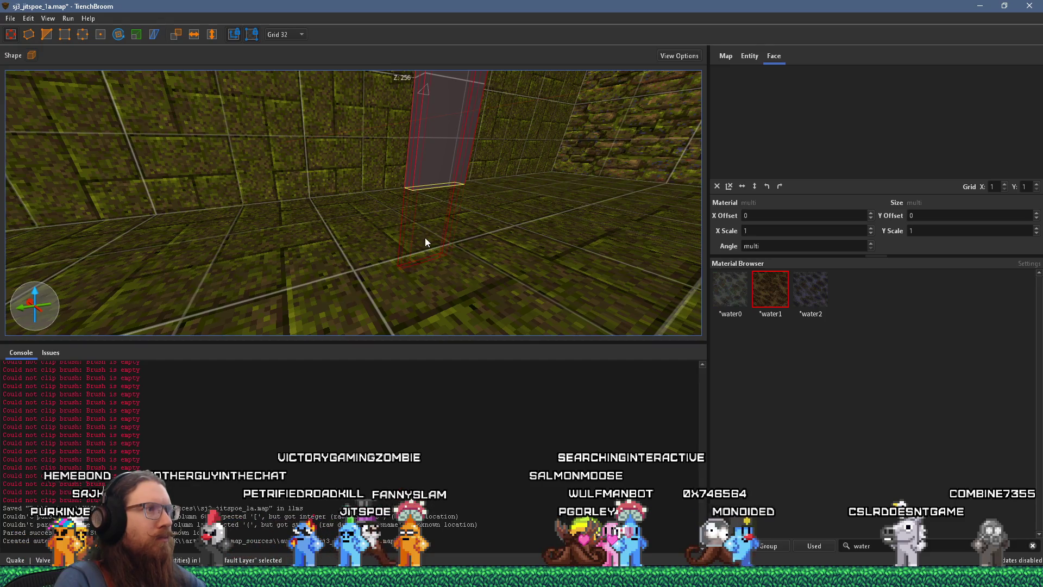
pyautogui.moveTo(426, 230)
pyautogui.mouseDown()
pyautogui.moveTo(402, 342)
pyautogui.moveTo(374, 291)
pyautogui.moveTo(384, 250)
pyautogui.mouseUp()
pyautogui.scroll(-5, 384, 250)
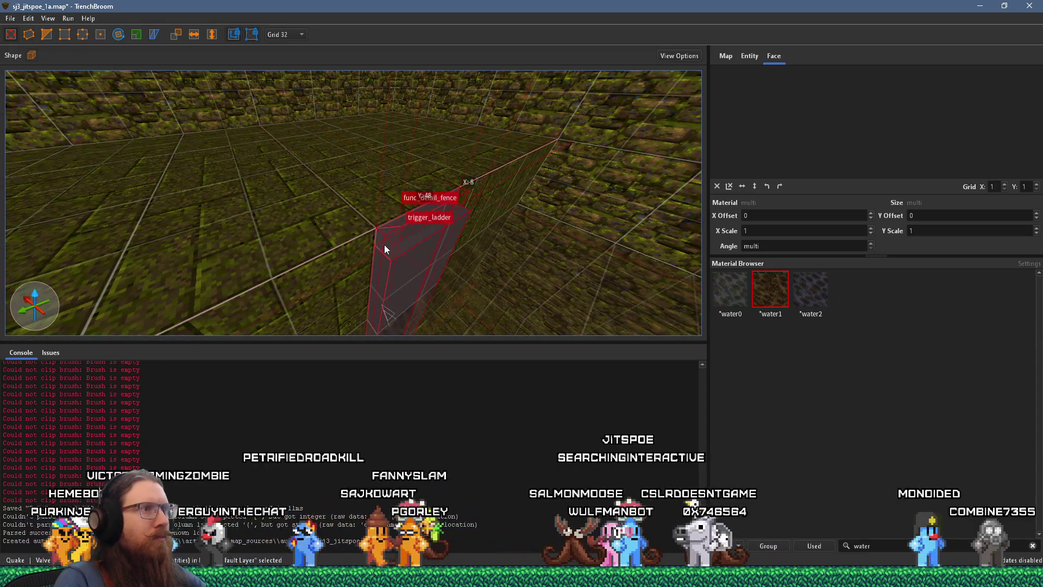
pyautogui.press('Escape')
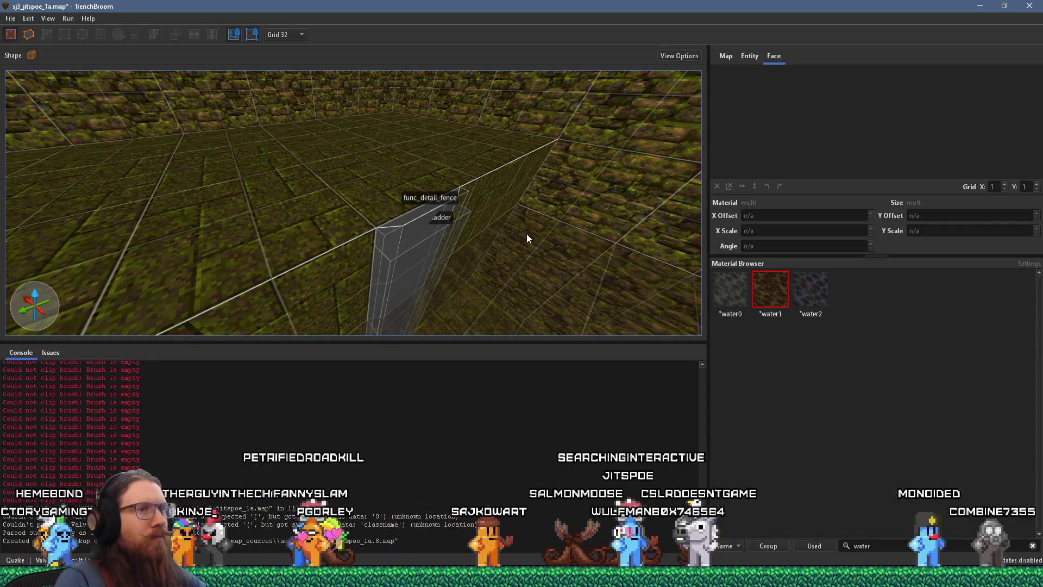
pyautogui.hotkey('alt', 'Tab')
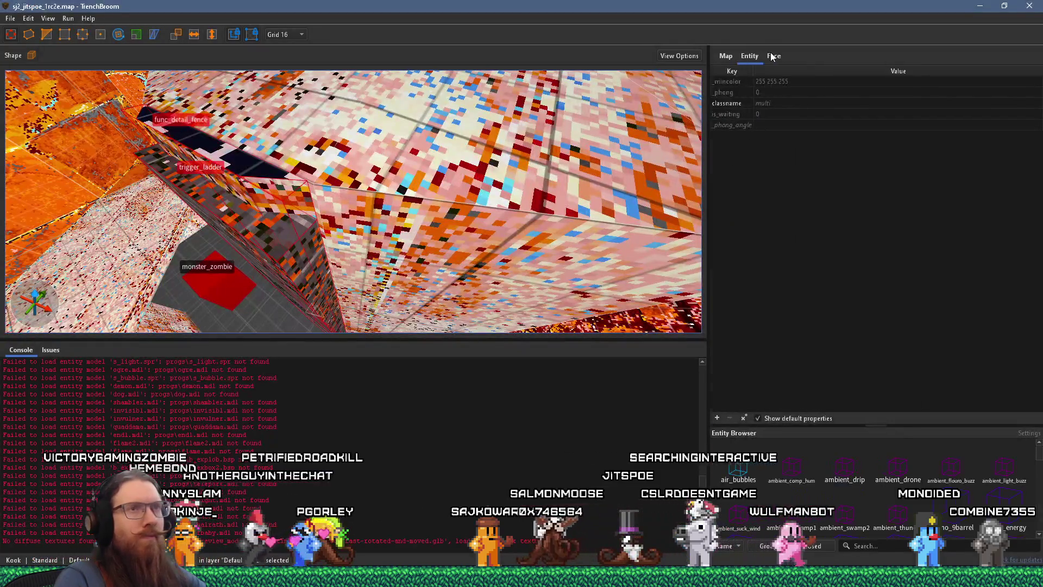
# Expand the sj2 worldspawn wad list to show all nine wads and select FENCE_TEX.WAD
pyautogui.click(771, 56)
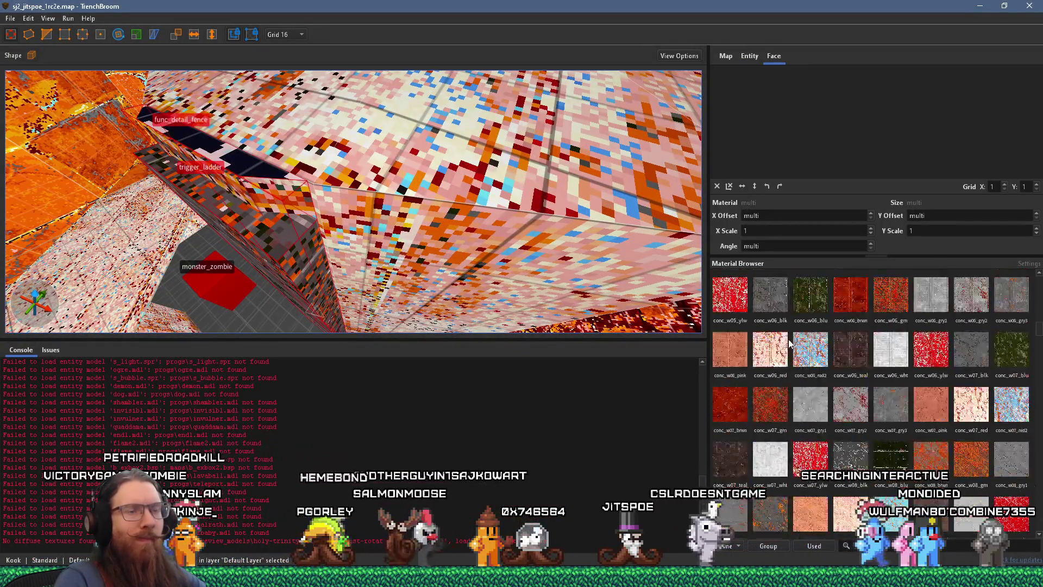
pyautogui.click(727, 56)
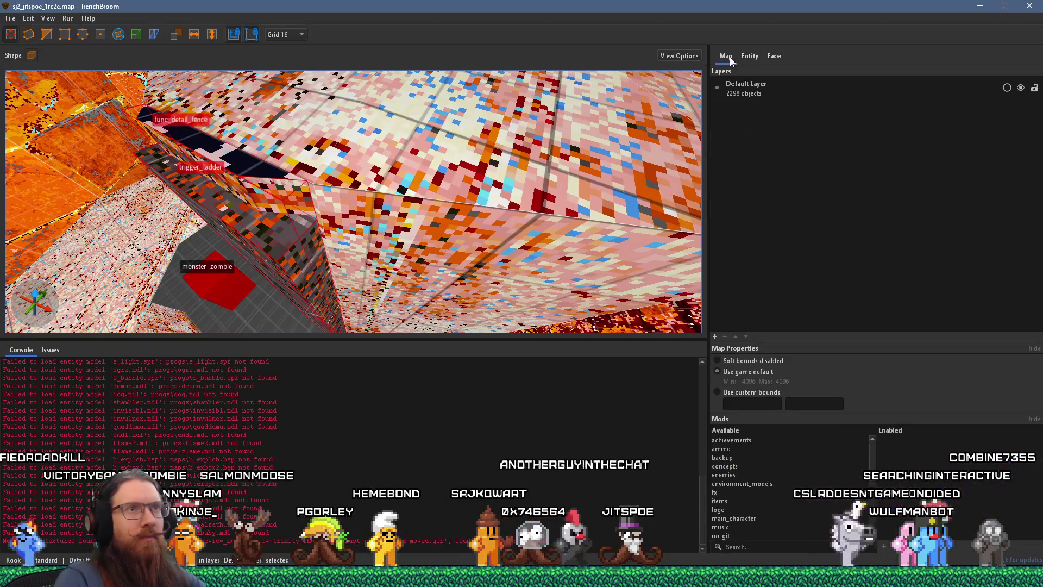
pyautogui.click(748, 57)
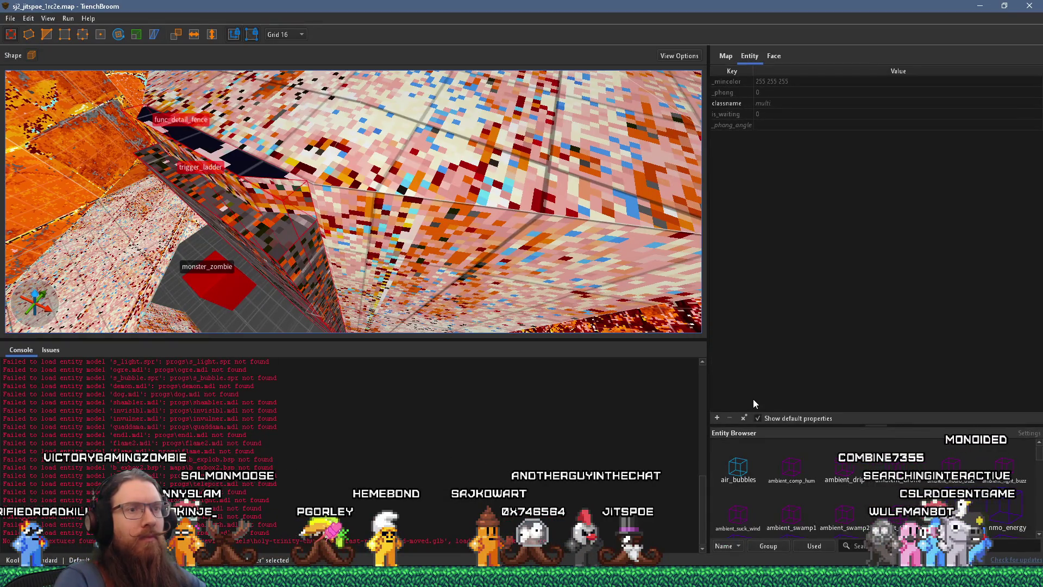
pyautogui.press('Escape')
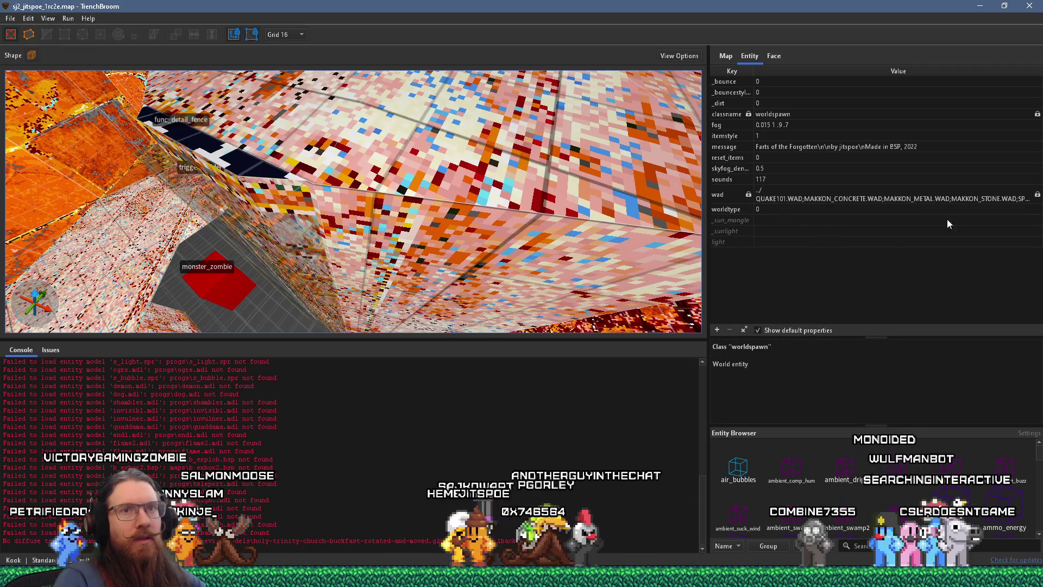
pyautogui.click(975, 199)
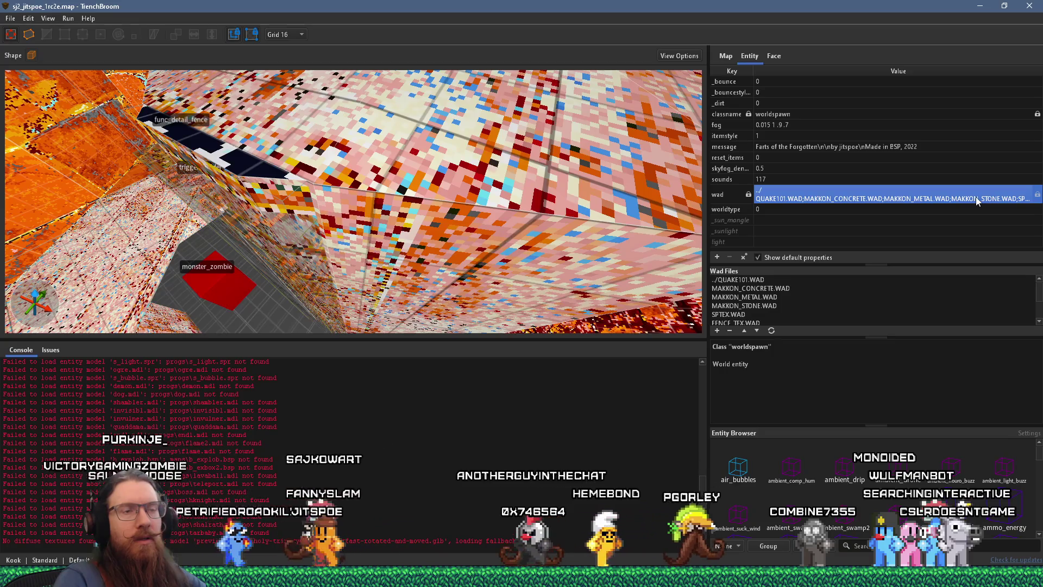
pyautogui.moveTo(838, 268); pyautogui.dragTo(829, 212)
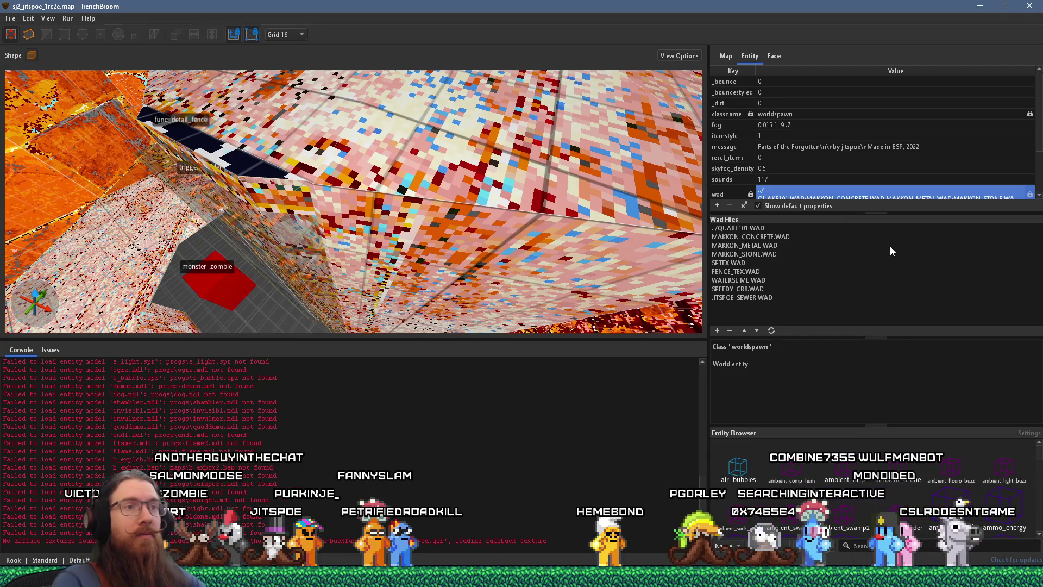
pyautogui.click(752, 271)
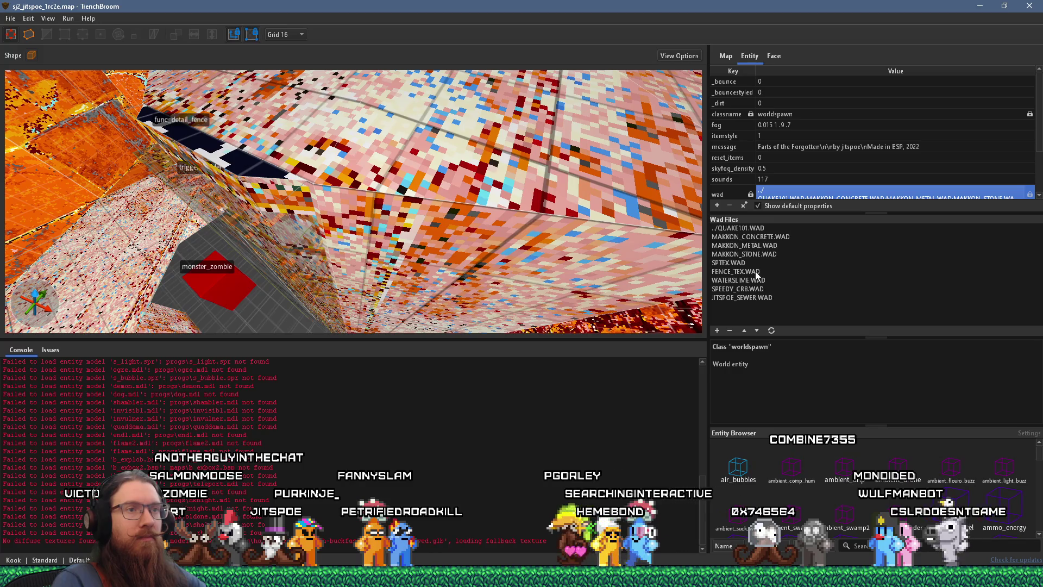
pyautogui.hotkey('alt', 'Tab')
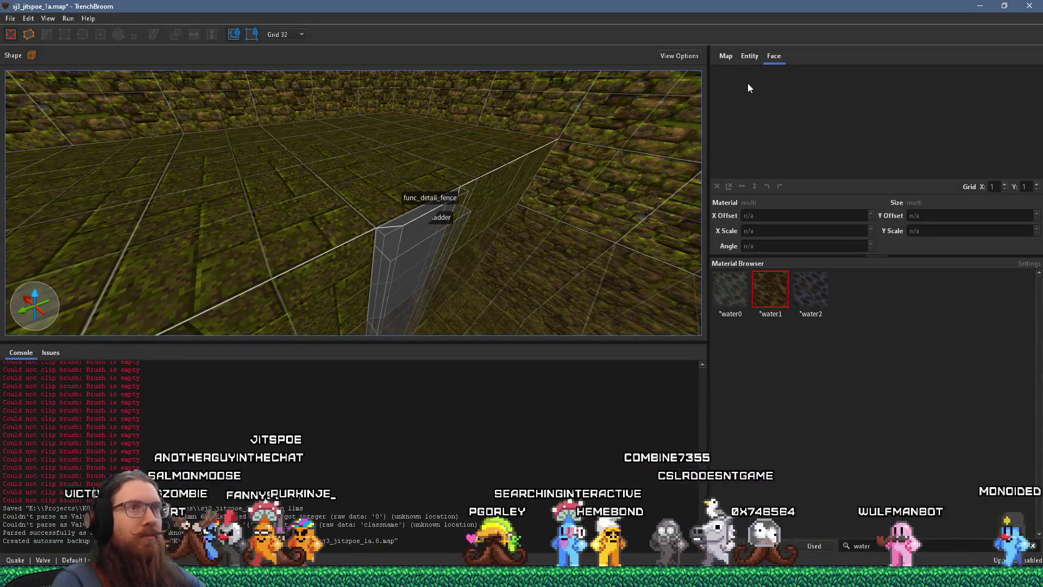
# Add skips_2018.wad to the sj3 map's wad list with an Absolute path
pyautogui.click(749, 56)
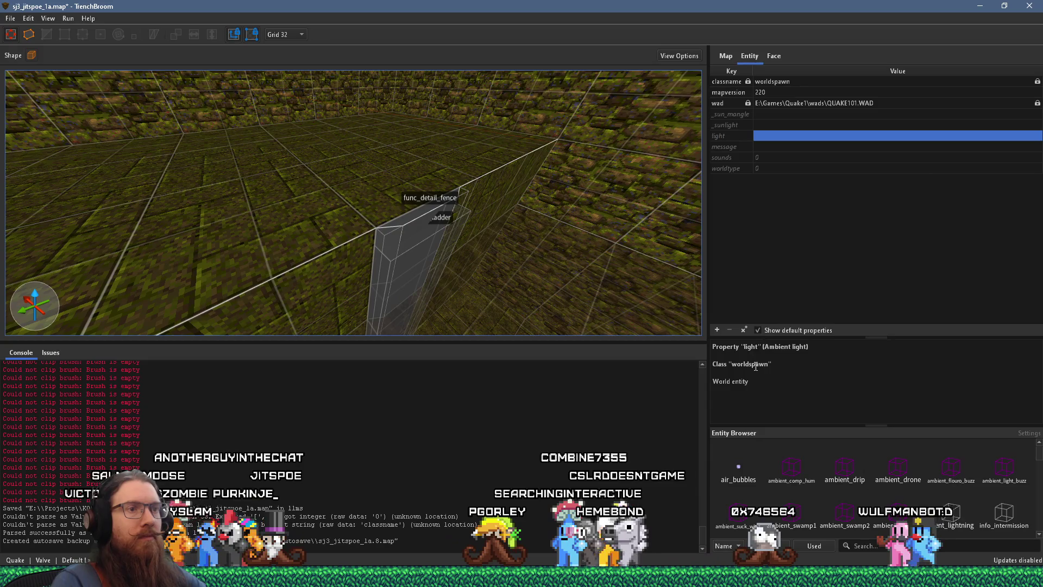
pyautogui.click(724, 103)
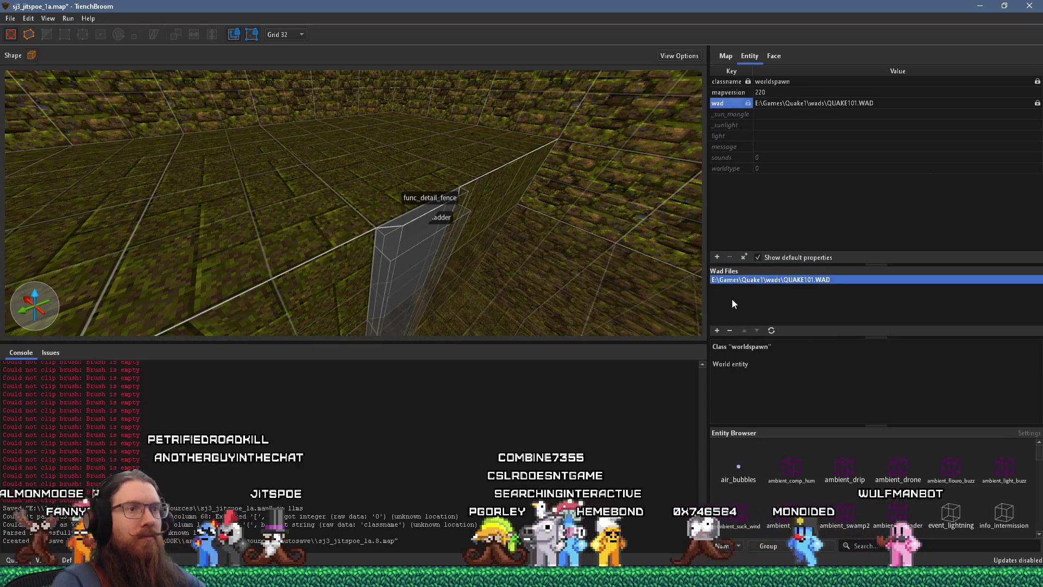
pyautogui.click(717, 330)
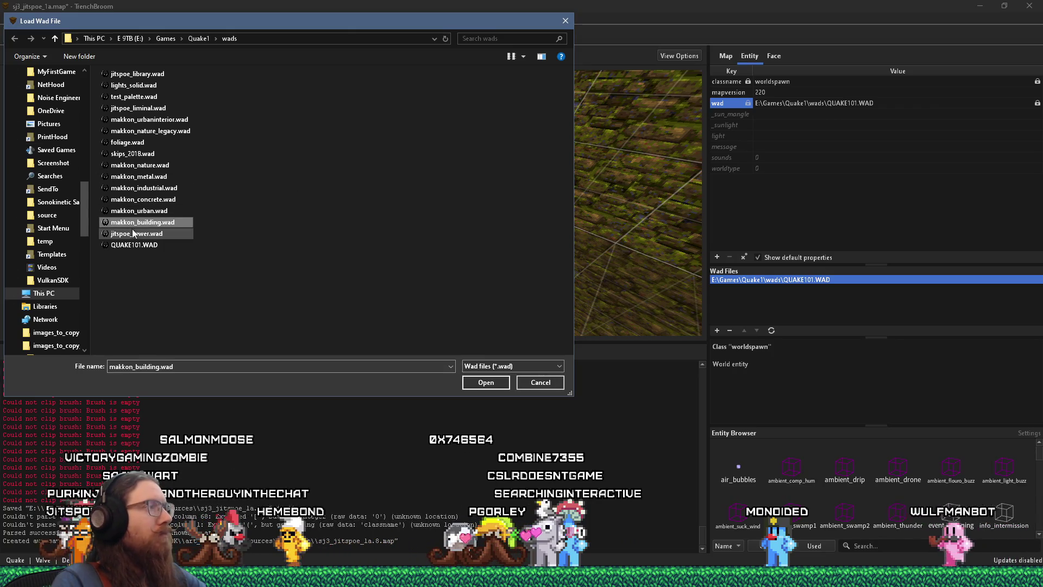
pyautogui.click(493, 384)
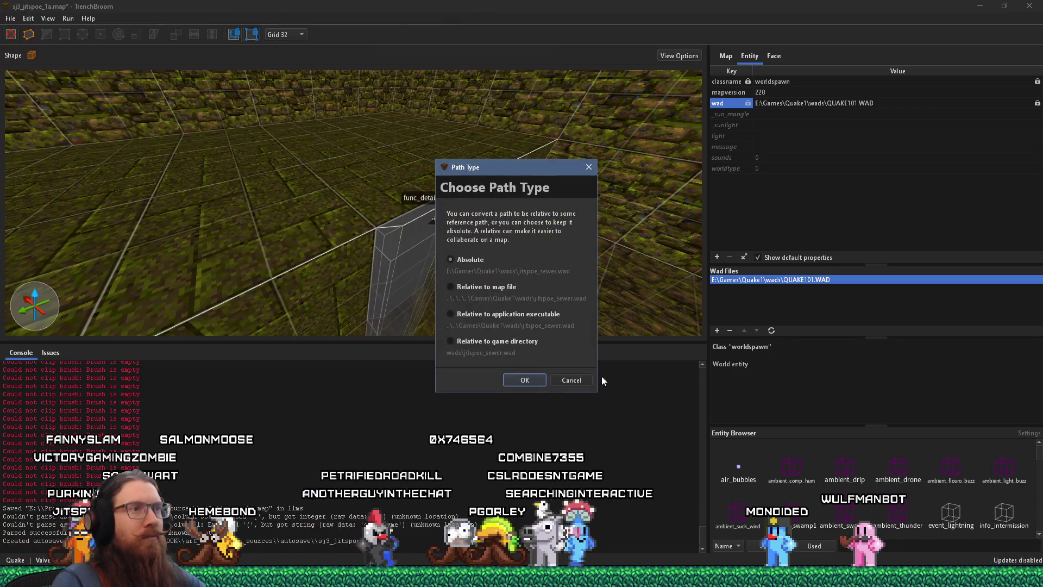
pyautogui.click(530, 377)
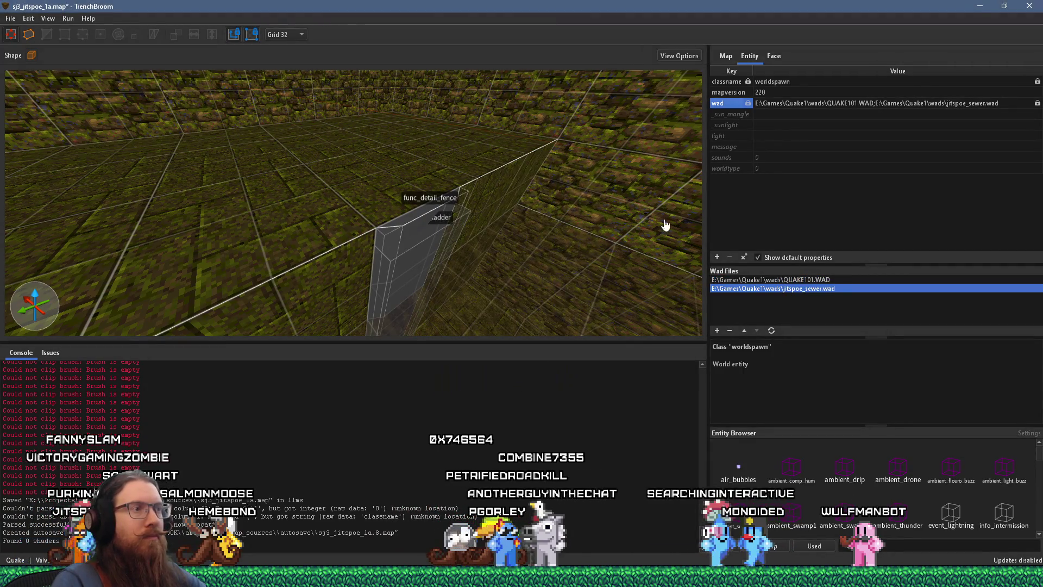
pyautogui.click(717, 330)
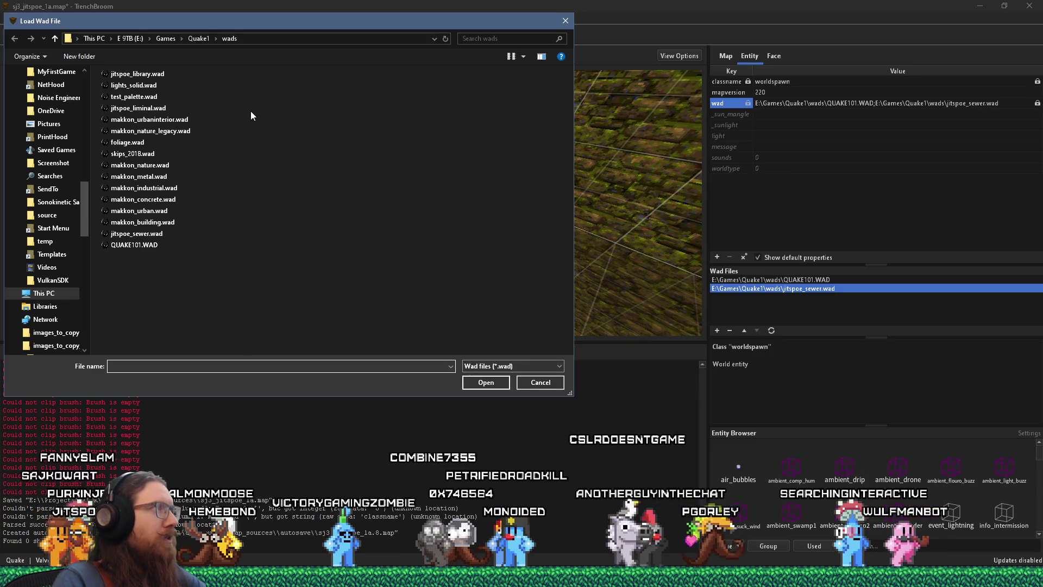
pyautogui.click(165, 178)
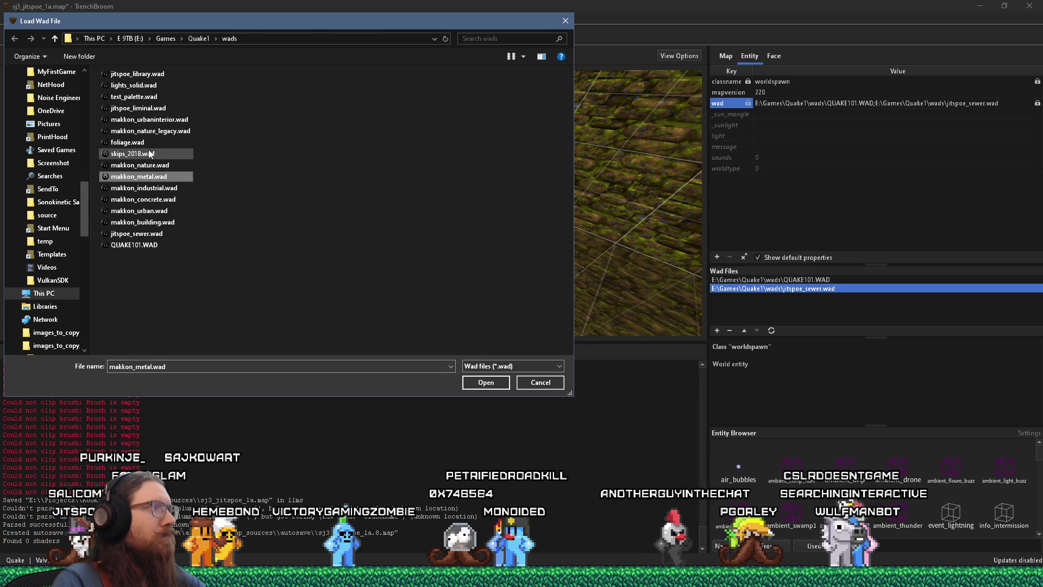
pyautogui.click(484, 382)
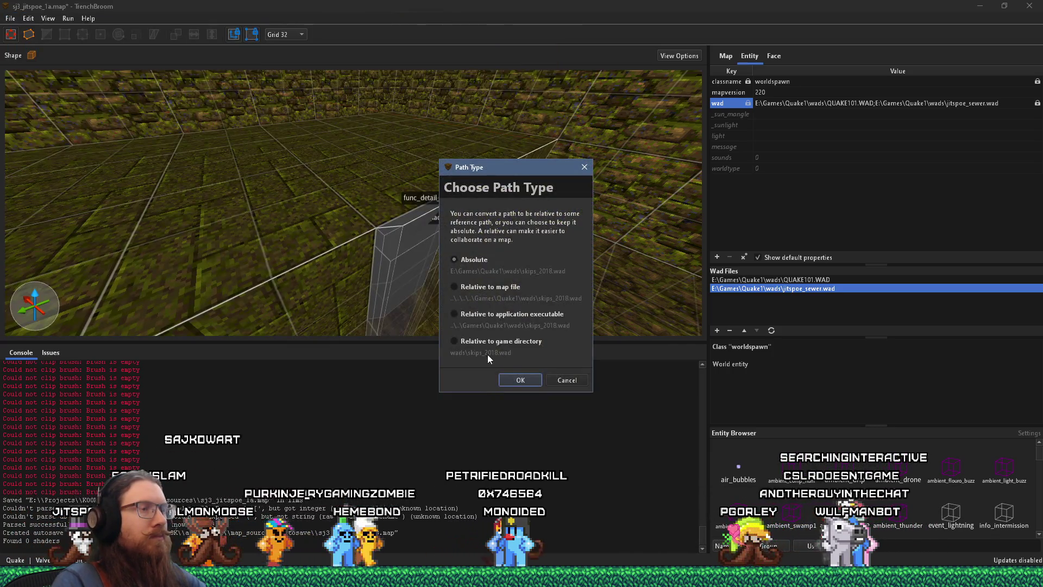
pyautogui.click(515, 379)
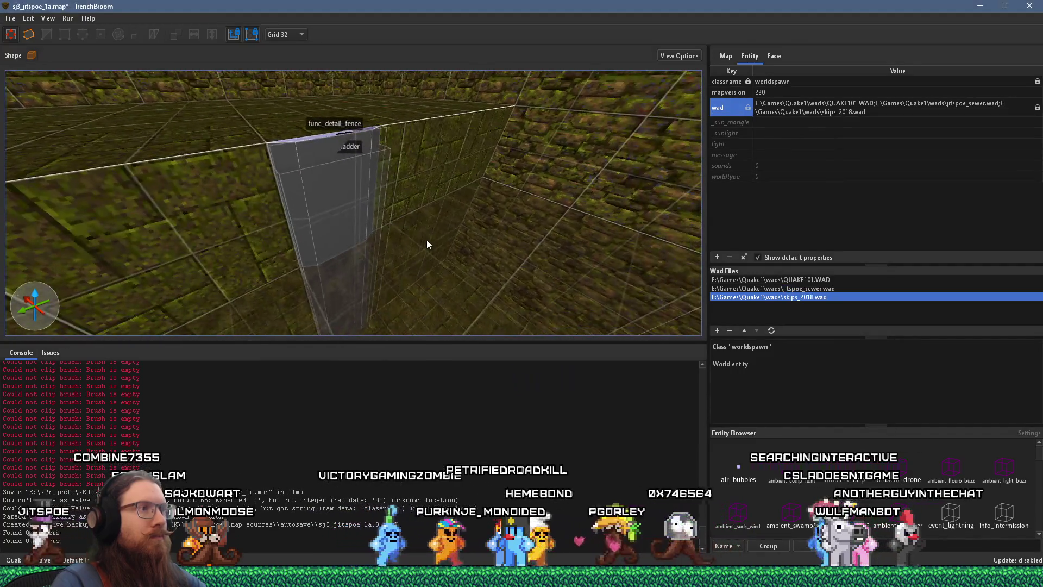
# Add makkon_metal.wad with an Absolute path, then select the now-textured ladder brush
pyautogui.click(717, 330)
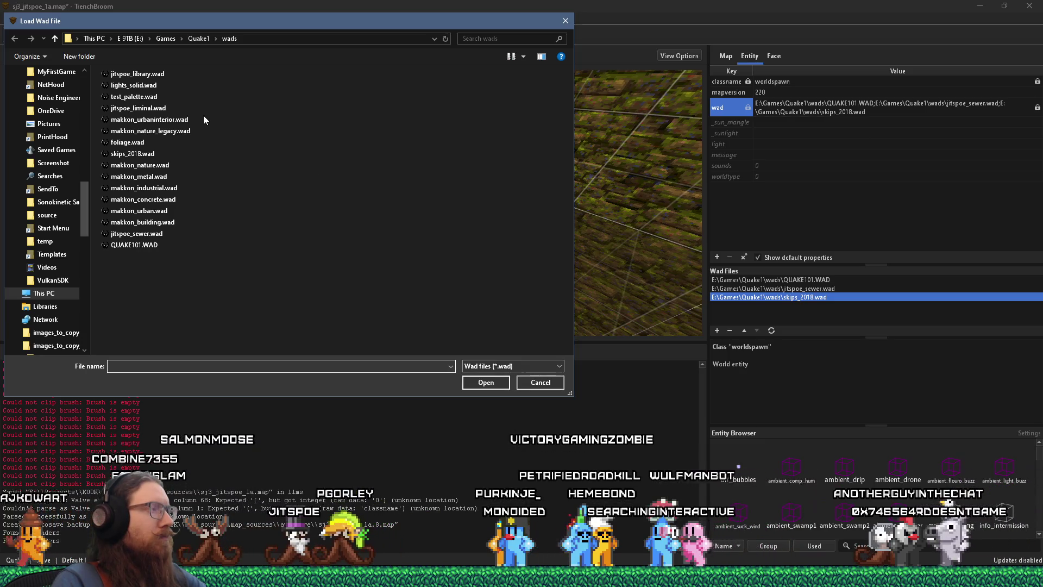
pyautogui.click(161, 179)
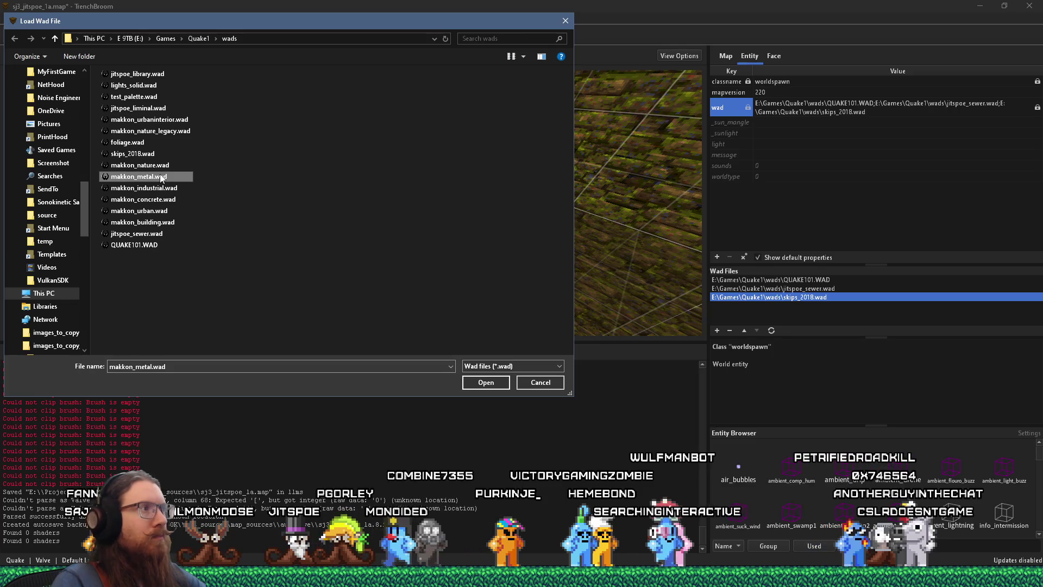
pyautogui.click(484, 380)
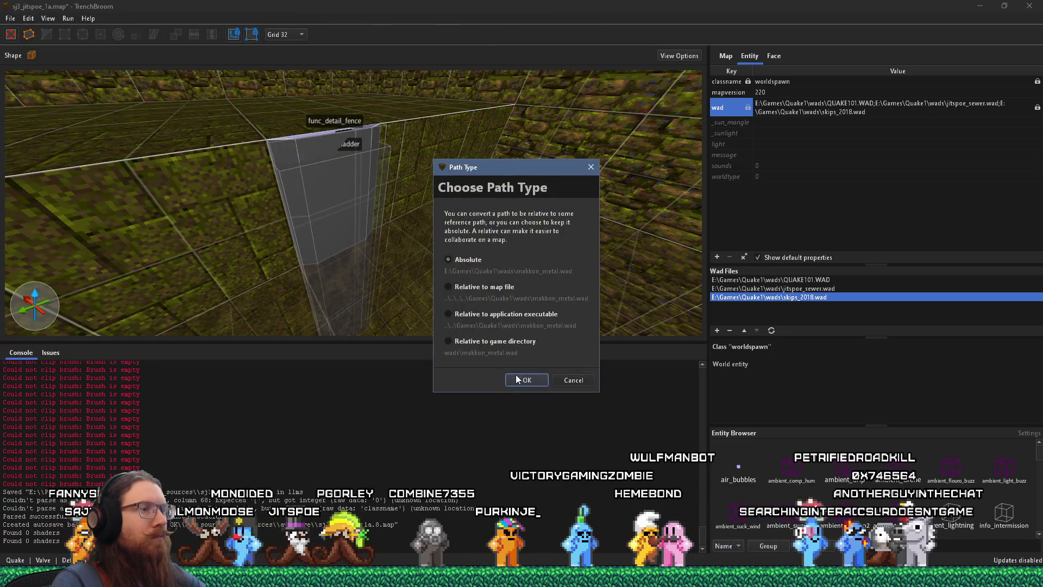
pyautogui.click(516, 374)
pyautogui.scroll(2, 404, 197)
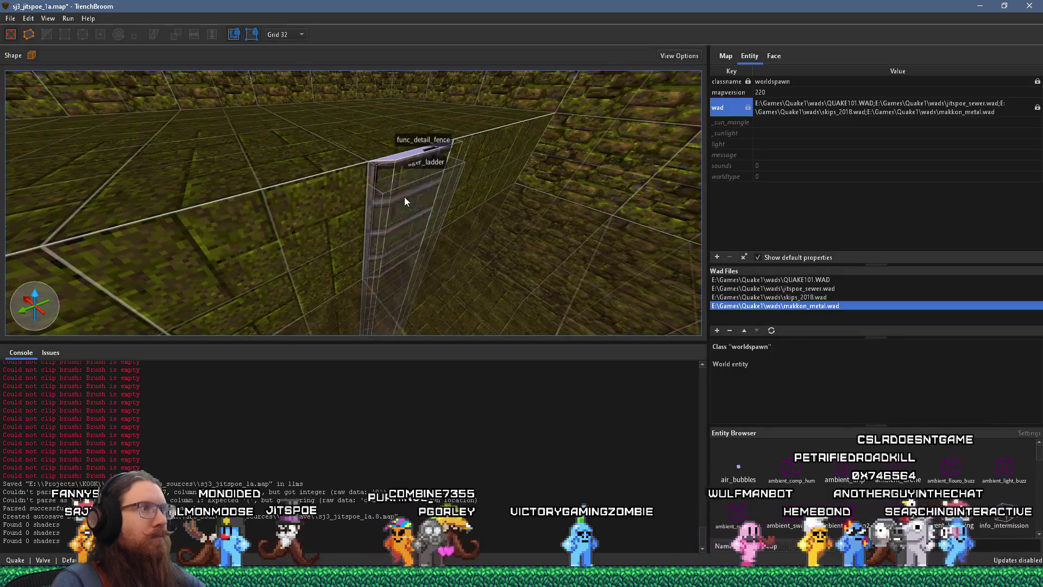
pyautogui.scroll(1, 422, 171)
pyautogui.moveTo(421, 170)
pyautogui.mouseDown()
pyautogui.moveTo(393, 108)
pyautogui.moveTo(356, 161)
pyautogui.moveTo(275, 182)
pyautogui.moveTo(242, 167)
pyautogui.moveTo(312, 184)
pyautogui.moveTo(331, 175)
pyautogui.moveTo(282, 186)
pyautogui.moveTo(319, 185)
pyautogui.mouseUp()
pyautogui.scroll(2, 282, 183)
pyautogui.scroll(-3, 328, 187)
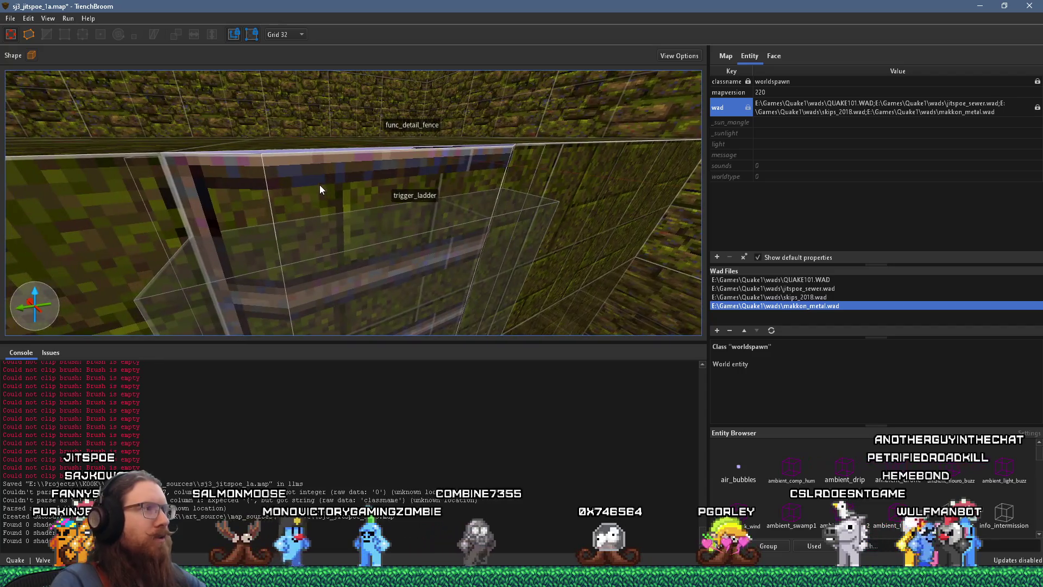
pyautogui.click(251, 193)
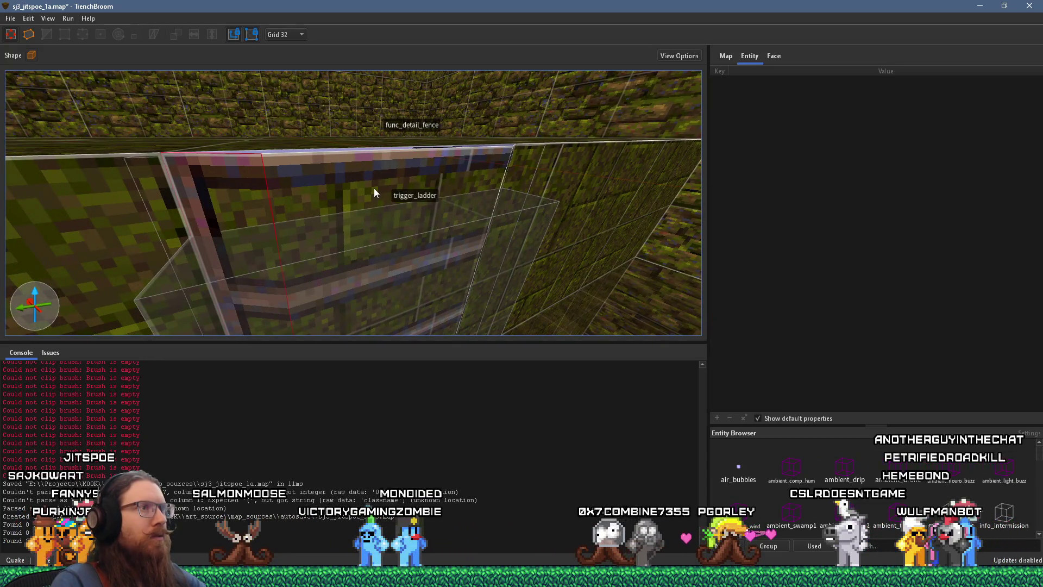
# Select the ladder's narrow right face for texturing in the Face inspector
pyautogui.click(771, 56)
pyautogui.moveTo(695, 150)
pyautogui.mouseDown()
pyautogui.moveTo(592, 157)
pyautogui.moveTo(511, 179)
pyautogui.mouseUp()
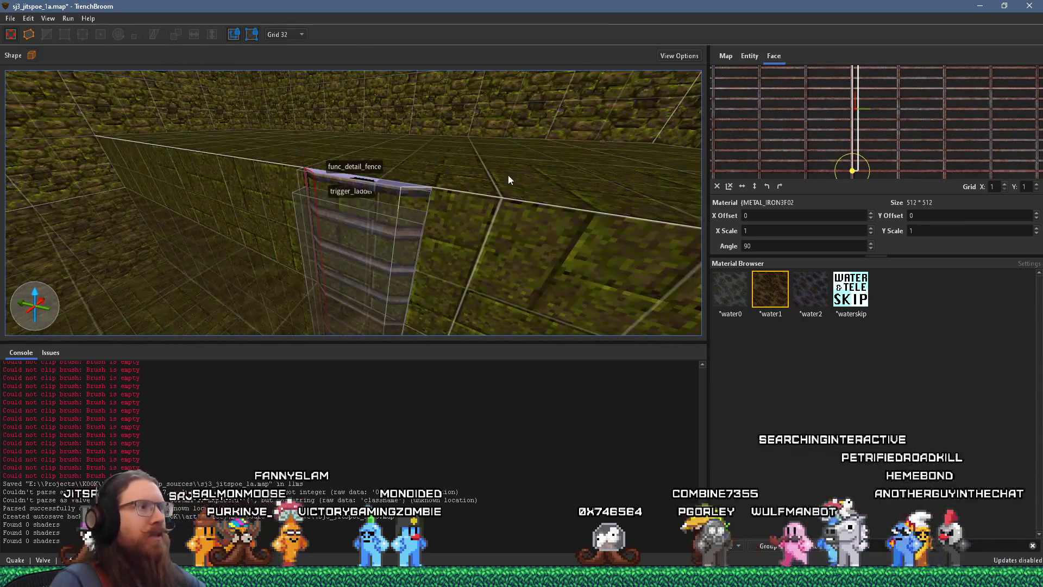
pyautogui.keyDown('shift'); pyautogui.click(420, 202); pyautogui.keyUp('shift')
pyautogui.scroll(3, 899, 115)
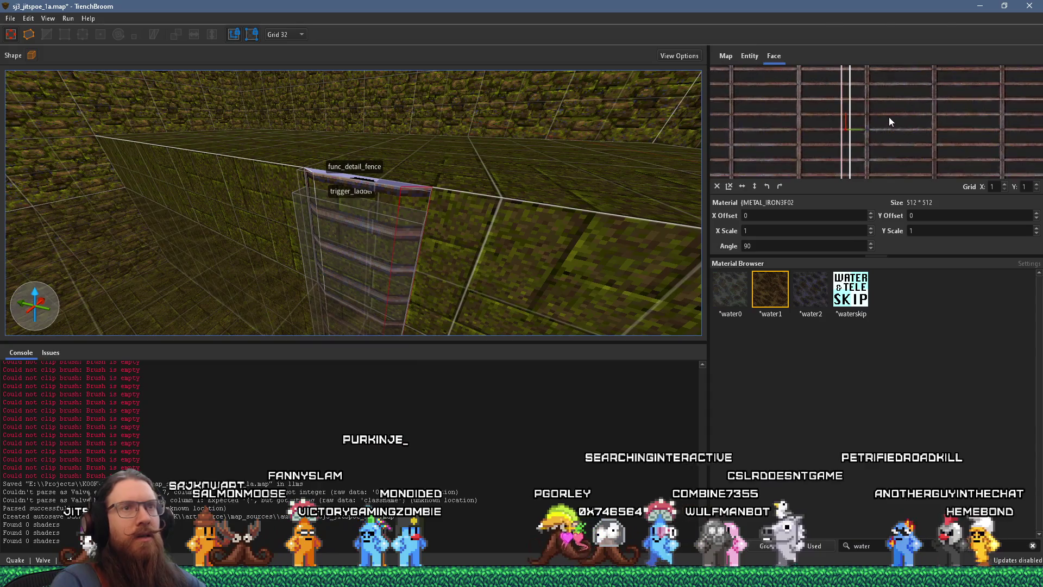
pyautogui.keyDown('shift'); pyautogui.click(388, 205); pyautogui.keyUp('shift')
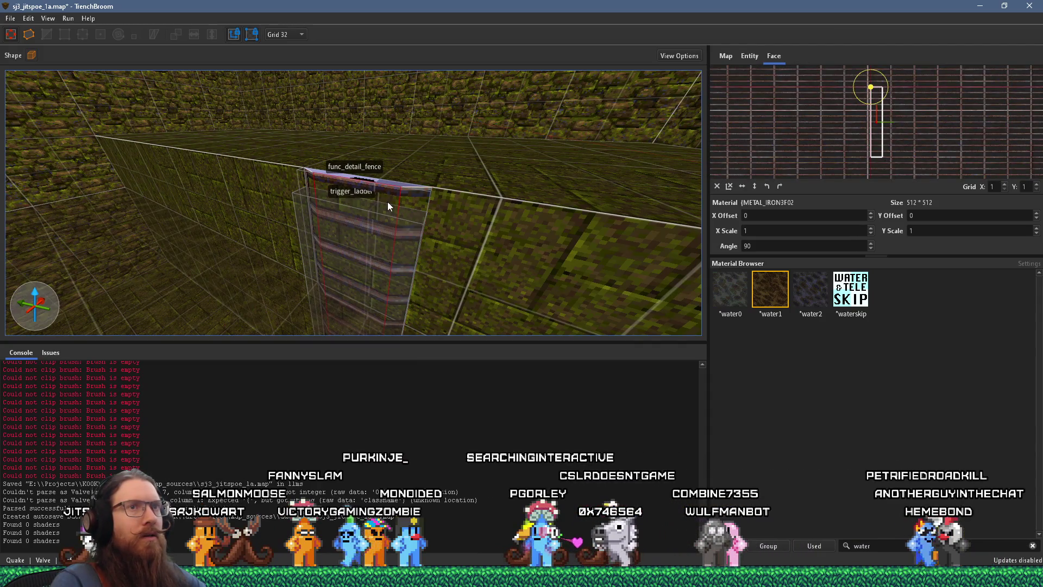
pyautogui.keyDown('shift'); pyautogui.click(405, 203); pyautogui.keyUp('shift')
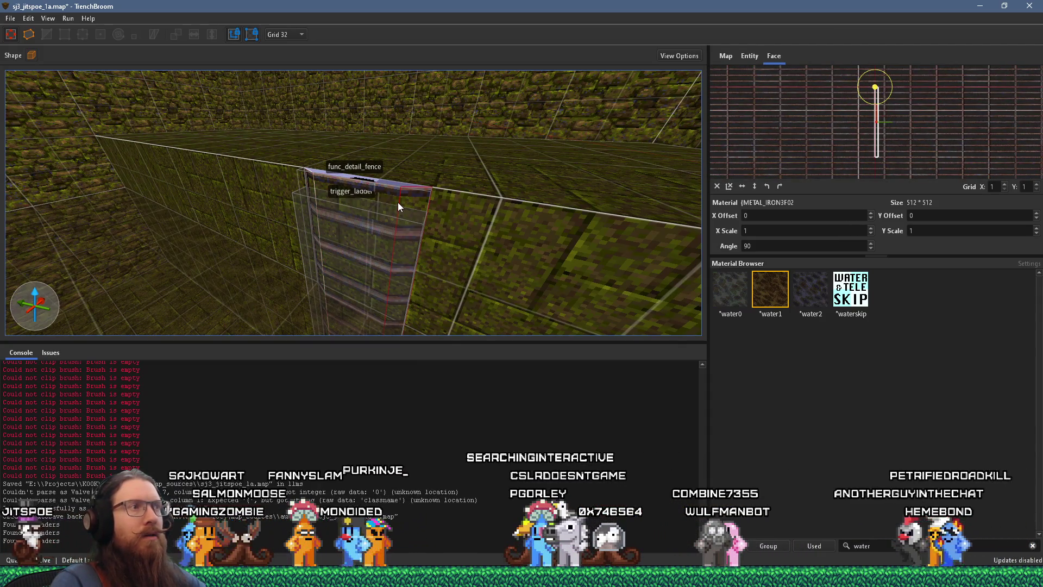
pyautogui.scroll(5, 924, 129)
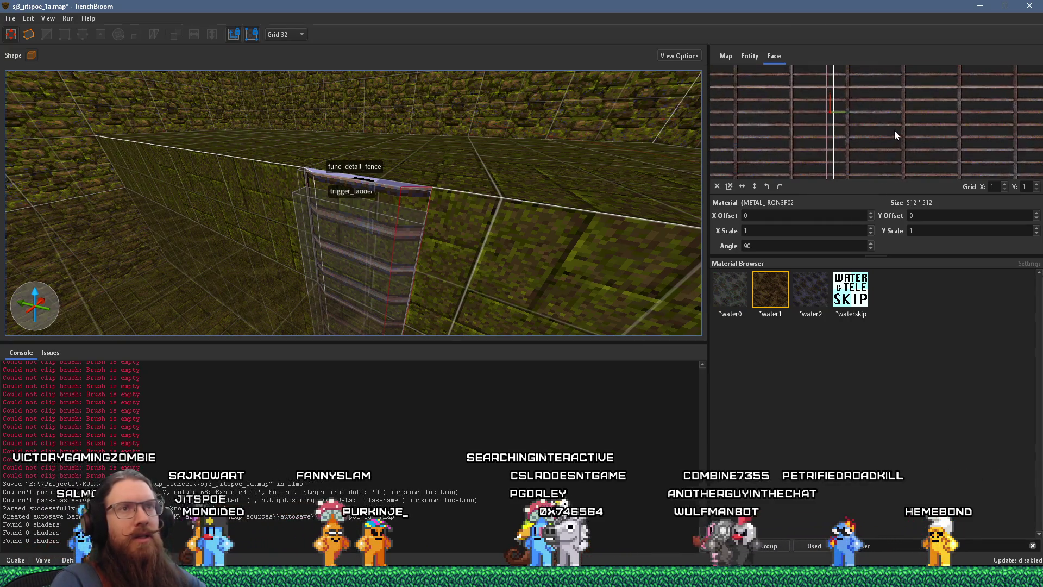
# Edit the face's texture offsets, moving Y to 16, with the grid size set to 4
pyautogui.doubleClick(815, 216)
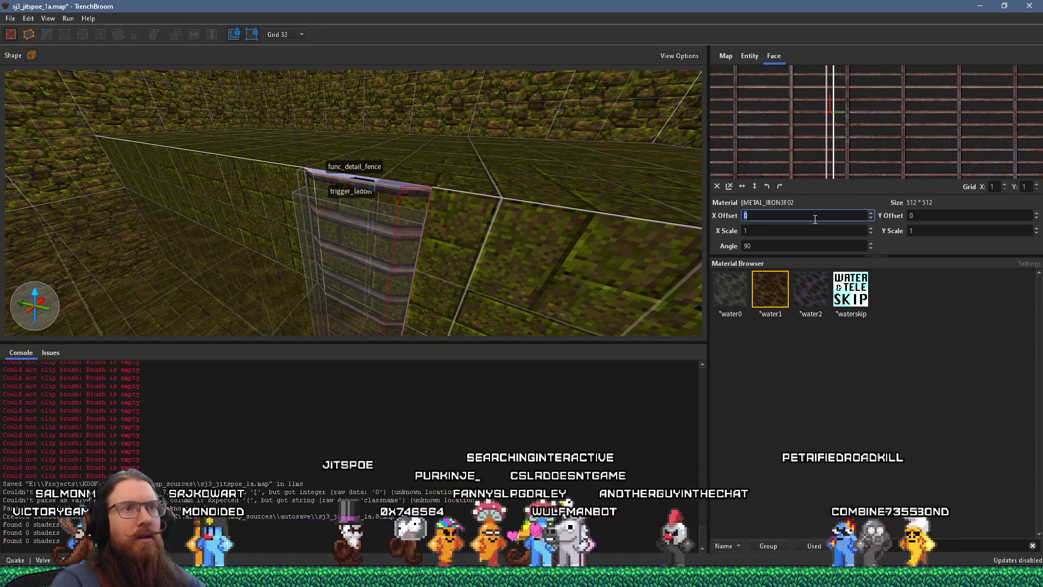
pyautogui.doubleClick(922, 217)
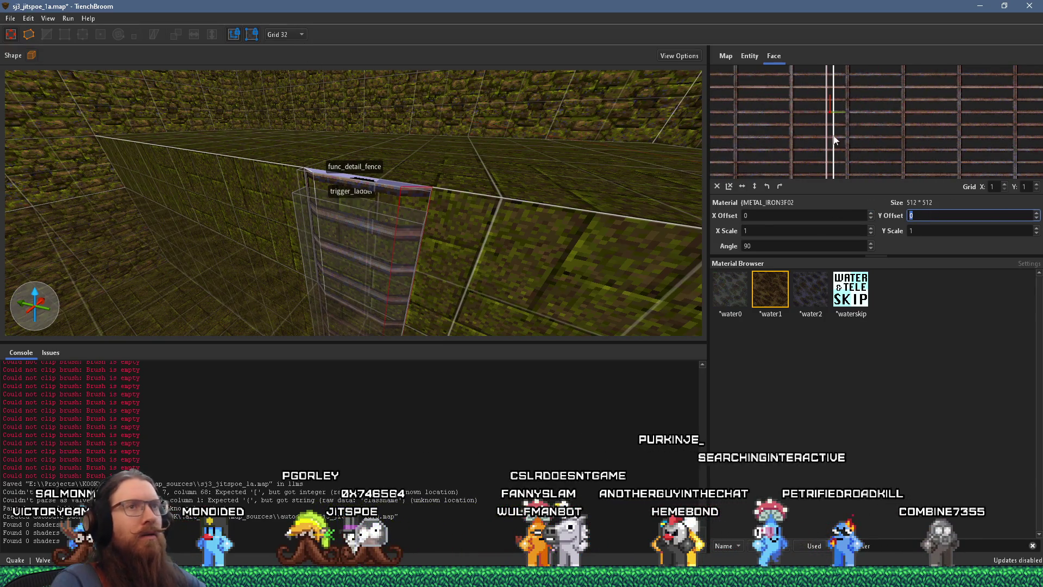
pyautogui.click(296, 37)
pyautogui.click(287, 116)
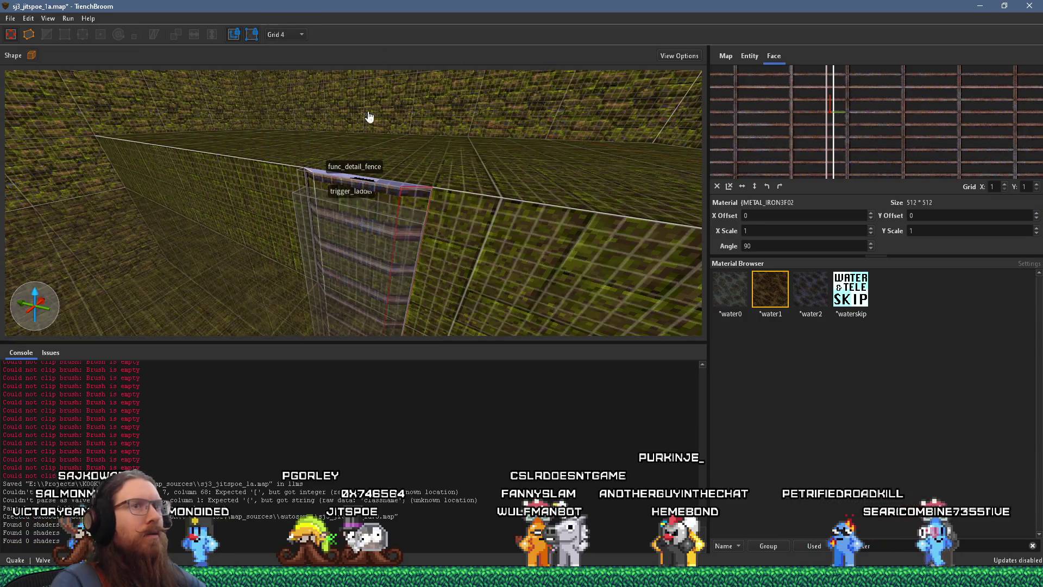
# Orbit around the ladder top and select the func_detail_fence ladder brush
pyautogui.scroll(4, 939, 215)
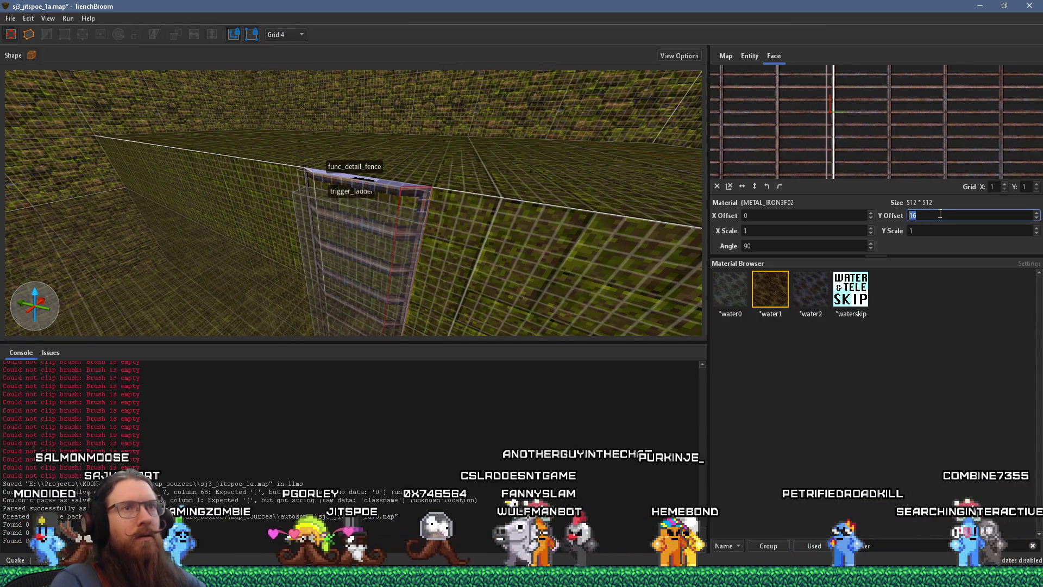
pyautogui.moveTo(481, 214); pyautogui.dragTo(440, 183)
pyautogui.scroll(-3, 423, 195)
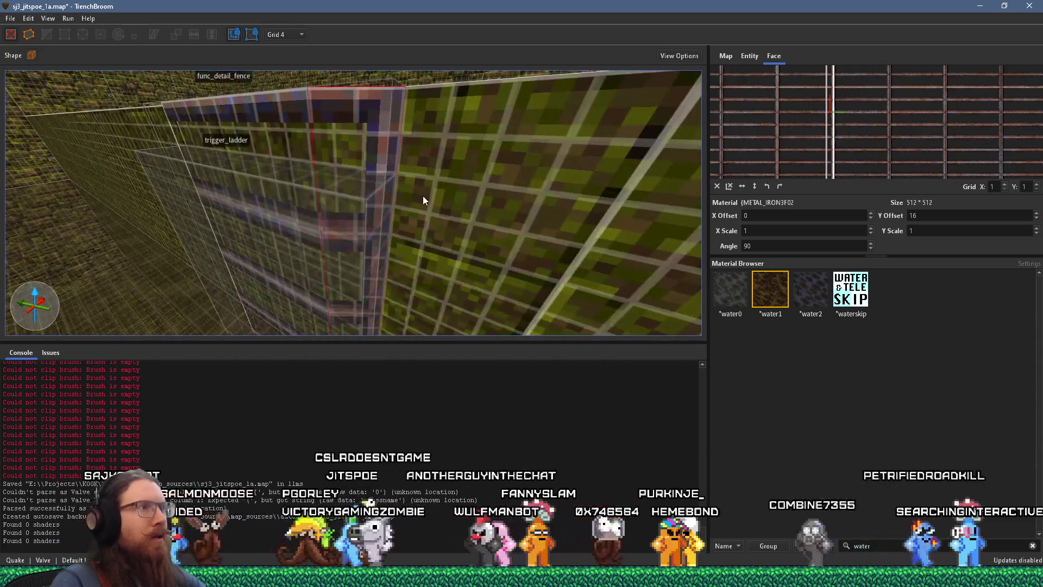
pyautogui.scroll(-3, 424, 196)
pyautogui.scroll(-3, 413, 196)
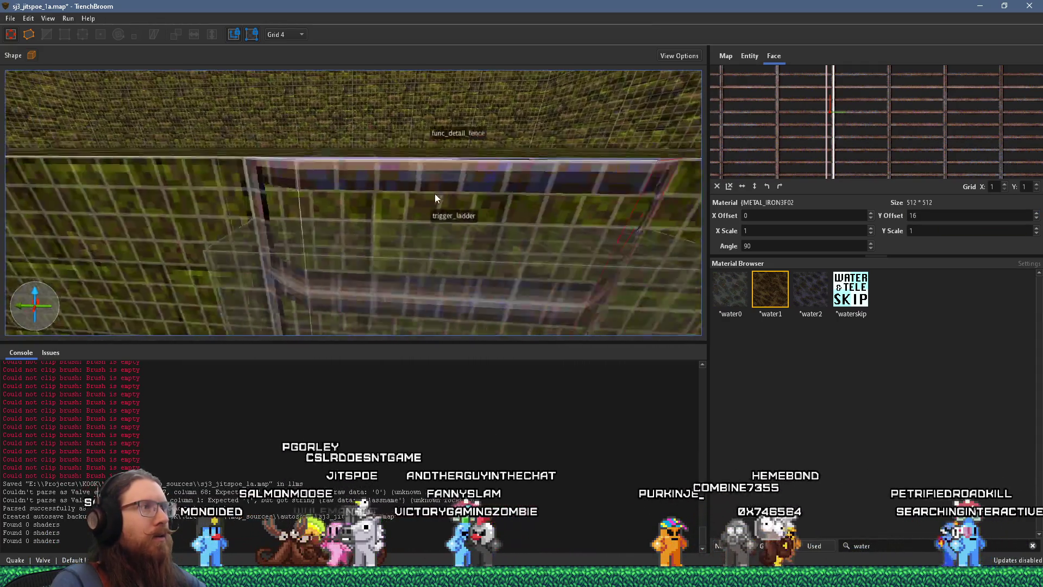
pyautogui.scroll(4, 435, 192)
pyautogui.scroll(-6, 403, 188)
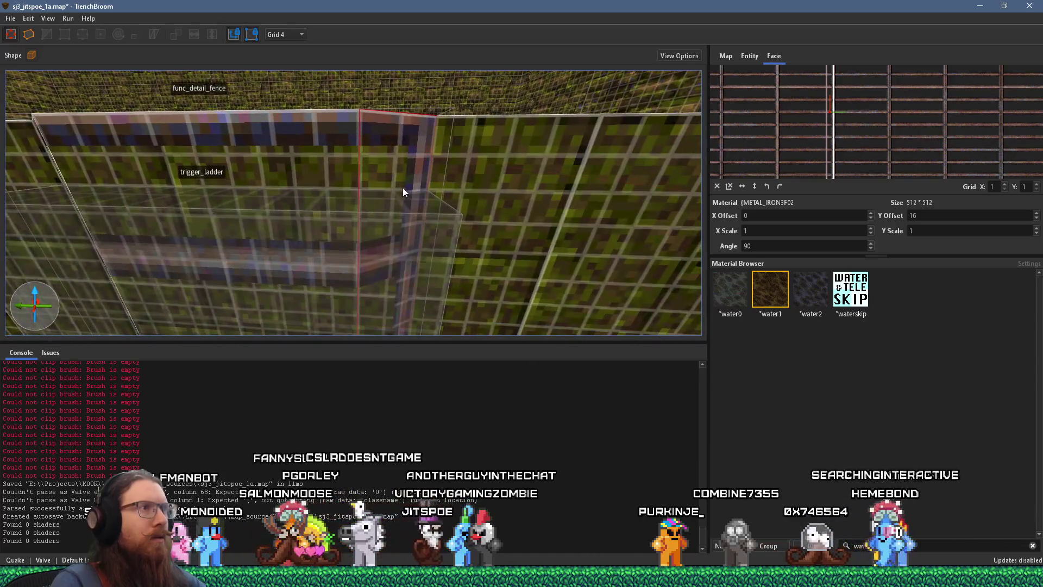
pyautogui.scroll(8, 480, 82)
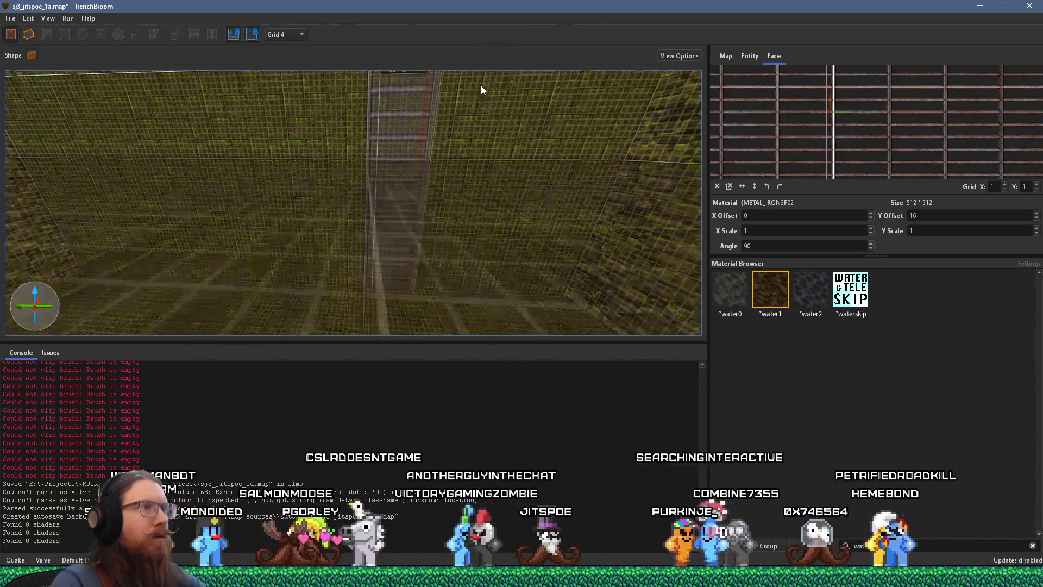
pyautogui.moveTo(476, 184)
pyautogui.mouseDown()
pyautogui.moveTo(409, 170)
pyautogui.moveTo(428, 177)
pyautogui.moveTo(422, 184)
pyautogui.moveTo(475, 170)
pyautogui.moveTo(474, 187)
pyautogui.moveTo(457, 54)
pyautogui.moveTo(462, 188)
pyautogui.mouseUp()
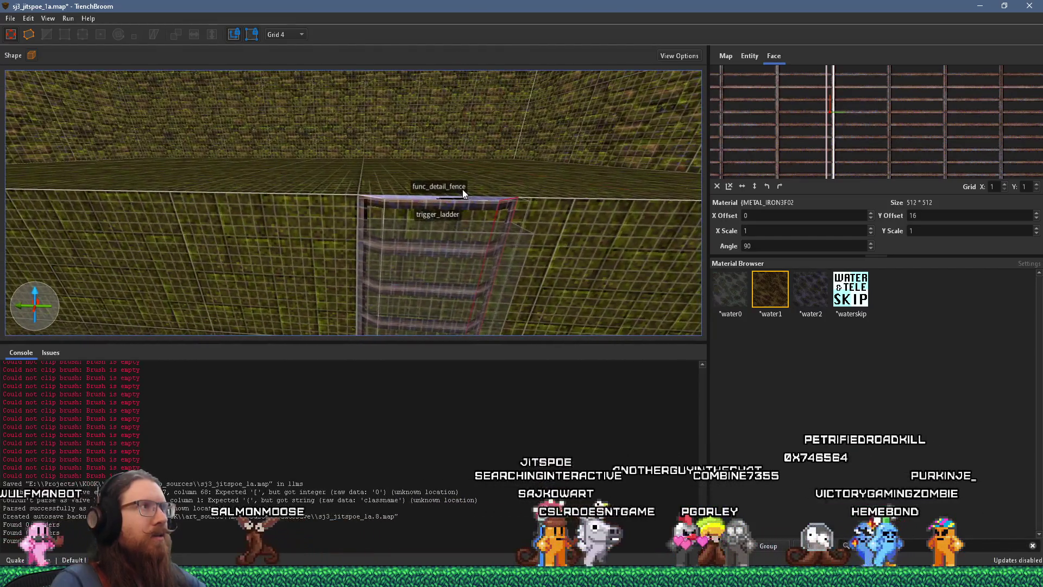
pyautogui.click(382, 207)
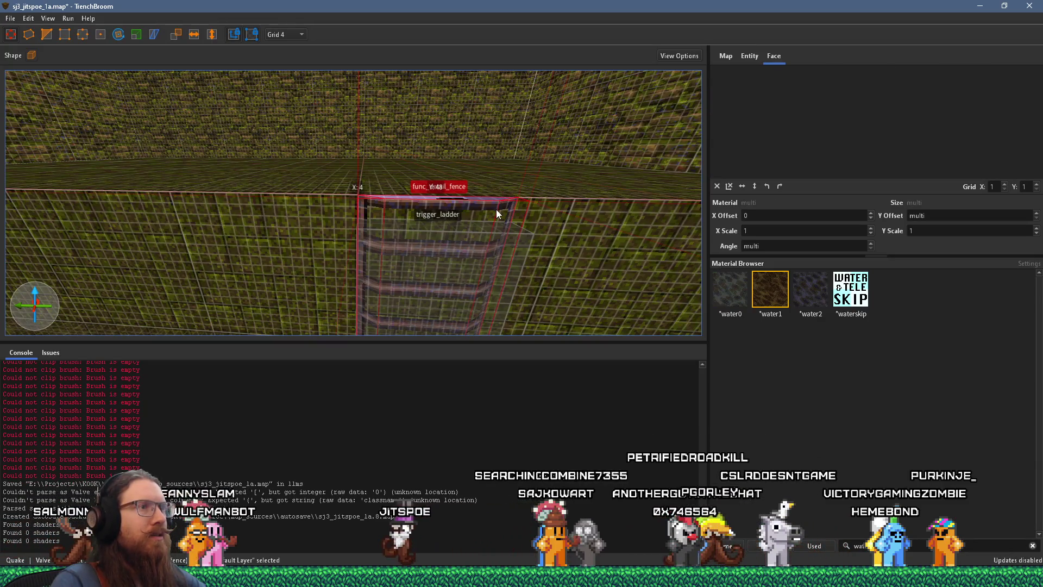
# Reselect a ladder face, adjust its offset values, and switch the grid to 1
pyautogui.press('Escape')
pyautogui.click(412, 200)
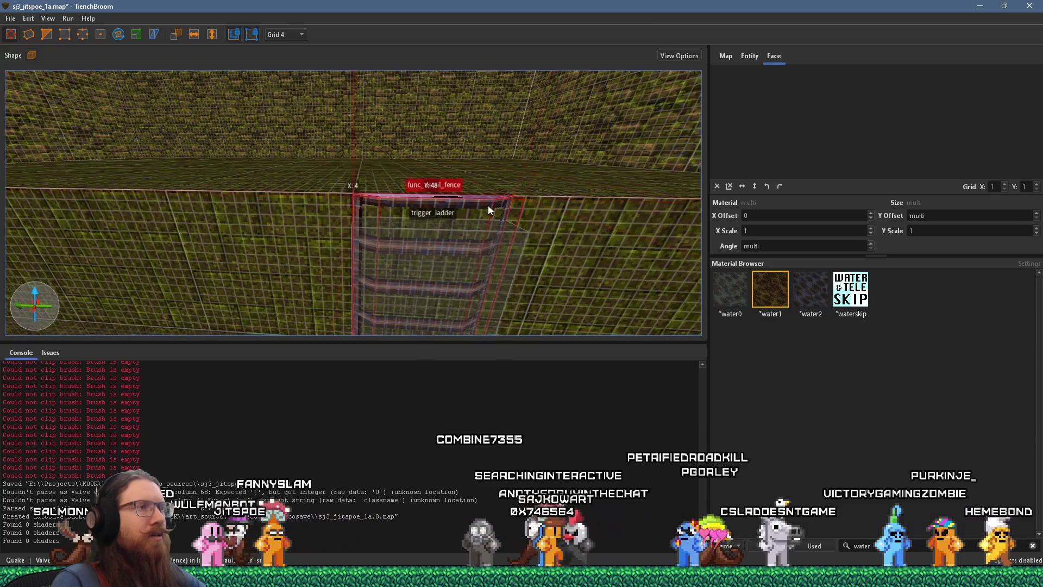
pyautogui.scroll(5, 491, 206)
pyautogui.scroll(4, 447, 204)
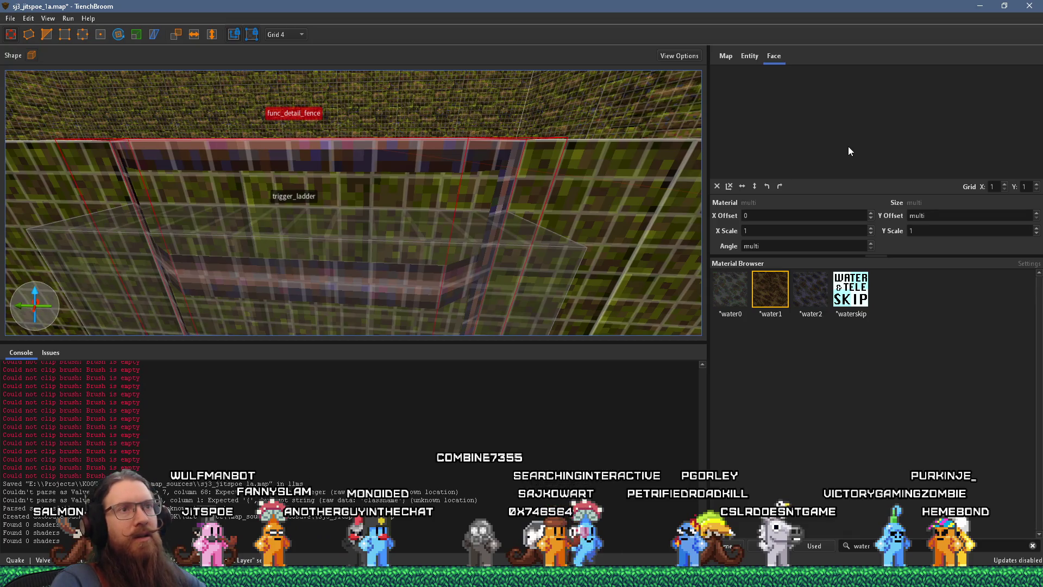
pyautogui.scroll(5, 467, 181)
pyautogui.scroll(8, 475, 176)
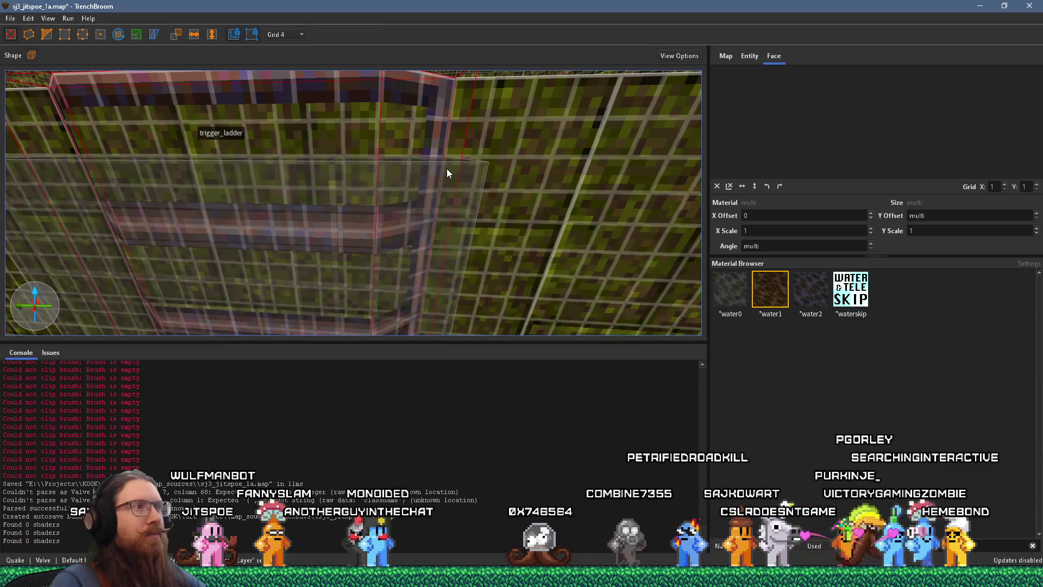
pyautogui.scroll(10, 446, 168)
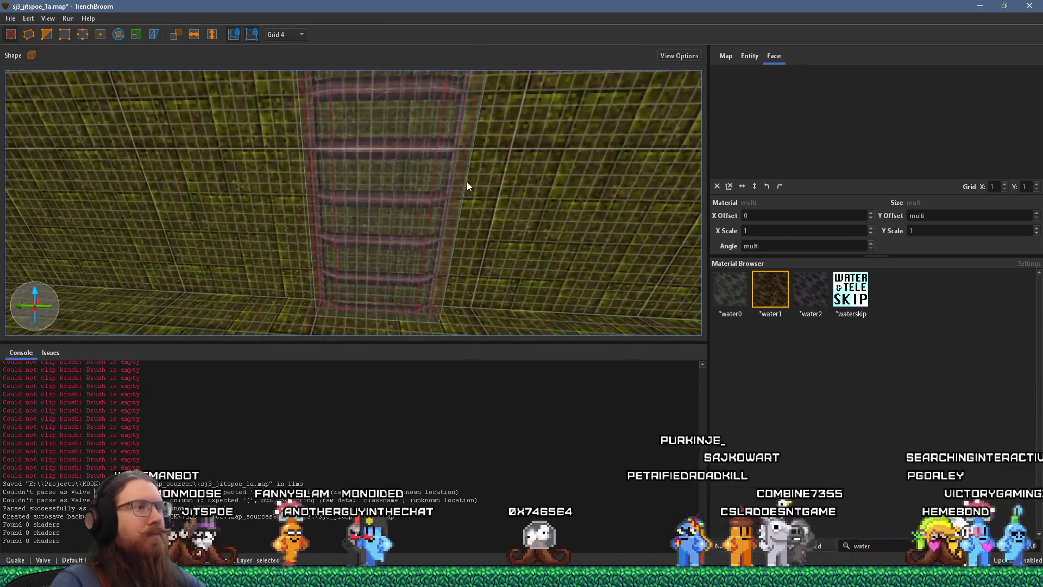
pyautogui.scroll(-3, 461, 162)
pyautogui.scroll(8, 455, 150)
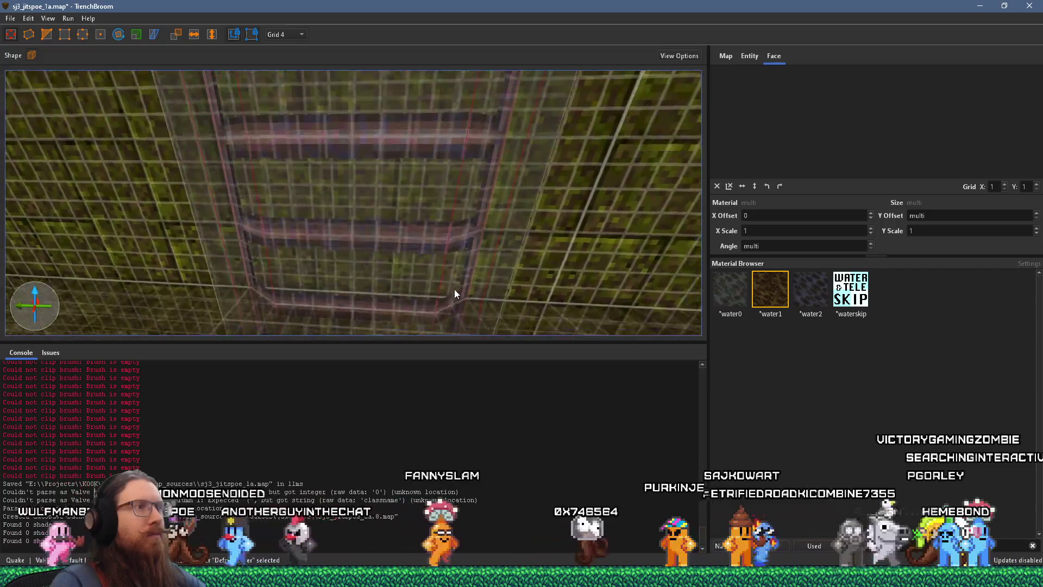
pyautogui.scroll(-10, 452, 305)
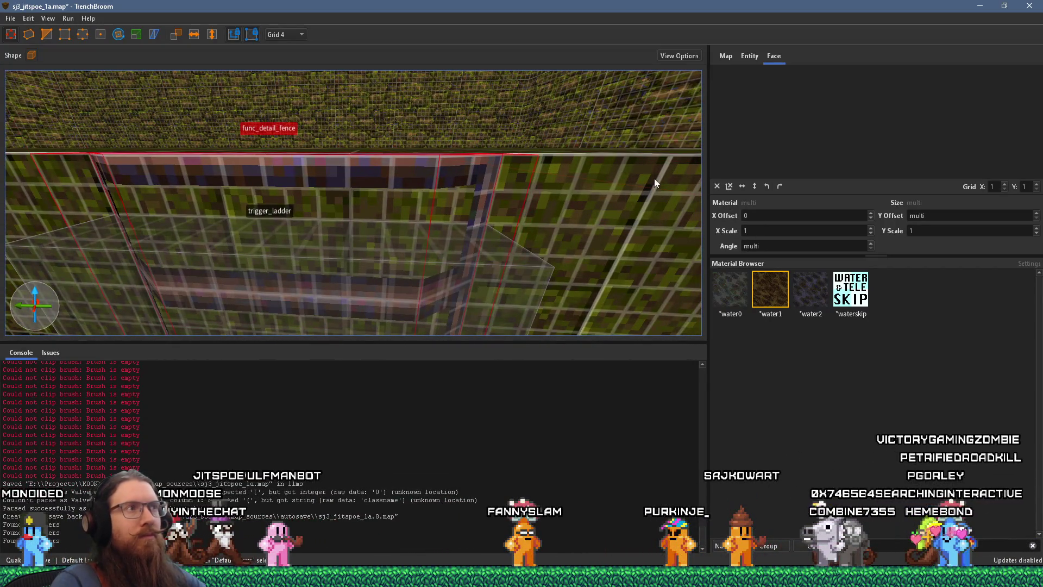
pyautogui.click(303, 37)
pyautogui.click(298, 52)
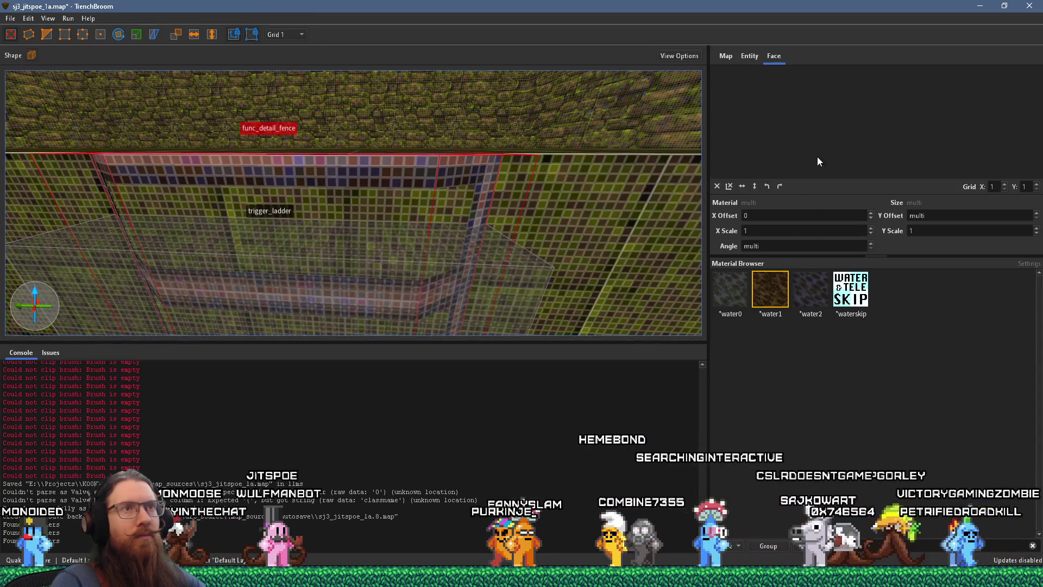
# Set the ladder face's offsets to X -7 and Y 7, then deselect and view the whole ladder
pyautogui.keyDown('shift'); pyautogui.click(391, 188); pyautogui.keyUp('shift')
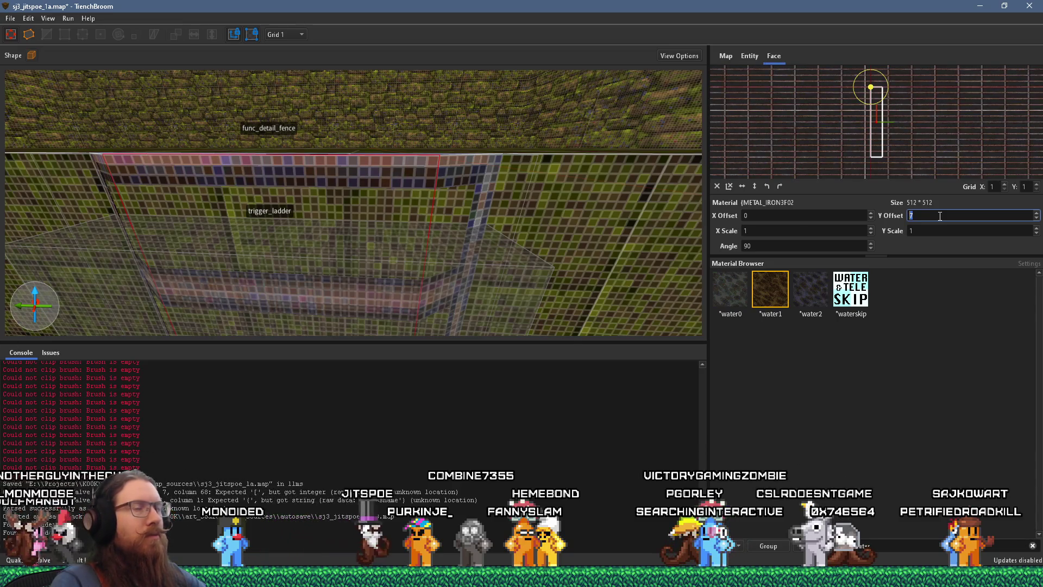
pyautogui.scroll(-7, 824, 215)
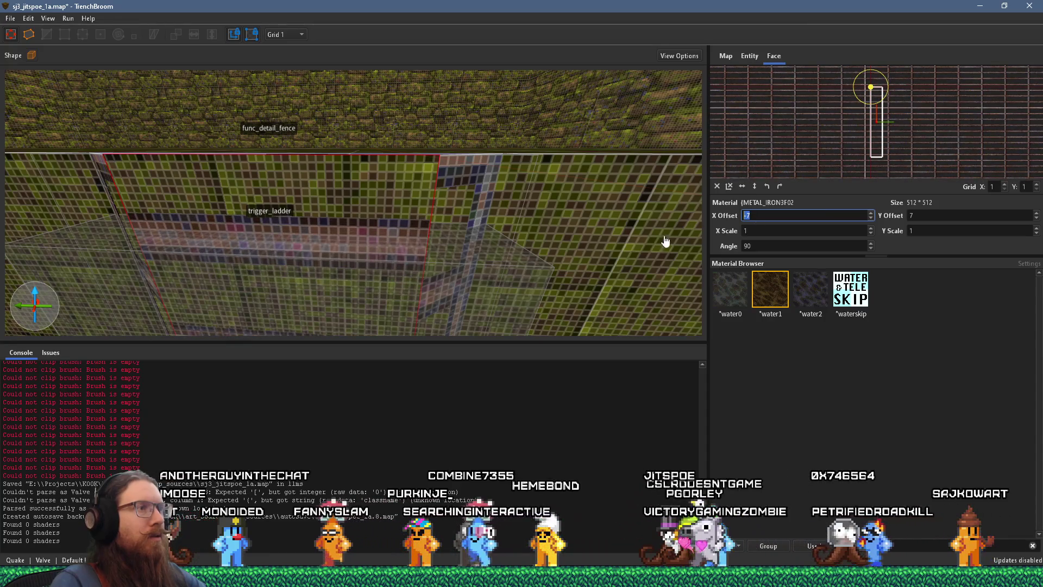
pyautogui.scroll(8, 531, 190)
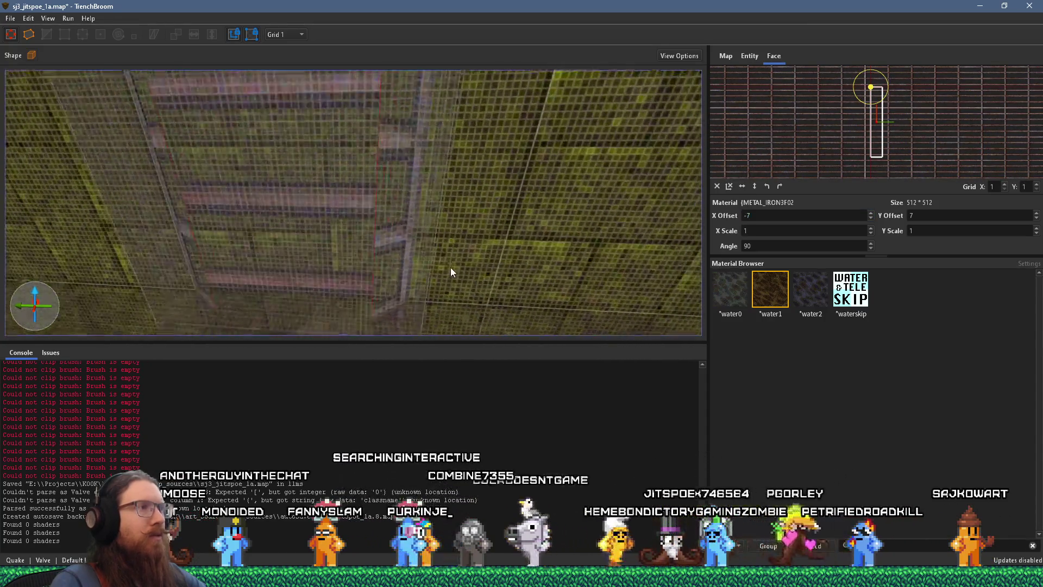
pyautogui.scroll(3, 451, 272)
pyautogui.scroll(3, 379, 190)
pyautogui.scroll(1, 392, 194)
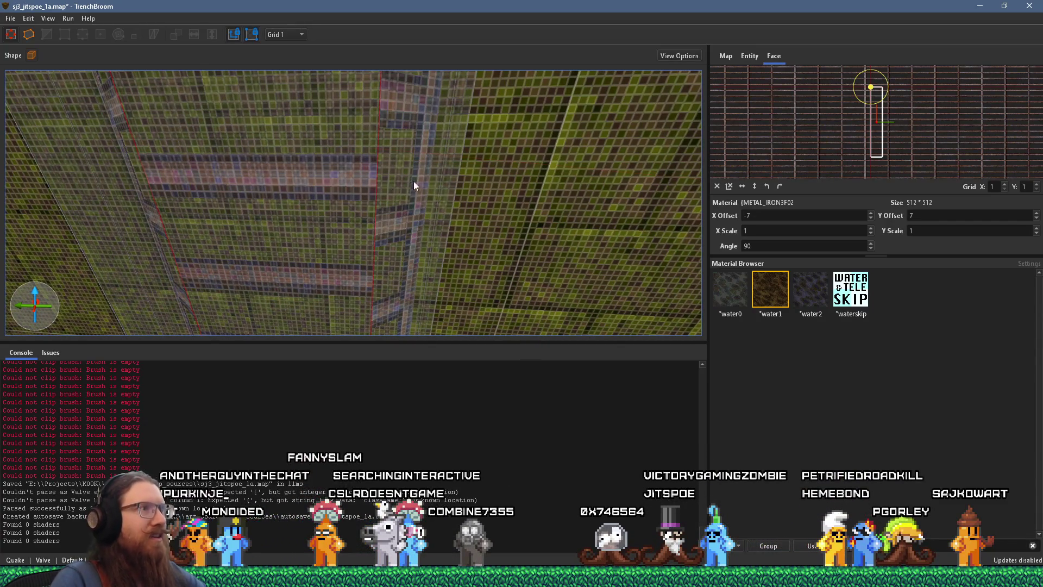
pyautogui.scroll(-5, 412, 206)
pyautogui.scroll(2, 329, 277)
pyautogui.scroll(3, 410, 235)
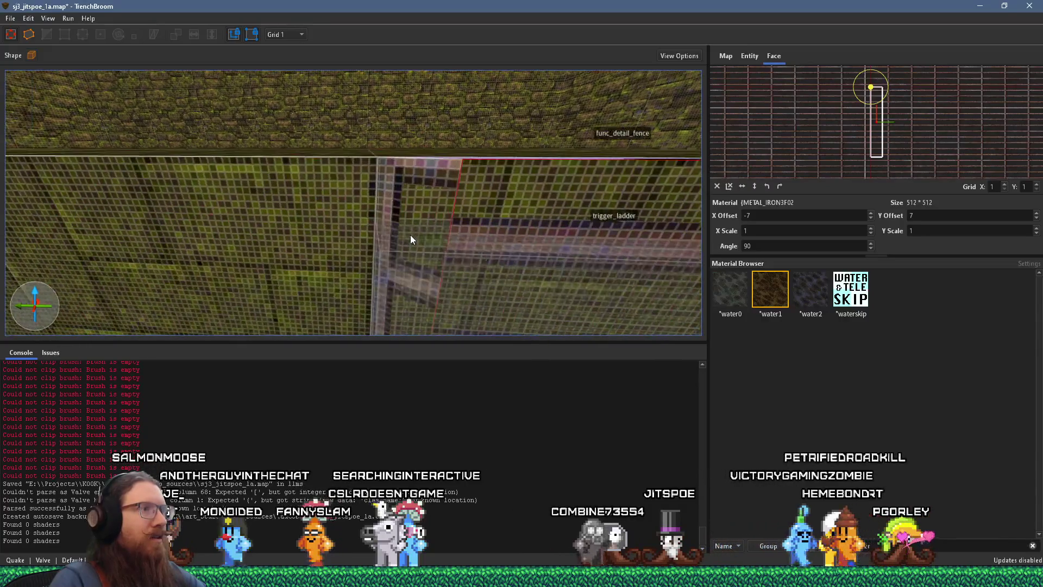
pyautogui.scroll(-4, 426, 143)
pyautogui.press('Escape')
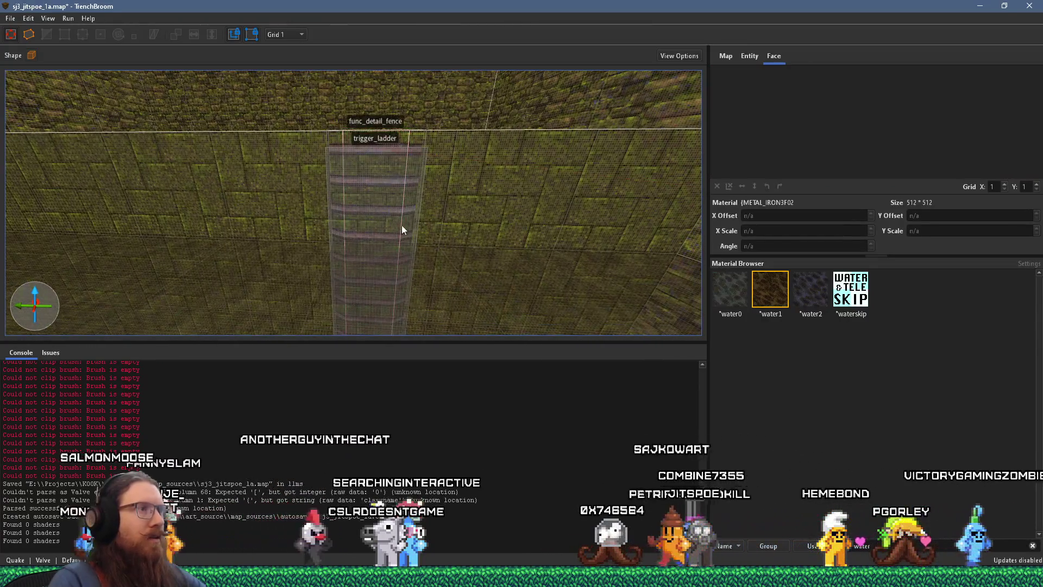
pyautogui.moveTo(416, 196)
pyautogui.mouseDown()
pyautogui.moveTo(546, 193)
pyautogui.moveTo(501, 267)
pyautogui.moveTo(302, 214)
pyautogui.moveTo(224, 166)
pyautogui.mouseUp()
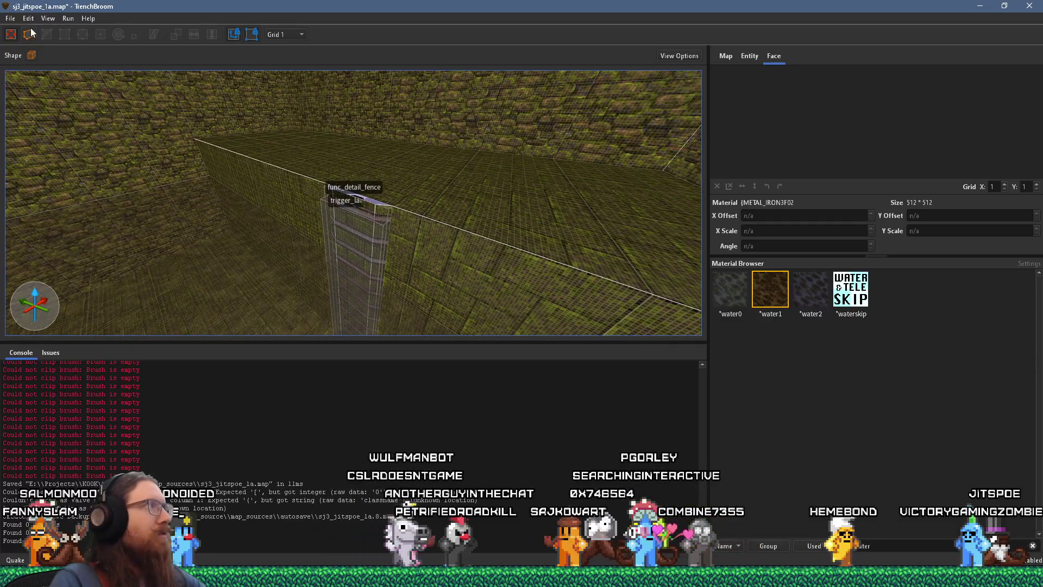
# Save the sj3 map
pyautogui.click(10, 19)
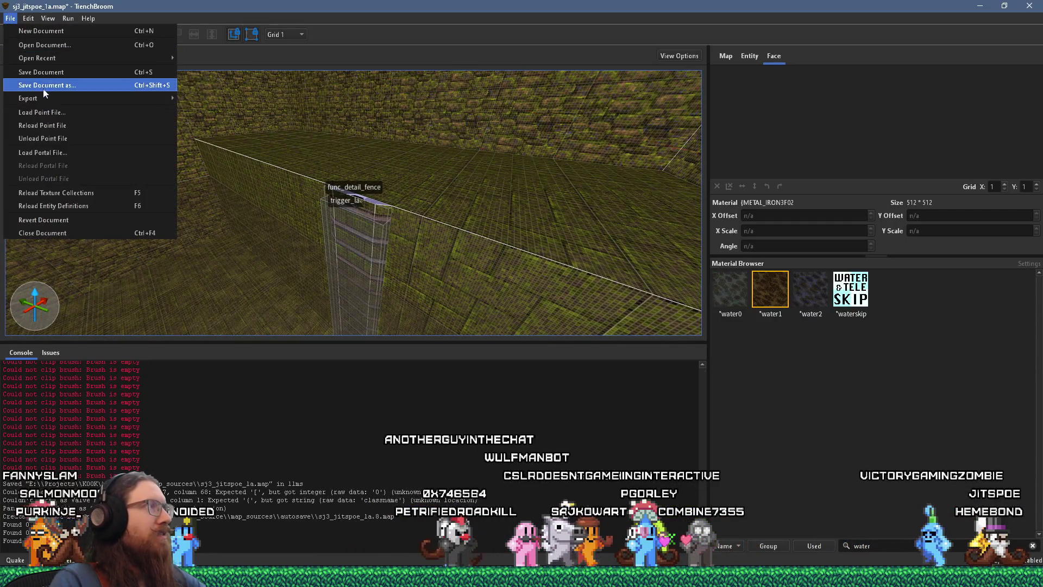
pyautogui.click(49, 72)
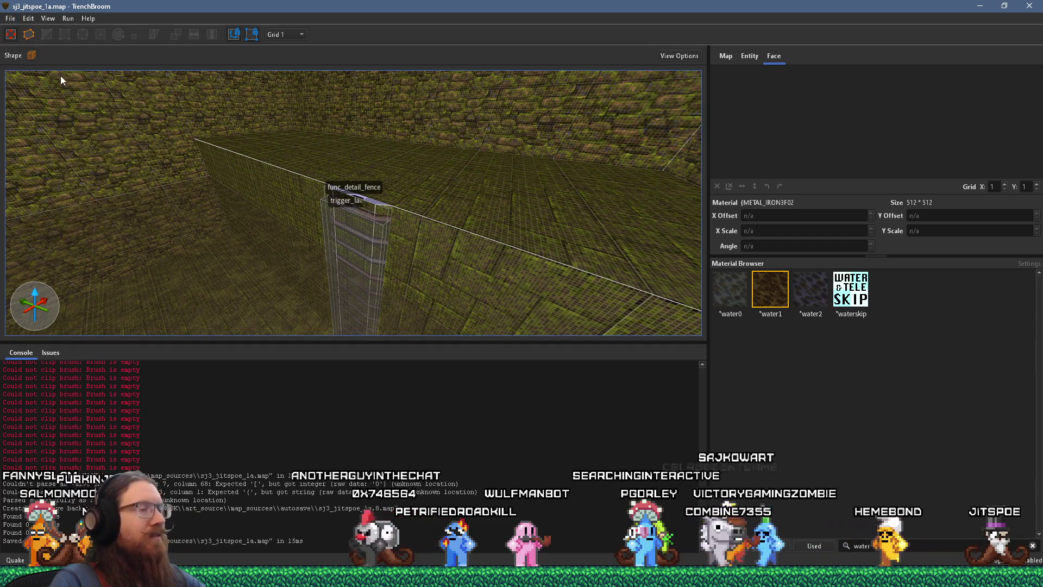
pyautogui.scroll(4, 402, 228)
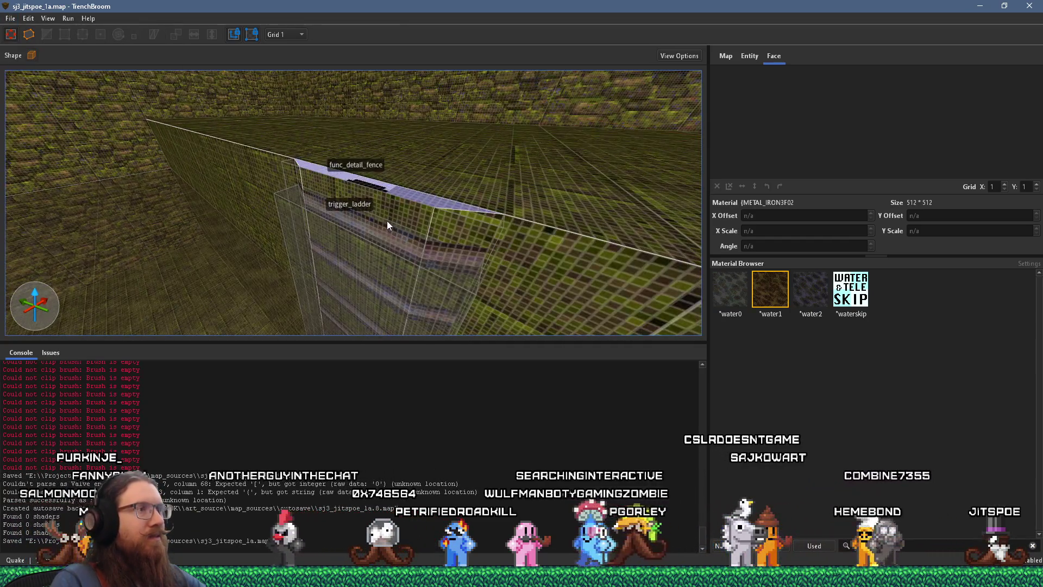
pyautogui.scroll(6, 386, 220)
pyautogui.scroll(-2, 339, 212)
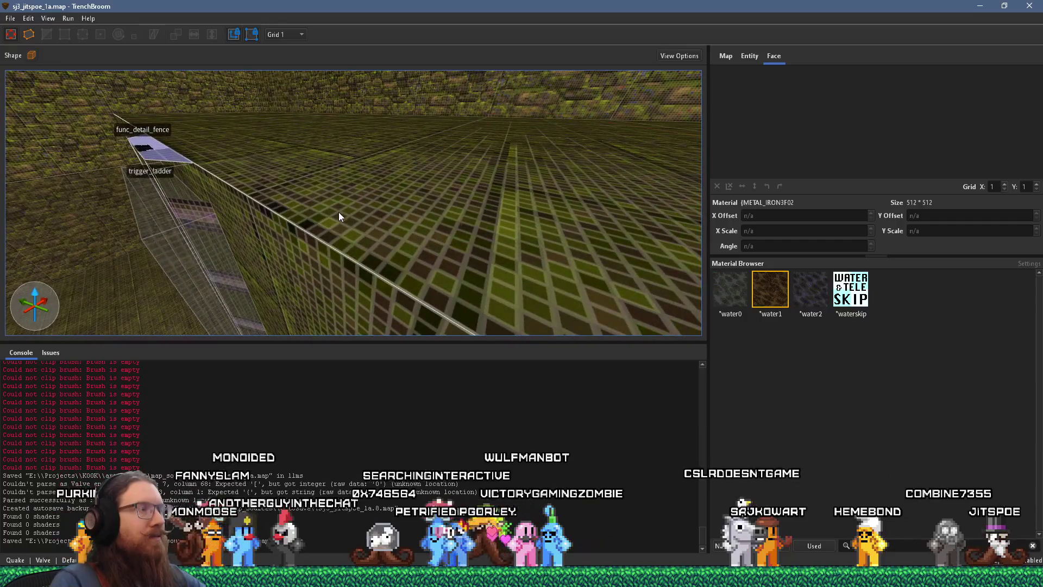
pyautogui.scroll(-3, 342, 214)
pyautogui.scroll(8, 345, 216)
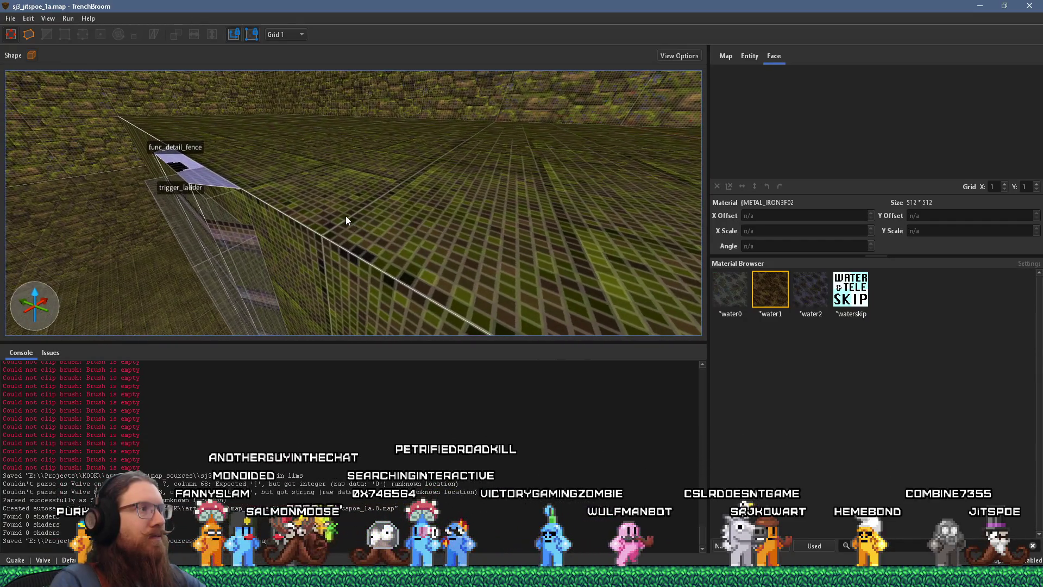
pyautogui.scroll(-5, 441, 184)
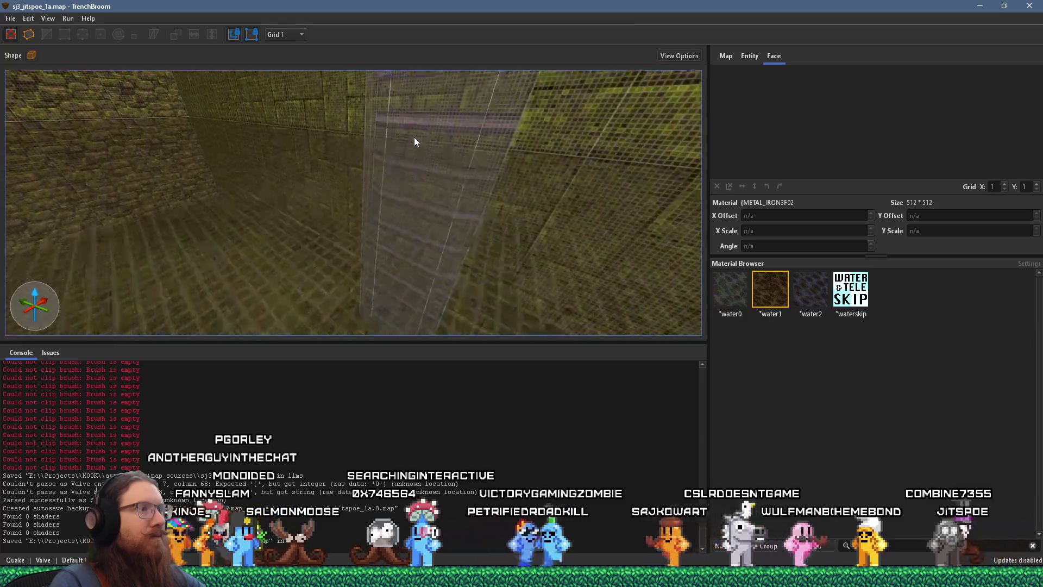
# Inspect the two pipe rings up close and save the map again
pyautogui.moveTo(434, 216)
pyautogui.mouseDown()
pyautogui.moveTo(305, 217)
pyautogui.moveTo(435, 203)
pyautogui.mouseUp()
pyautogui.moveTo(334, 210)
pyautogui.mouseDown()
pyautogui.moveTo(390, 213)
pyautogui.moveTo(280, 204)
pyautogui.moveTo(689, 266)
pyautogui.moveTo(269, 216)
pyautogui.moveTo(156, 215)
pyautogui.moveTo(93, 198)
pyautogui.moveTo(283, 190)
pyautogui.mouseUp()
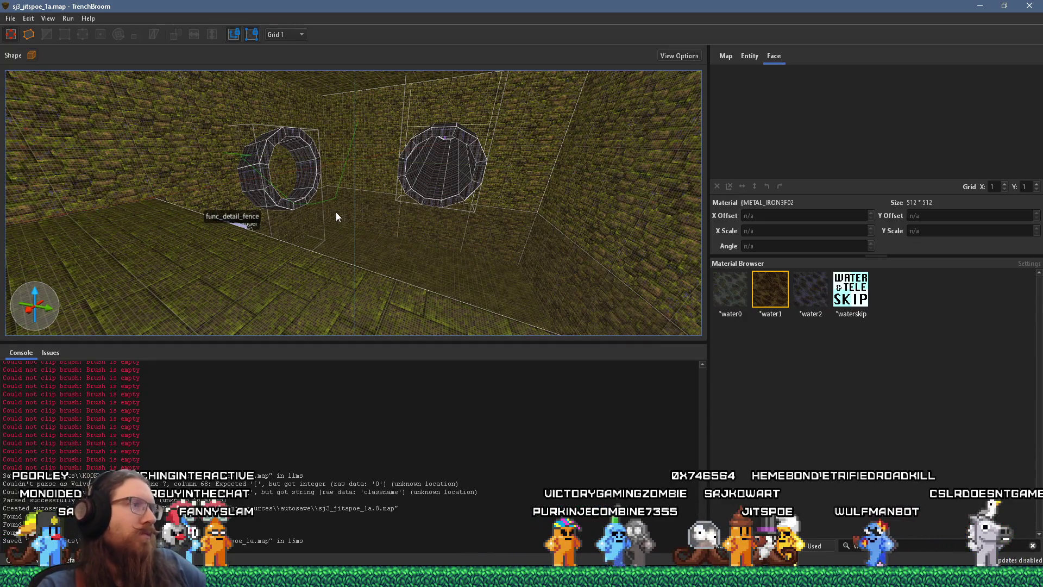
pyautogui.moveTo(373, 258)
pyautogui.mouseDown()
pyautogui.moveTo(315, 238)
pyautogui.moveTo(194, 278)
pyautogui.moveTo(218, 293)
pyautogui.moveTo(158, 110)
pyautogui.mouseUp()
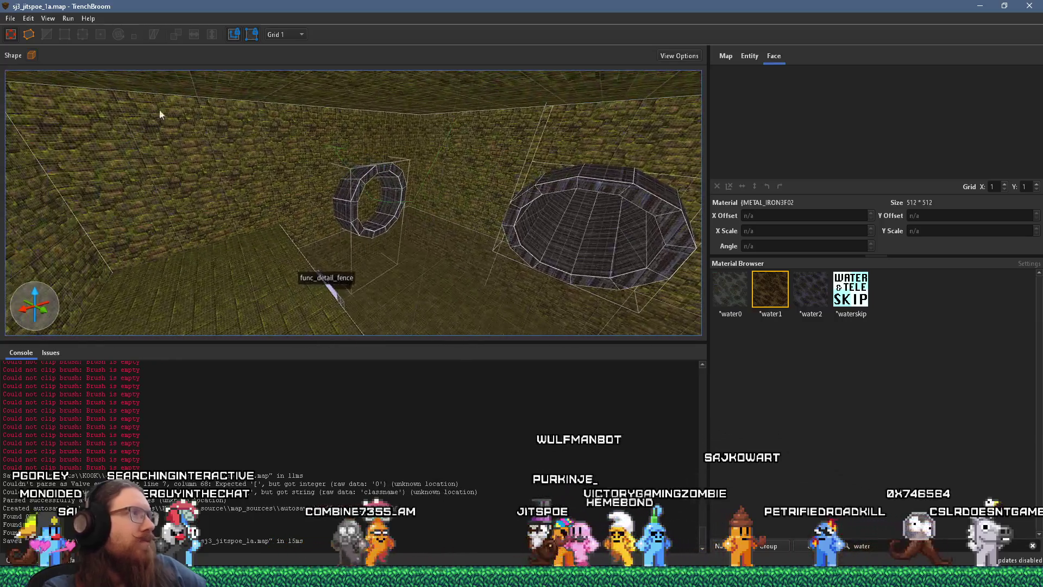
pyautogui.click(8, 19)
pyautogui.click(22, 74)
pyautogui.moveTo(283, 244); pyautogui.dragTo(219, 210)
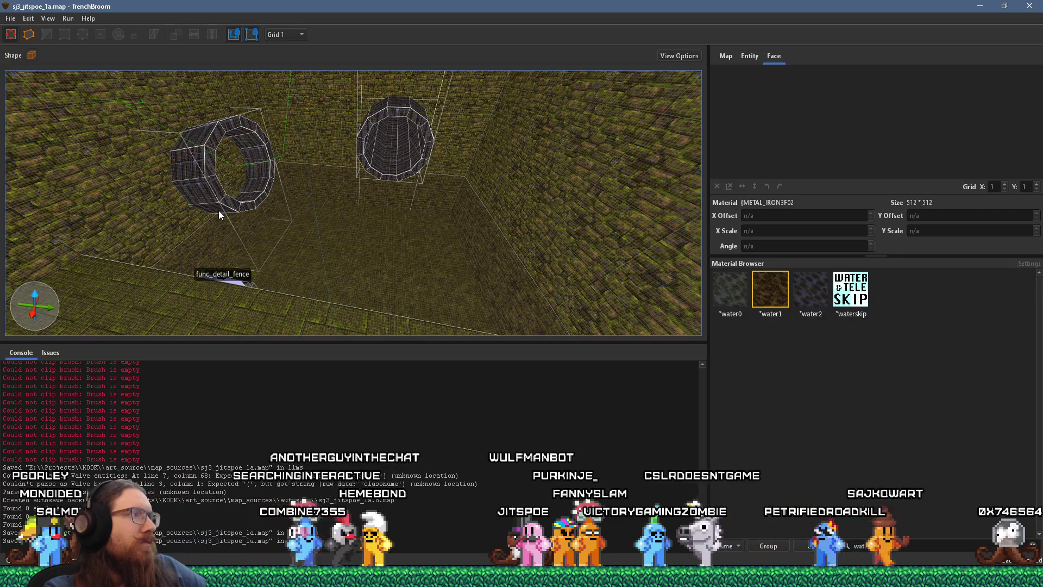
pyautogui.moveTo(218, 210)
pyautogui.mouseDown()
pyautogui.moveTo(356, 165)
pyautogui.moveTo(344, 200)
pyautogui.moveTo(275, 223)
pyautogui.moveTo(433, 181)
pyautogui.moveTo(423, 211)
pyautogui.moveTo(339, 266)
pyautogui.moveTo(369, 273)
pyautogui.moveTo(334, 213)
pyautogui.moveTo(392, 222)
pyautogui.moveTo(398, 278)
pyautogui.mouseUp()
# Create a monster_fish point entity in the room
pyautogui.rightClick(394, 281)
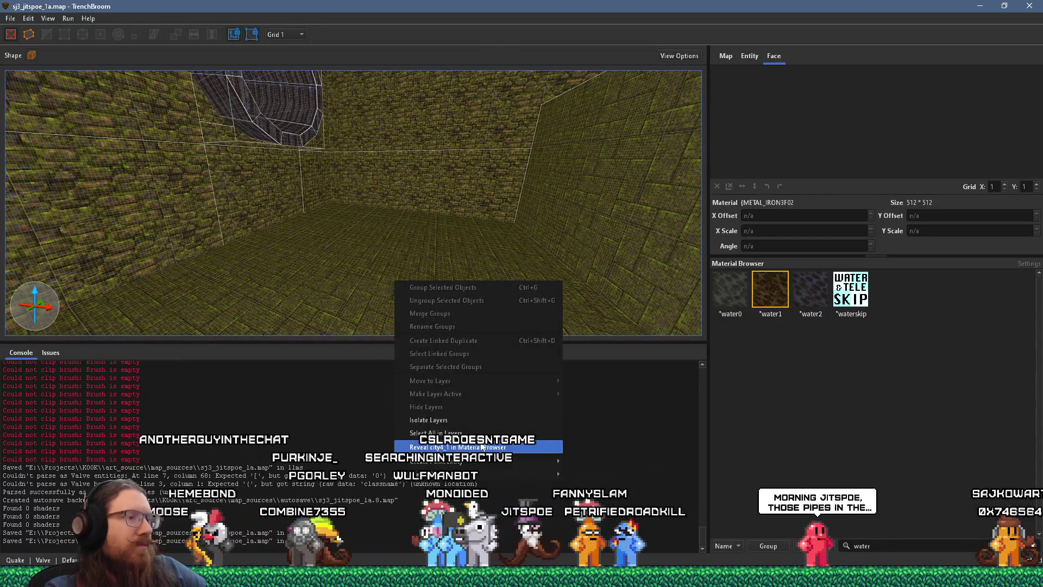
pyautogui.moveTo(483, 461)
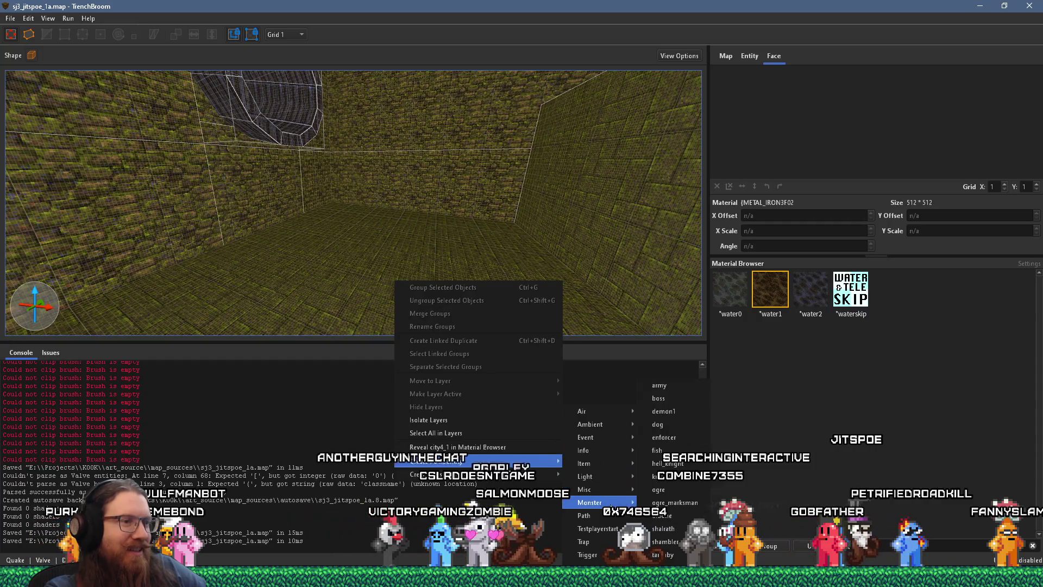
pyautogui.click(678, 451)
pyautogui.scroll(3, 516, 263)
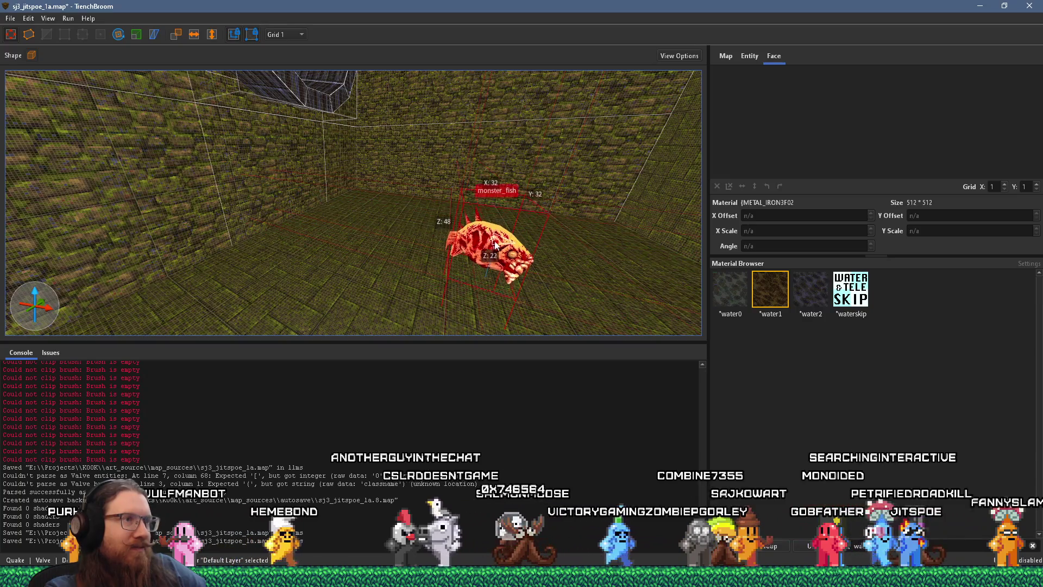
pyautogui.scroll(5, 457, 252)
pyautogui.scroll(-8, 456, 253)
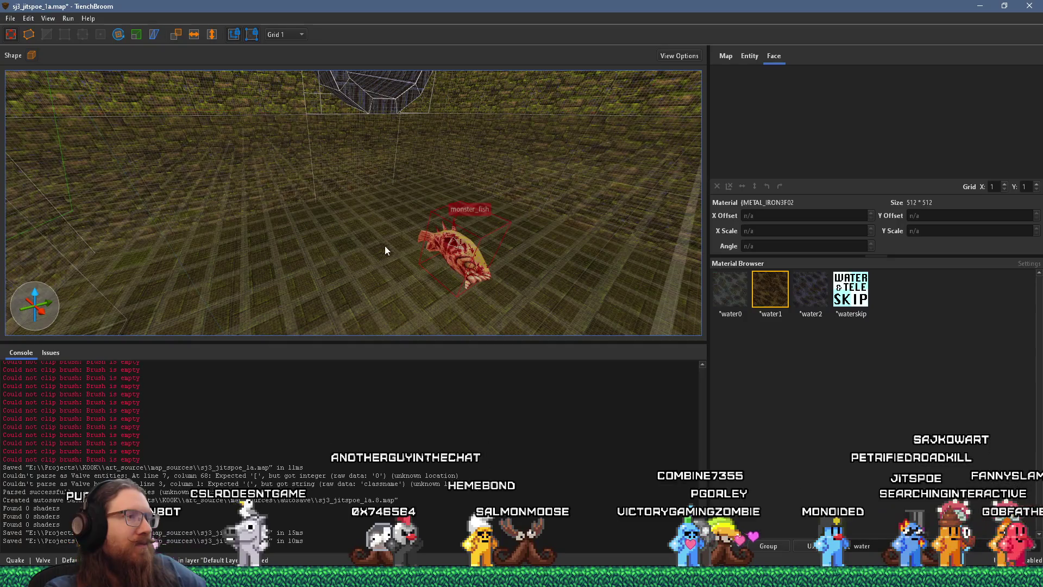
# Alt-drag a duplicate of the fish to the right of the first one
pyautogui.rightClick(461, 264)
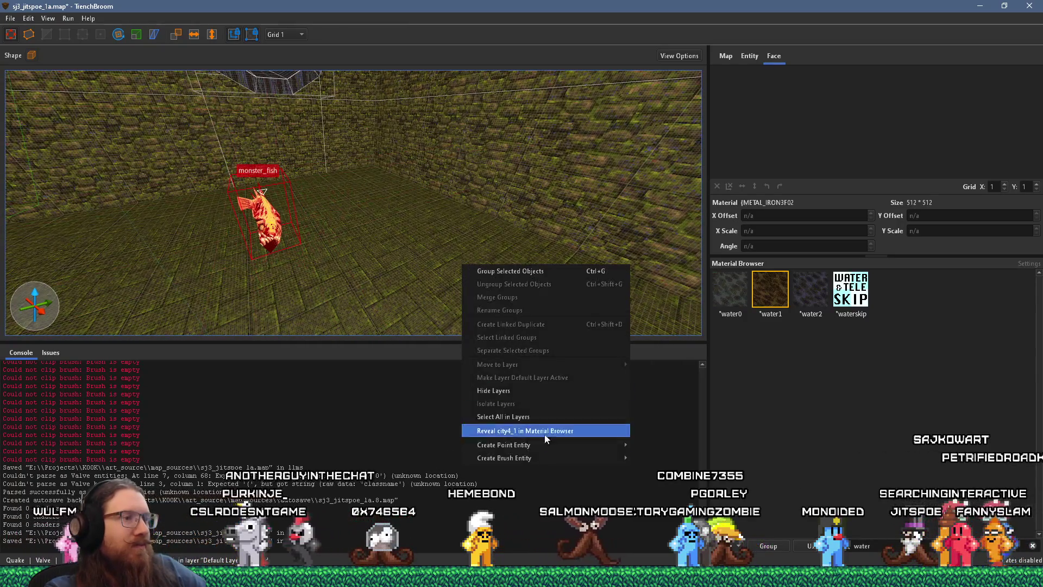
pyautogui.moveTo(544, 446)
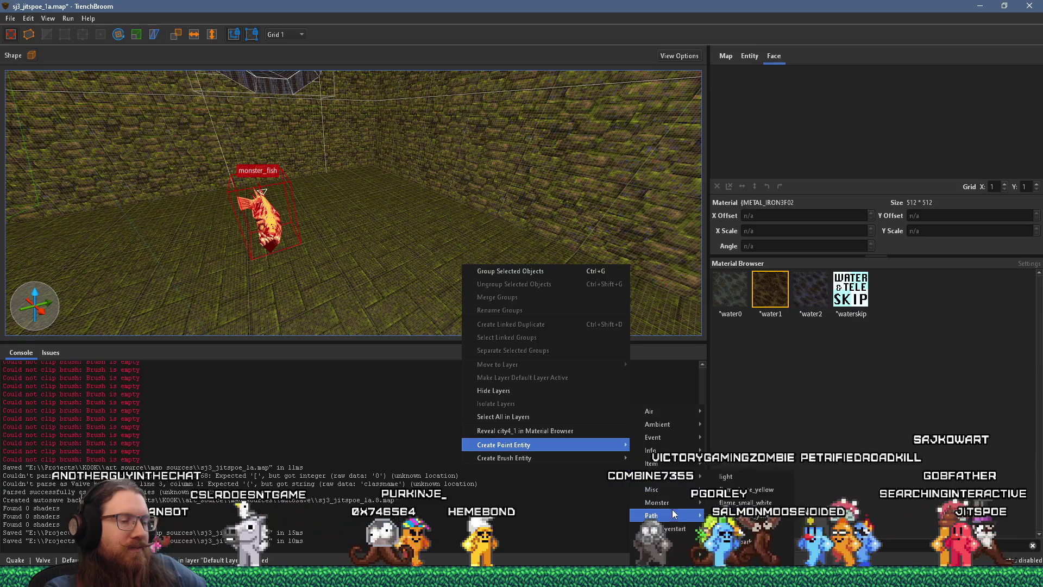
pyautogui.moveTo(582, 458)
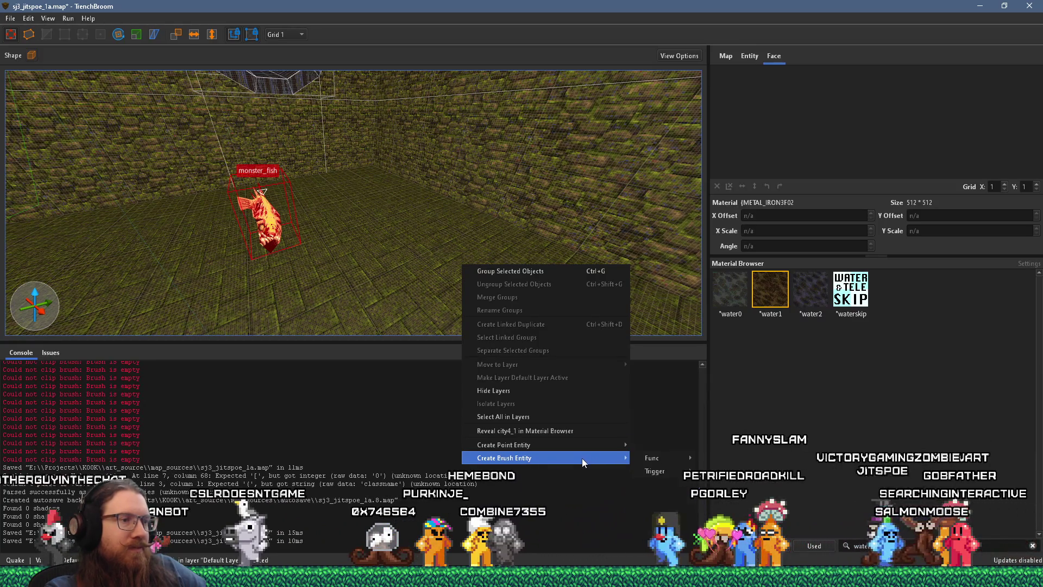
pyautogui.click(405, 312)
pyautogui.moveTo(322, 238)
pyautogui.mouseDown()
pyautogui.moveTo(415, 214)
pyautogui.moveTo(381, 216)
pyautogui.mouseUp()
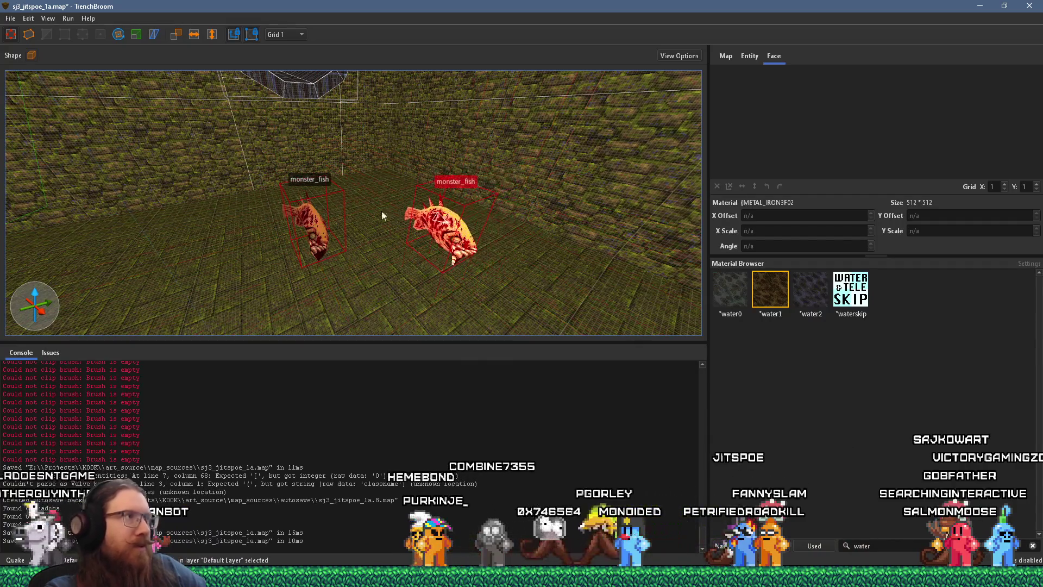
# Rotate the copied fish about its vertical axis to 300 degrees
pyautogui.click(117, 34)
pyautogui.moveTo(475, 254); pyautogui.dragTo(383, 249)
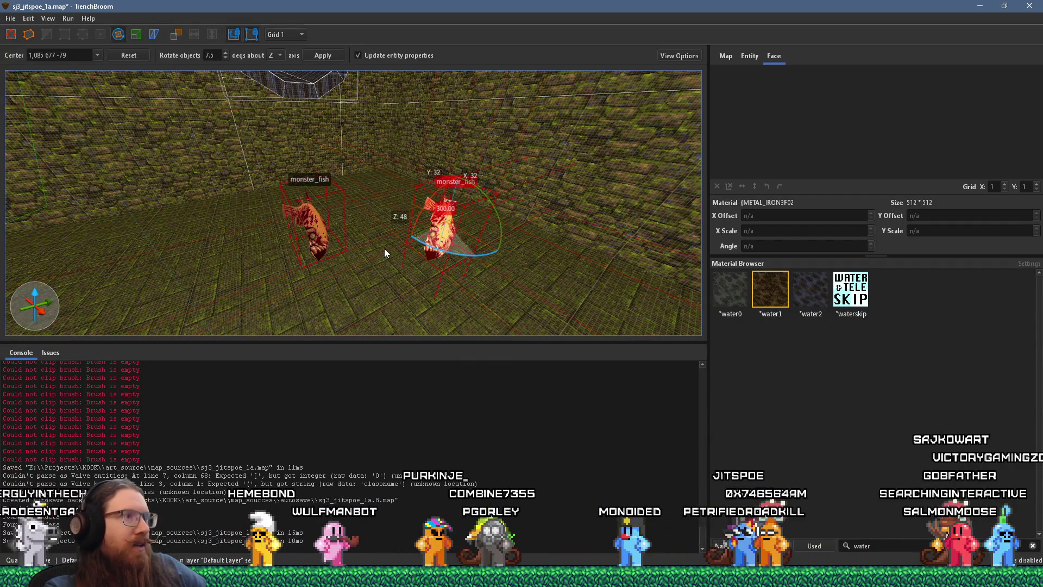
pyautogui.scroll(5, 418, 250)
pyautogui.scroll(-3, 402, 199)
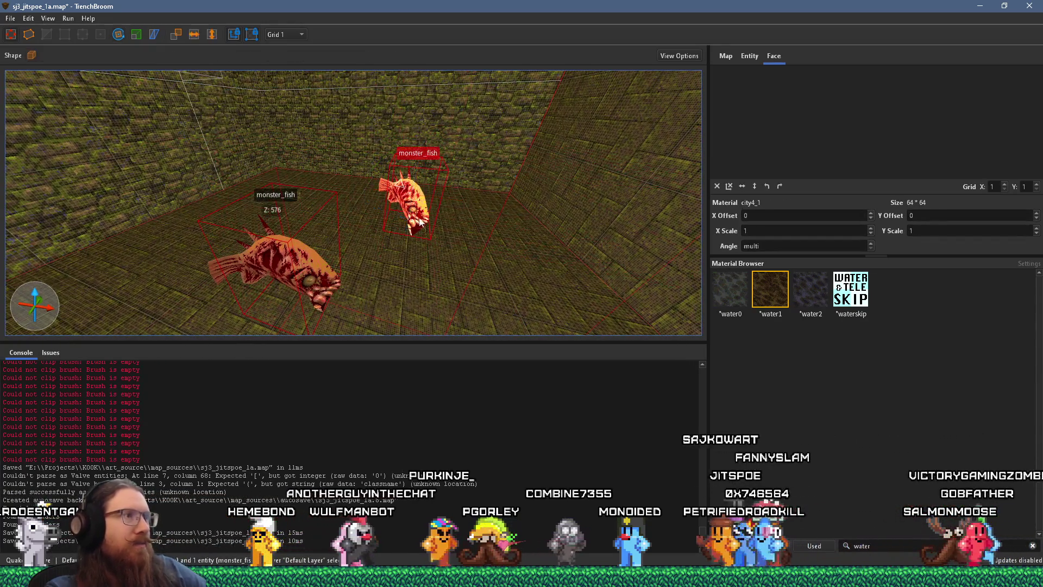
# Select both fish and Alt-drag copies up-left, making four fish
pyautogui.keyDown('ctrl'); pyautogui.click(320, 275); pyautogui.keyUp('ctrl')
pyautogui.keyDown('ctrl'); pyautogui.moveTo(411, 208); pyautogui.dragTo(338, 173); pyautogui.keyUp('ctrl')
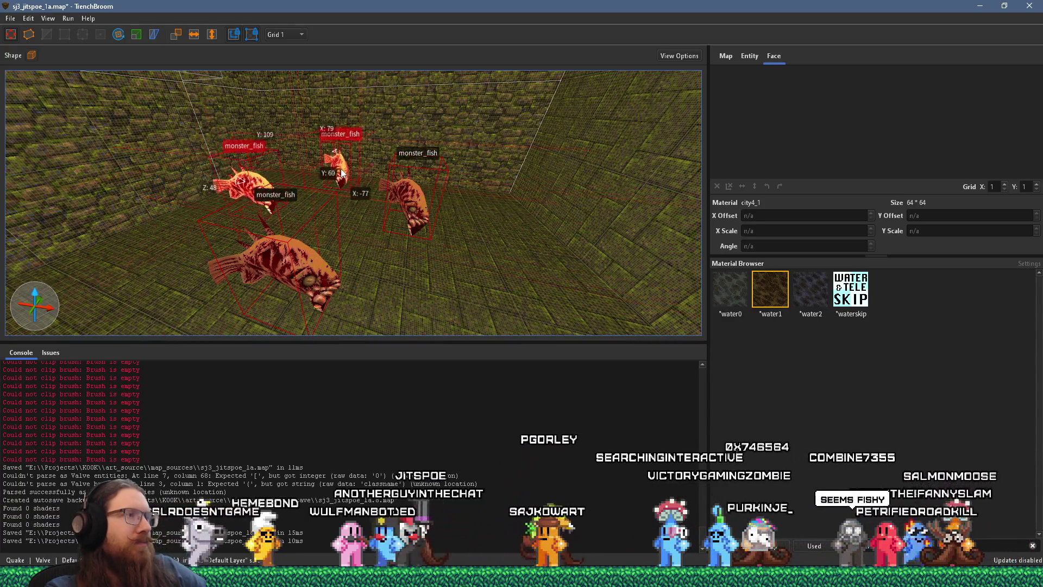
pyautogui.click(749, 55)
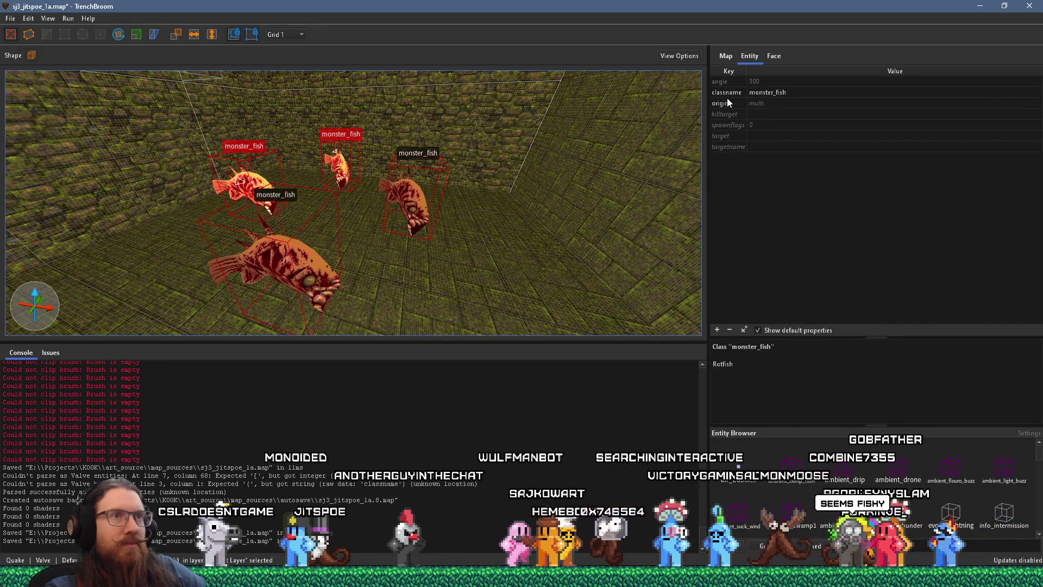
# Tick Not on Easy and Not on Normal for the fish (spawnflags 768), then deselect
pyautogui.click(732, 125)
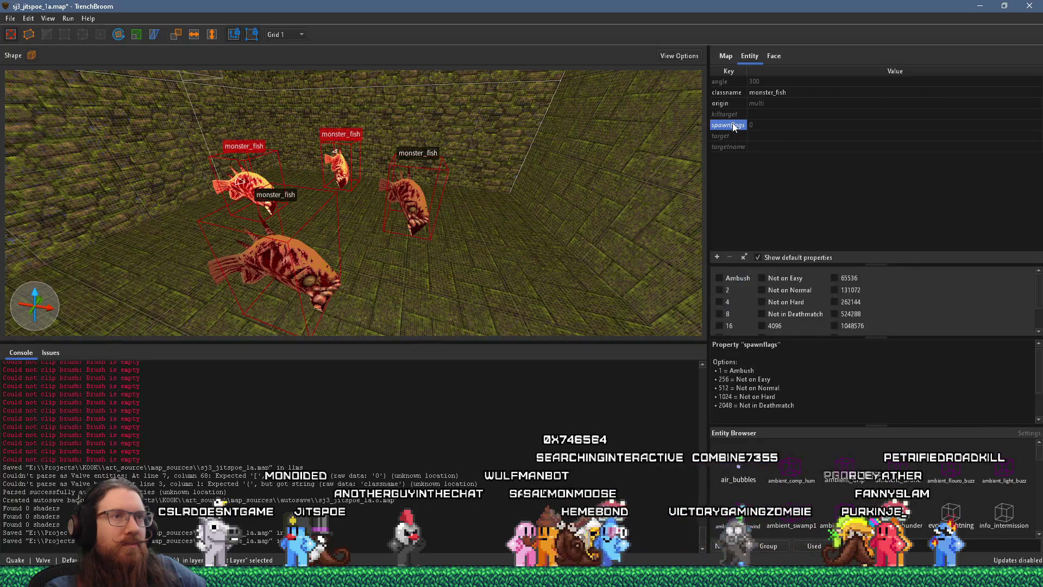
pyautogui.click(761, 278)
pyautogui.moveTo(361, 163)
pyautogui.mouseDown()
pyautogui.moveTo(179, 261)
pyautogui.moveTo(185, 293)
pyautogui.moveTo(253, 282)
pyautogui.moveTo(283, 223)
pyautogui.mouseUp()
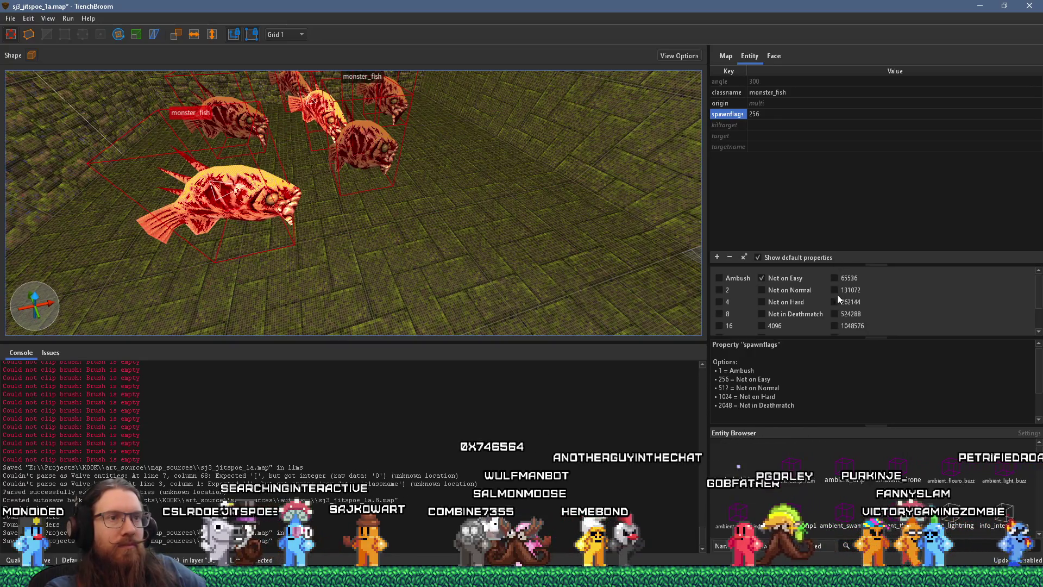
pyautogui.click(796, 290)
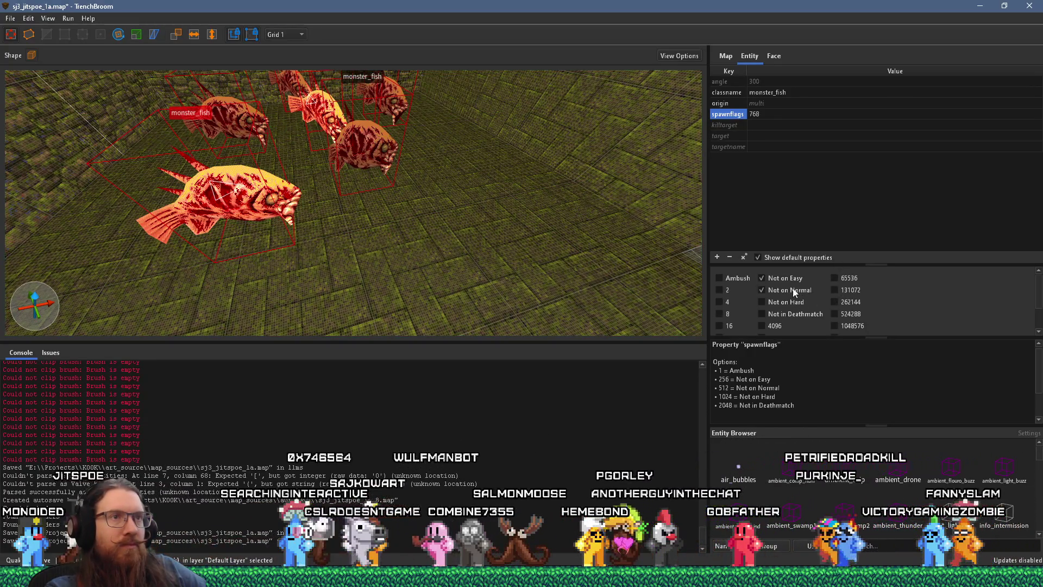
pyautogui.press('Escape')
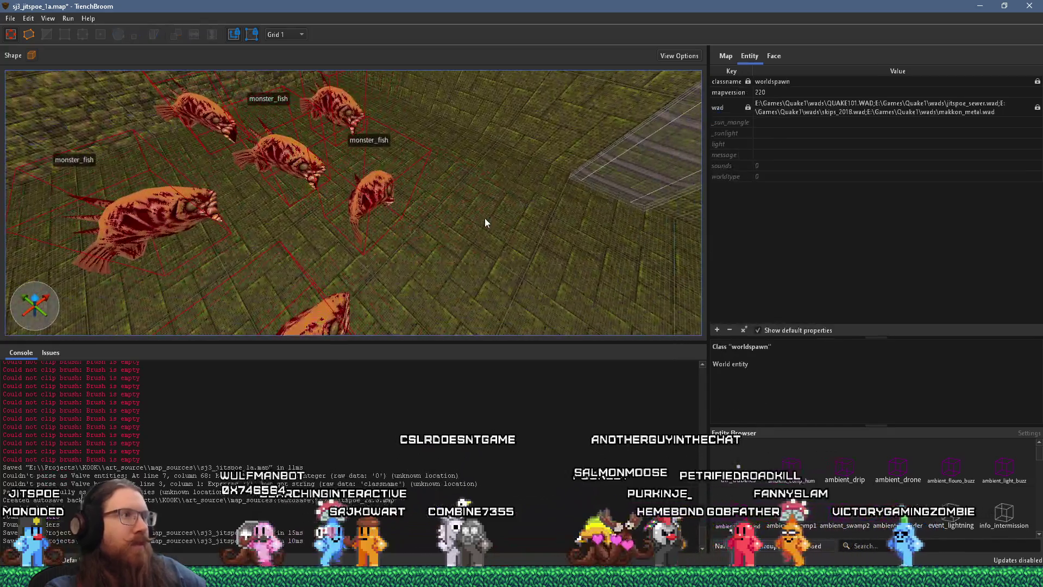
pyautogui.scroll(-5, 302, 230)
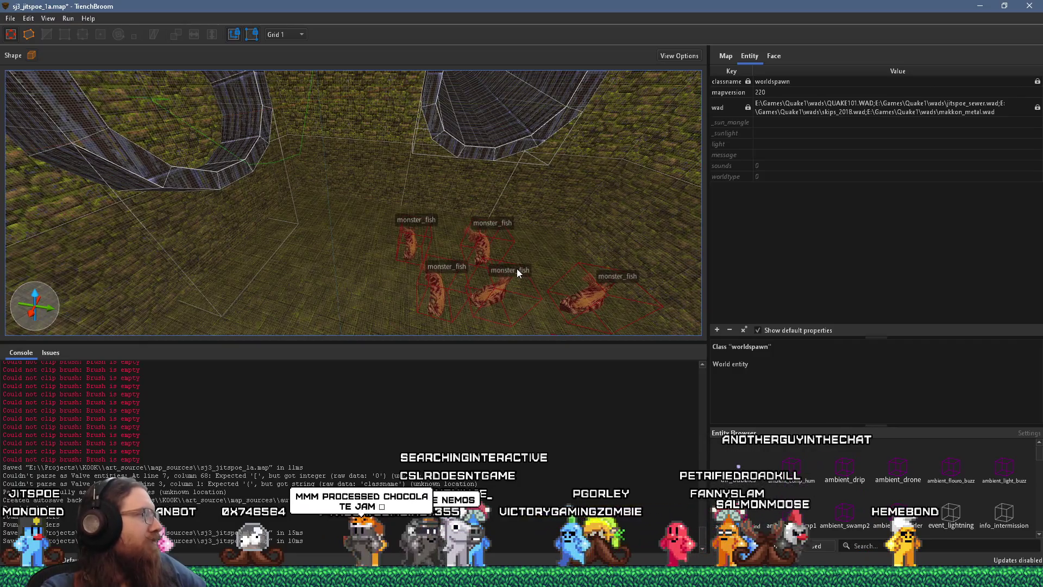
pyautogui.scroll(5, 516, 268)
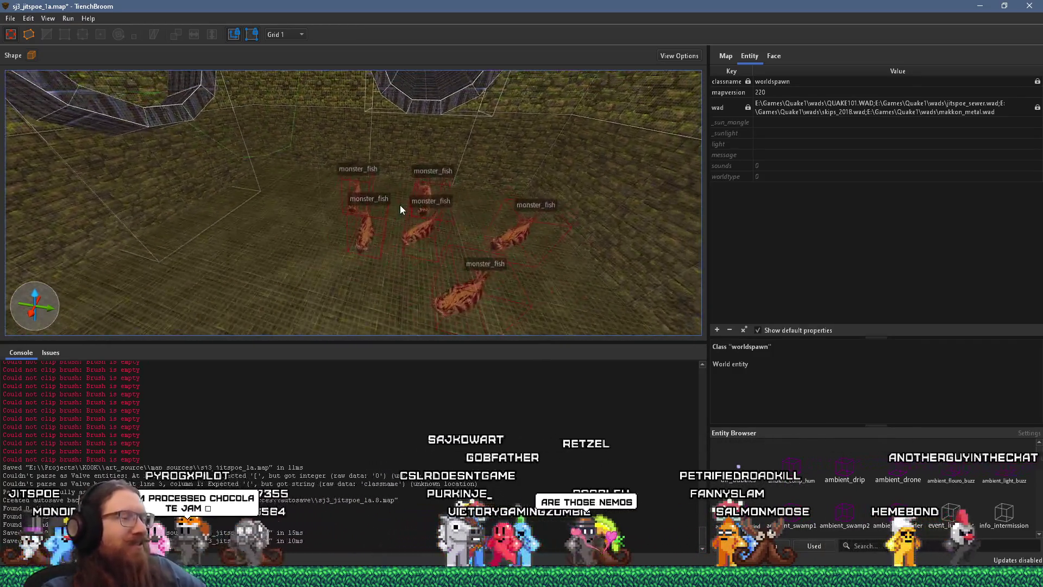
pyautogui.scroll(5, 436, 236)
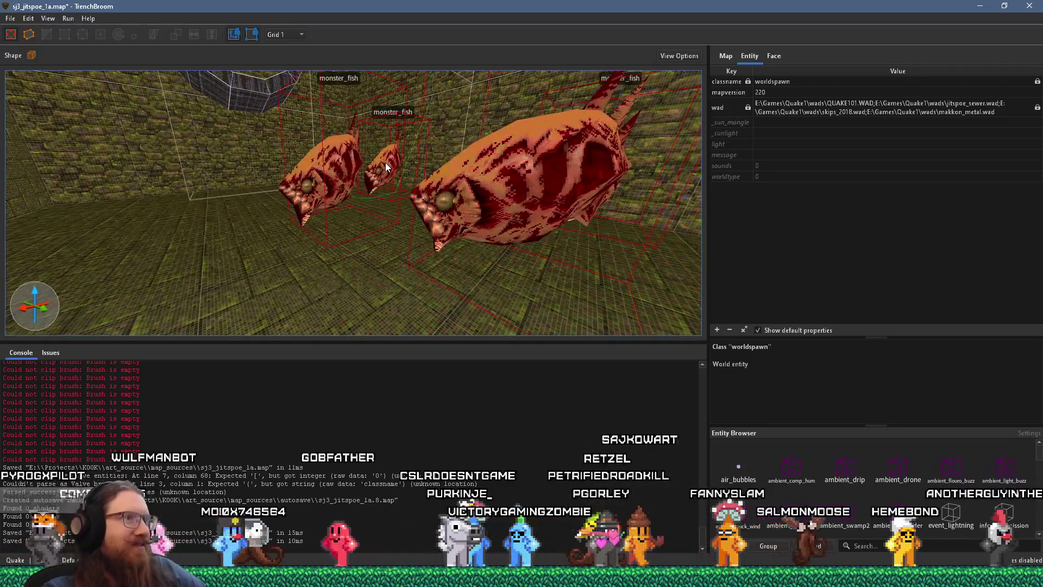
pyautogui.scroll(5, 351, 163)
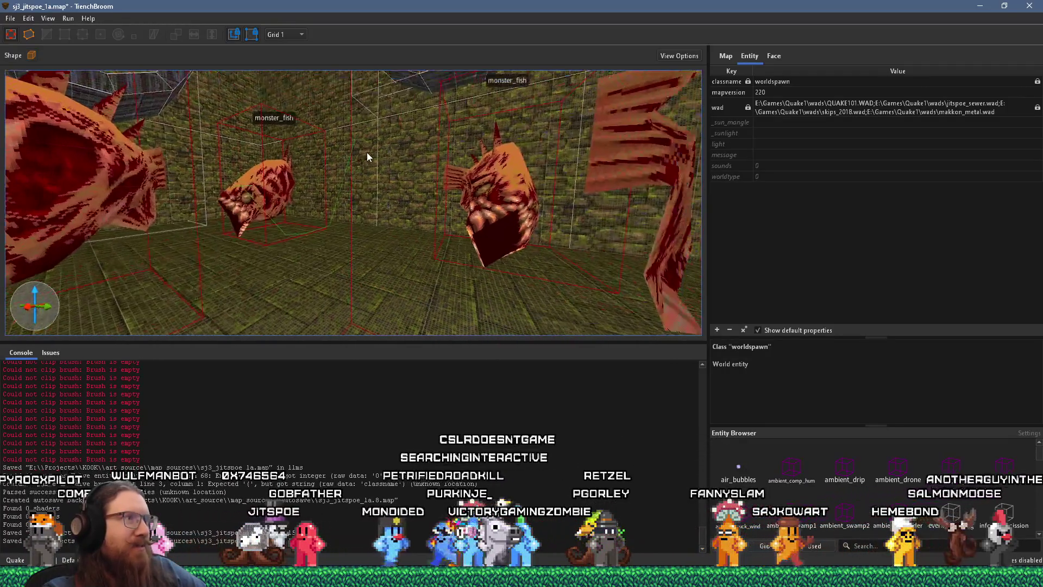
pyautogui.scroll(-5, 301, 161)
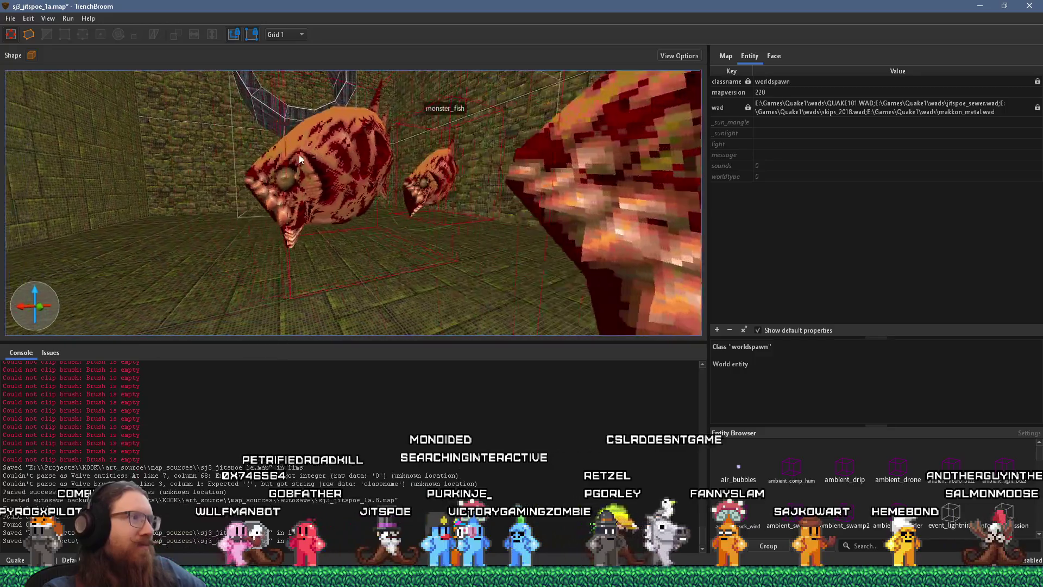
pyautogui.moveTo(304, 154)
pyautogui.mouseDown()
pyautogui.moveTo(347, 149)
pyautogui.moveTo(330, 155)
pyautogui.mouseUp()
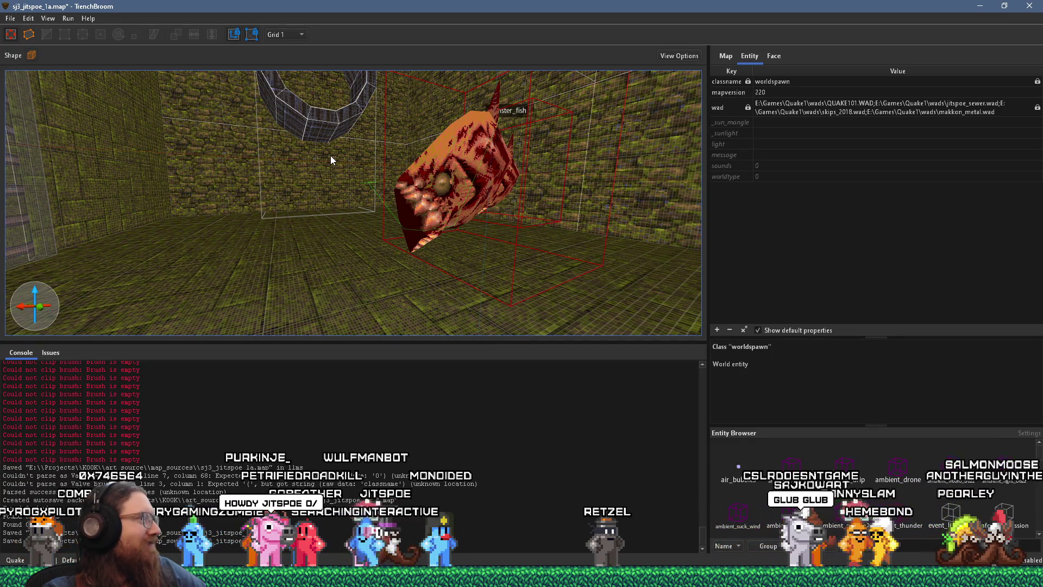
pyautogui.scroll(-6, 337, 184)
pyautogui.moveTo(398, 214)
pyautogui.mouseDown()
pyautogui.moveTo(426, 281)
pyautogui.moveTo(380, 190)
pyautogui.moveTo(248, 230)
pyautogui.moveTo(223, 147)
pyautogui.moveTo(341, 278)
pyautogui.moveTo(303, 124)
pyautogui.moveTo(435, 191)
pyautogui.moveTo(407, 207)
pyautogui.moveTo(332, 194)
pyautogui.mouseUp()
pyautogui.click(339, 52)
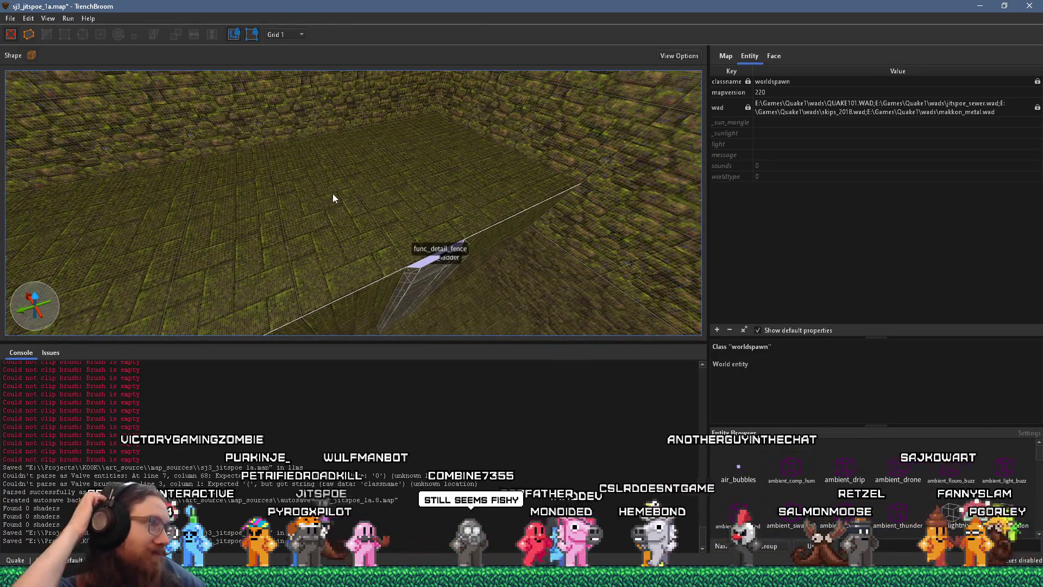
pyautogui.moveTo(333, 207)
pyautogui.mouseDown()
pyautogui.moveTo(301, 216)
pyautogui.moveTo(328, 206)
pyautogui.mouseUp()
pyautogui.rightClick(329, 206)
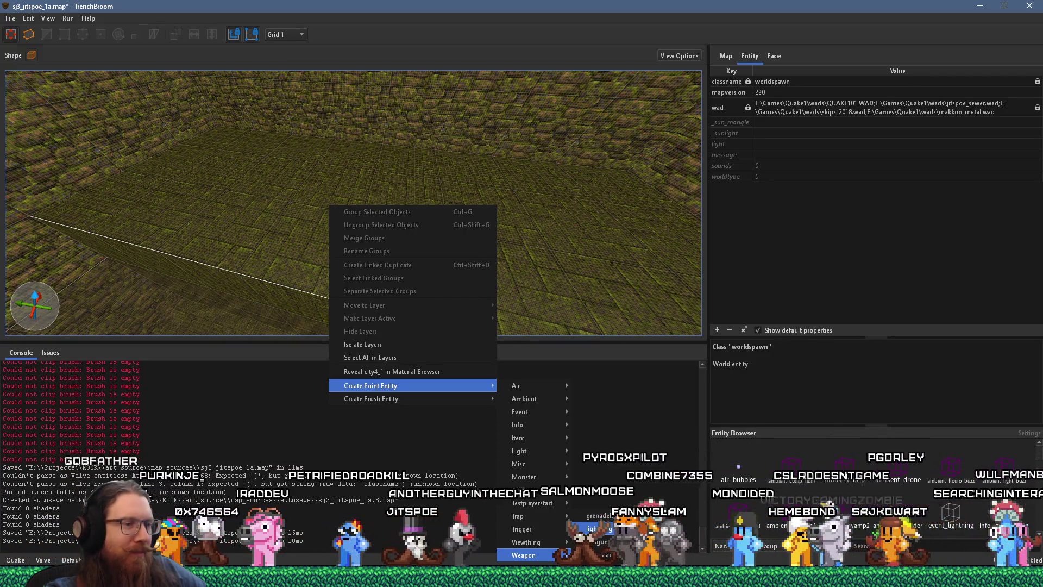
# Create a weapon_supershotgun on the floor at origin 1300 622 64
pyautogui.click(598, 578)
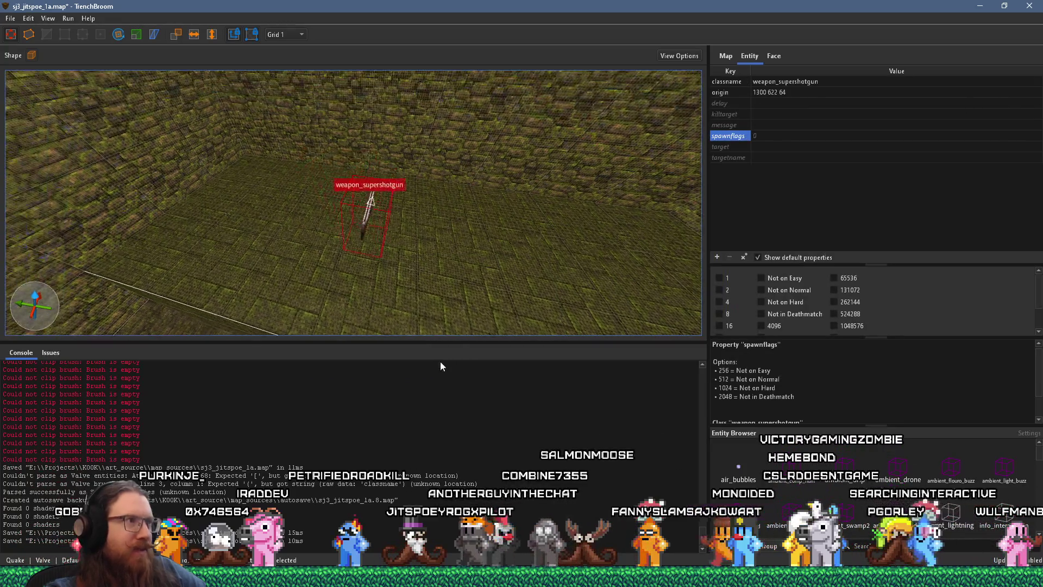
pyautogui.rightClick(281, 228)
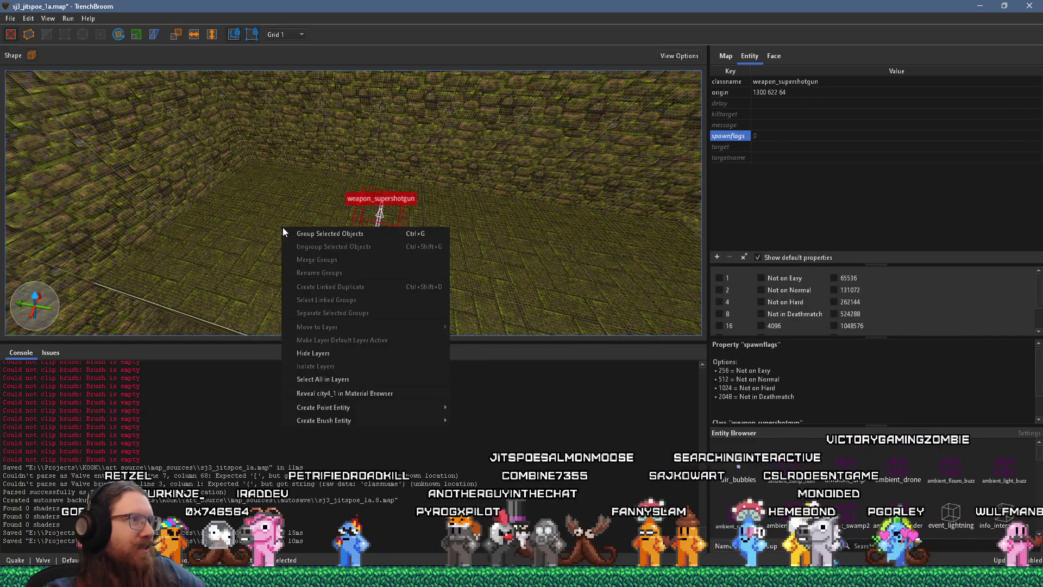
pyautogui.moveTo(381, 407)
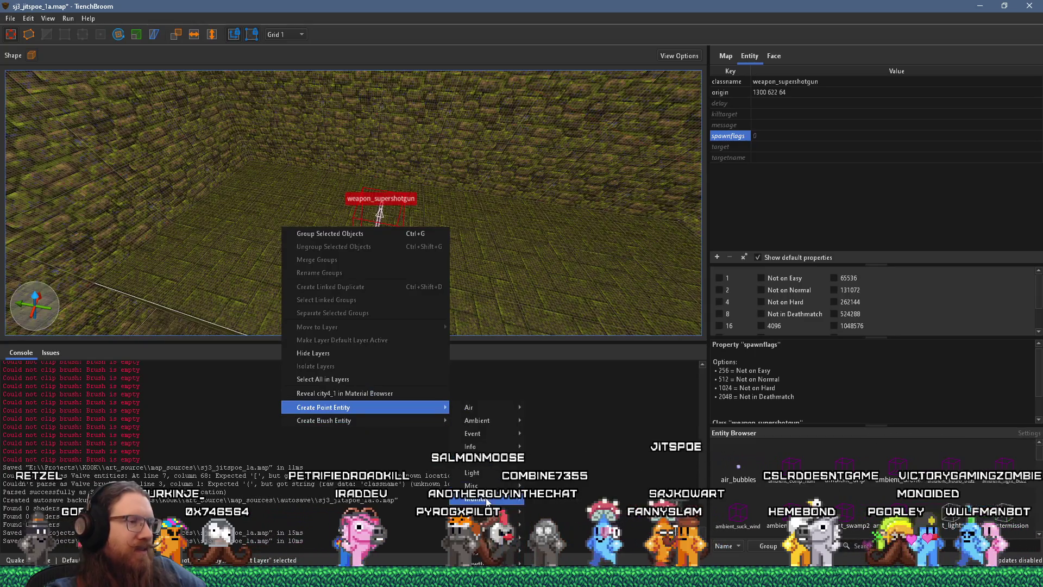
pyautogui.moveTo(491, 511)
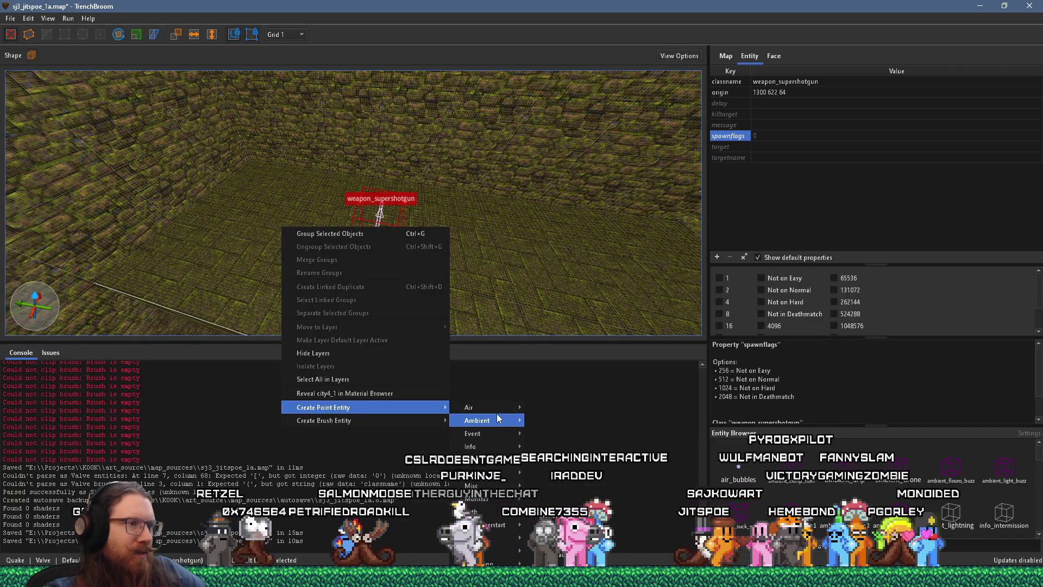
pyautogui.moveTo(501, 447)
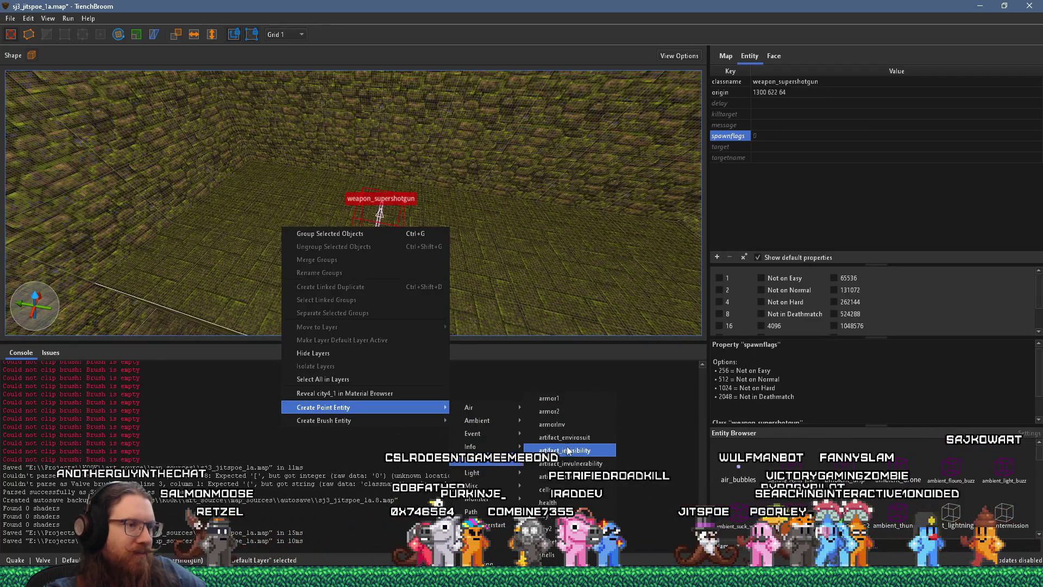
# Create an item_shells box and rotate it around its vertical axis
pyautogui.click(547, 555)
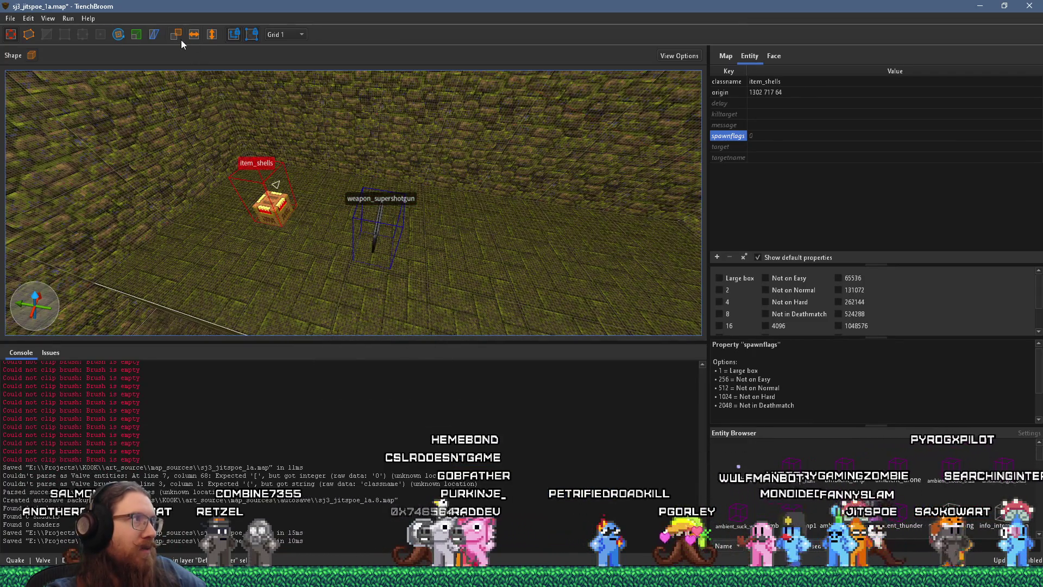
pyautogui.click(119, 35)
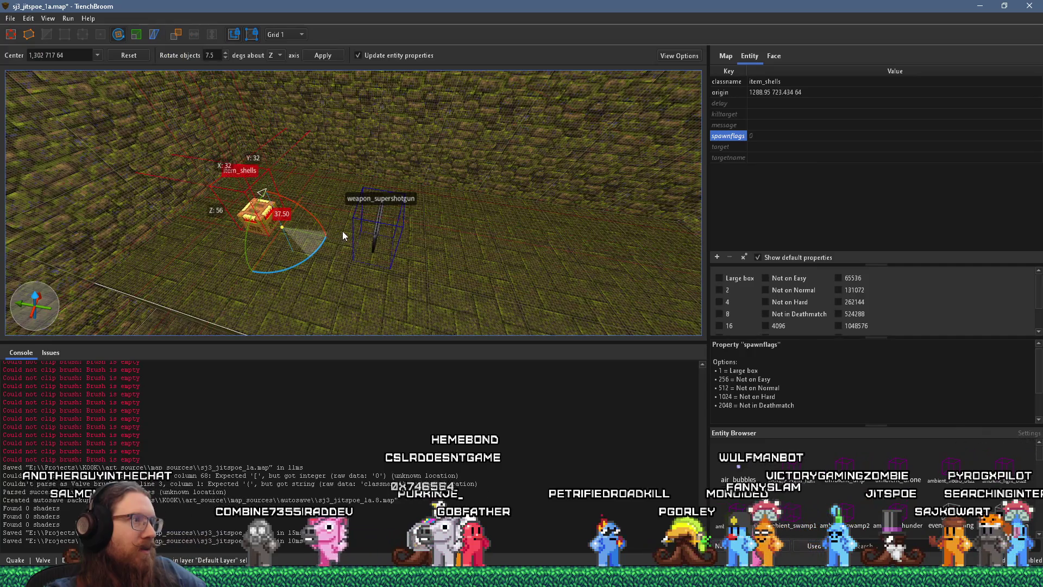
pyautogui.moveTo(306, 260)
pyautogui.mouseDown()
pyautogui.moveTo(247, 234)
pyautogui.moveTo(259, 250)
pyautogui.moveTo(259, 233)
pyautogui.mouseUp()
pyautogui.scroll(3, 381, 267)
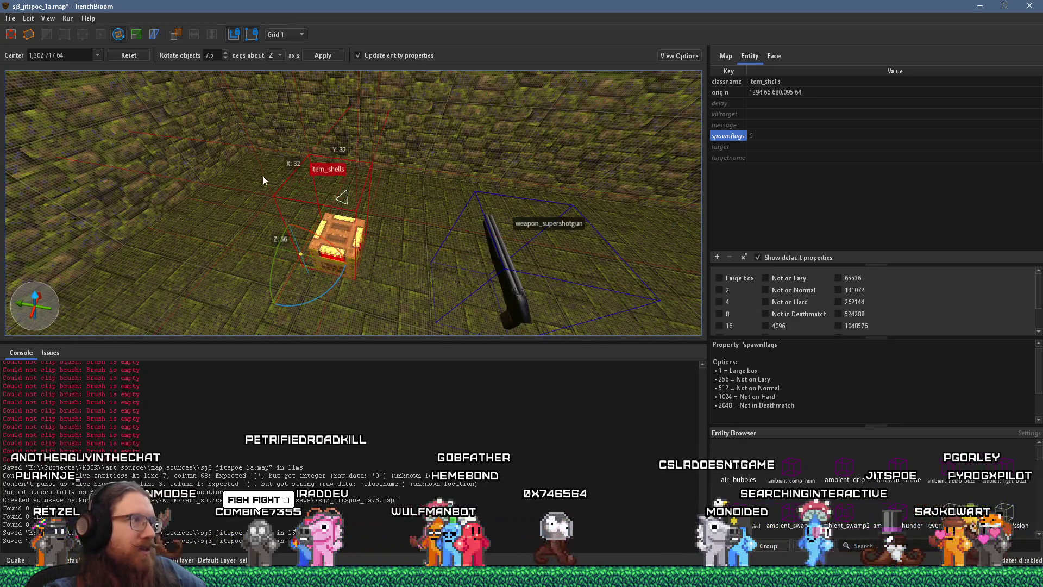
pyautogui.press('r')
# Move the shell box beside the supershotgun, Alt-drag a second copy next to it, and deselect
pyautogui.moveTo(337, 254); pyautogui.dragTo(341, 282)
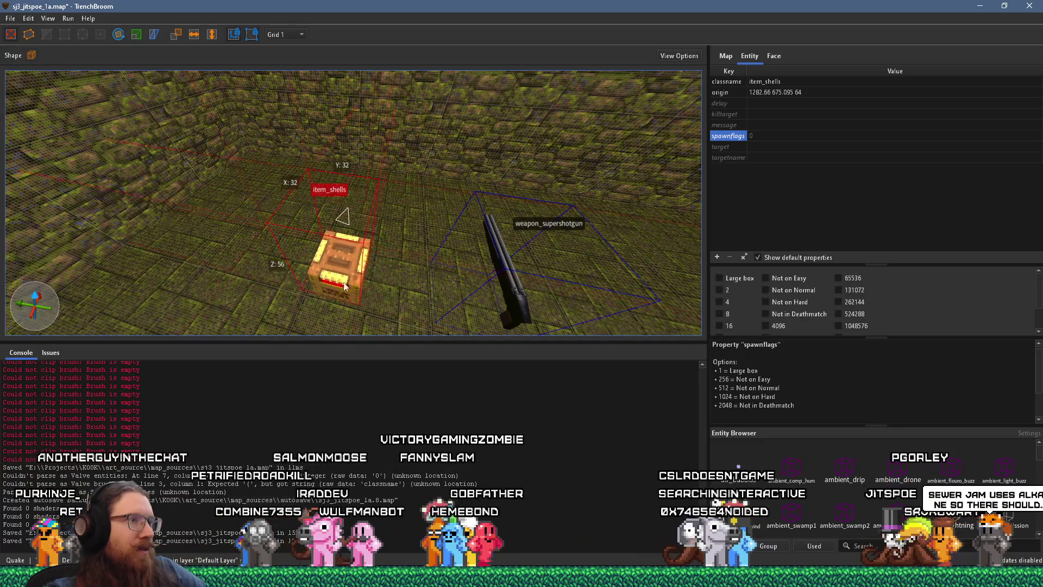
pyautogui.scroll(-5, 311, 261)
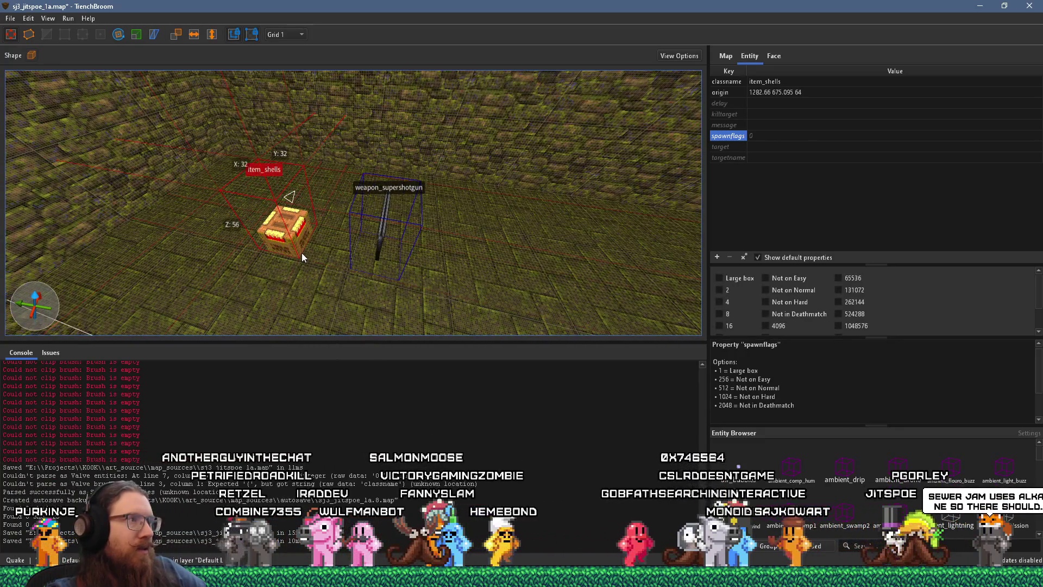
pyautogui.moveTo(302, 253)
pyautogui.mouseDown()
pyautogui.moveTo(307, 231)
pyautogui.moveTo(351, 215)
pyautogui.moveTo(344, 206)
pyautogui.mouseUp()
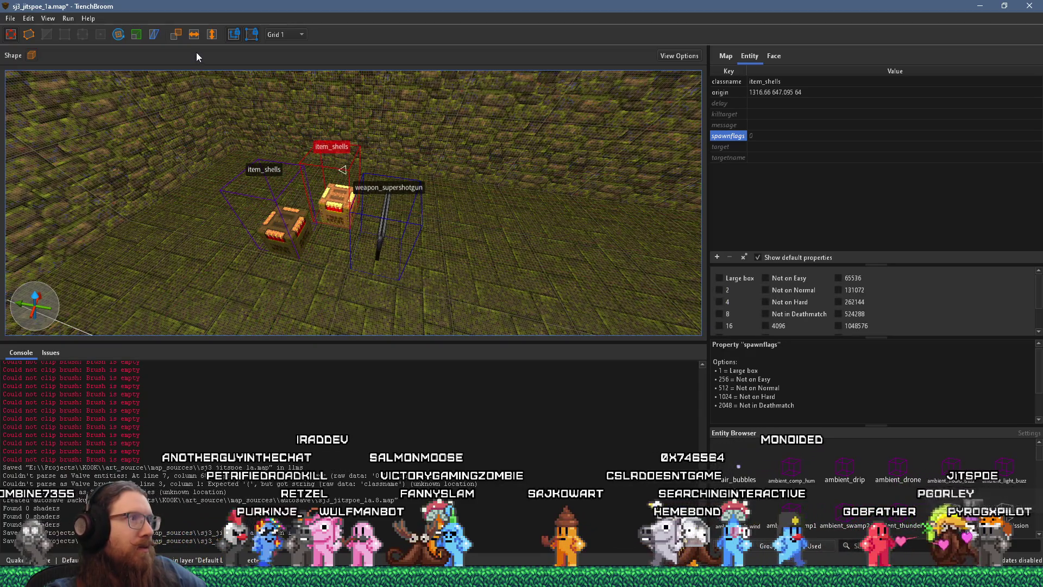
pyautogui.press('a')
pyautogui.press('Escape')
pyautogui.press('s')
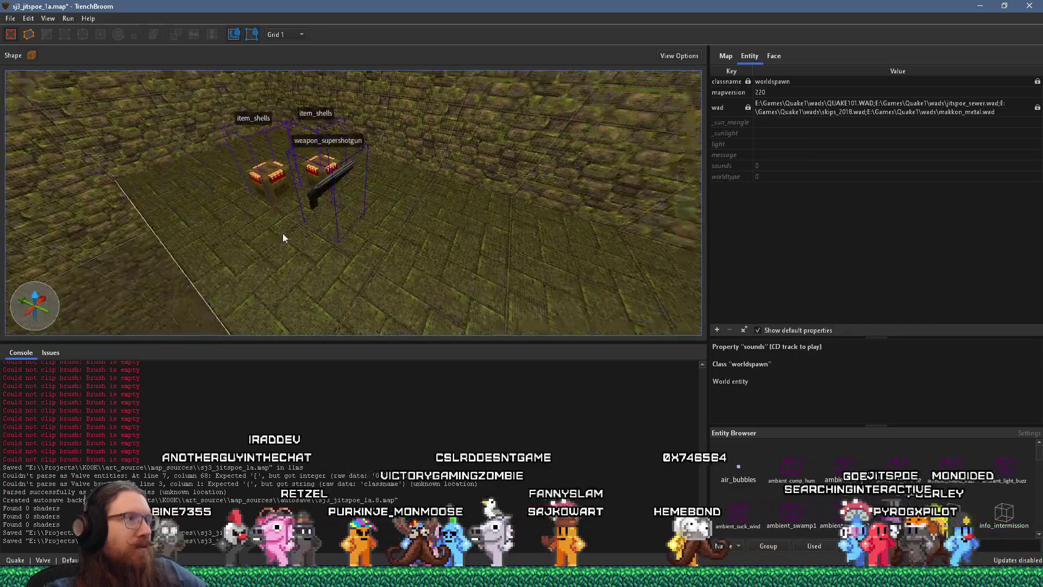
pyautogui.press('d')
pyautogui.moveTo(313, 227); pyautogui.dragTo(411, 192)
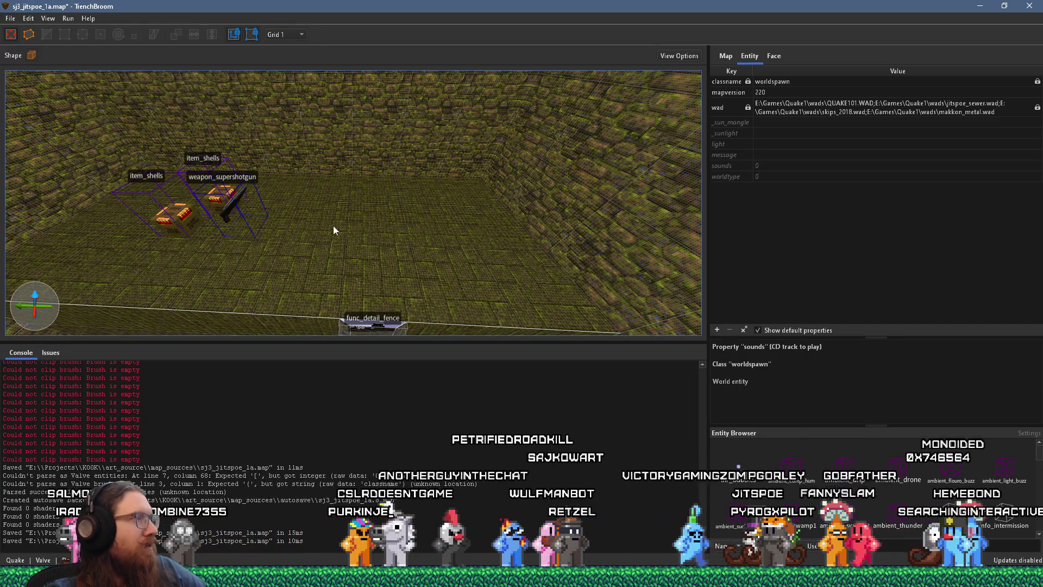
pyautogui.moveTo(340, 223); pyautogui.dragTo(445, 219)
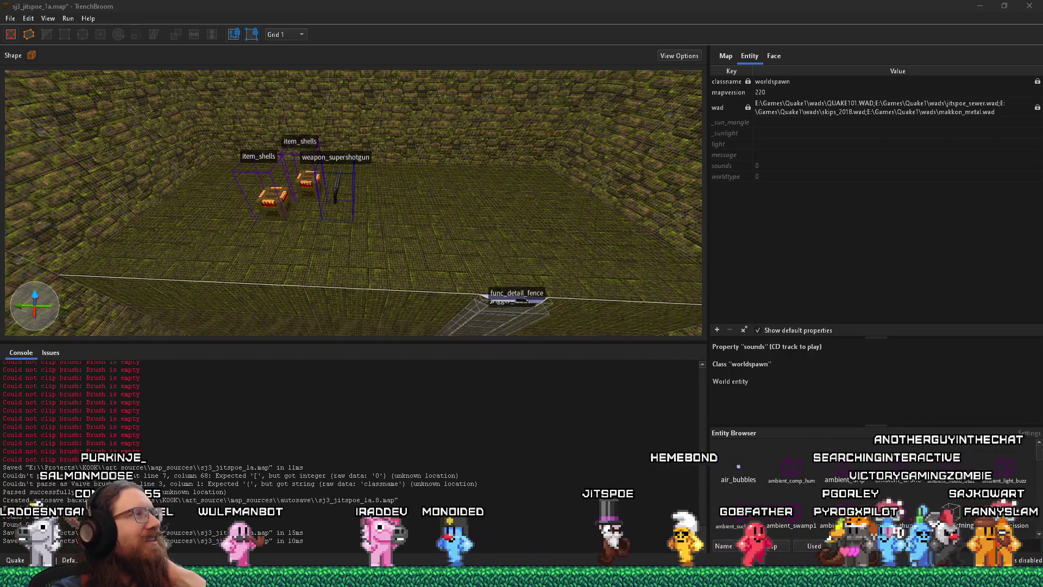
pyautogui.click(79, 6)
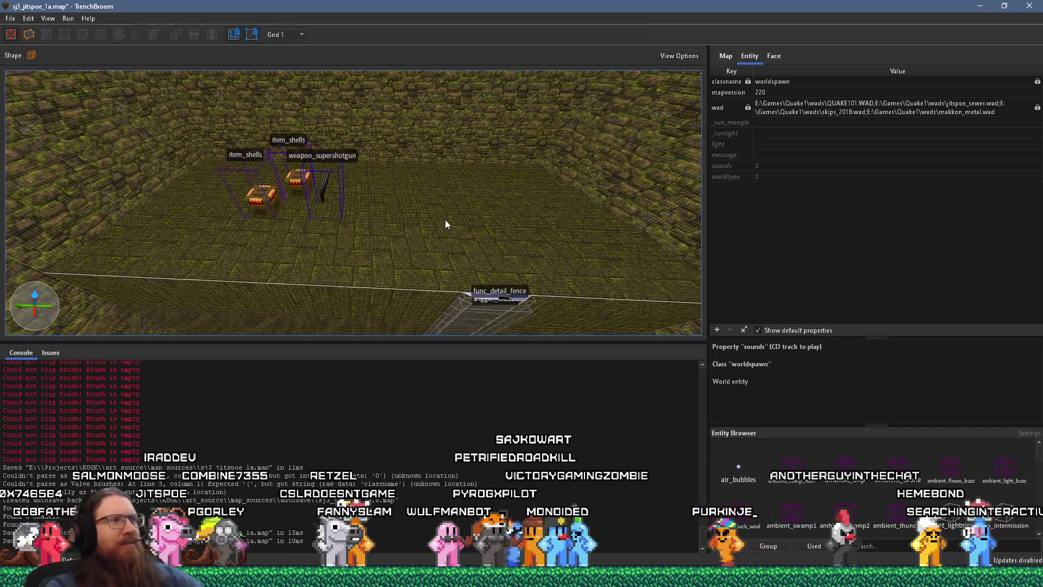
# Create a monster_ogre on the floor at origin 1323 425 88 and pan to check it
pyautogui.rightClick(486, 224)
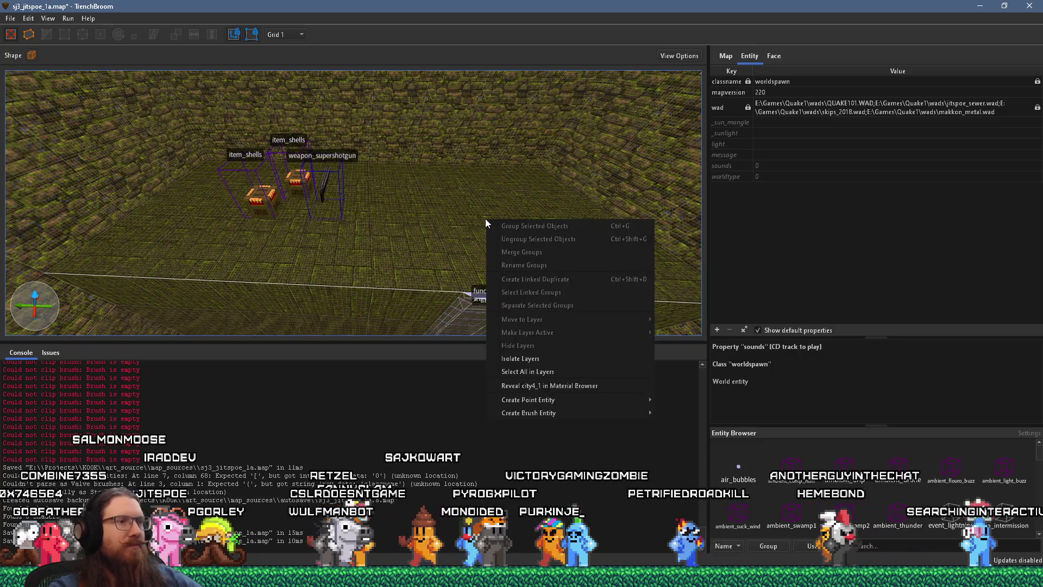
pyautogui.moveTo(553, 403)
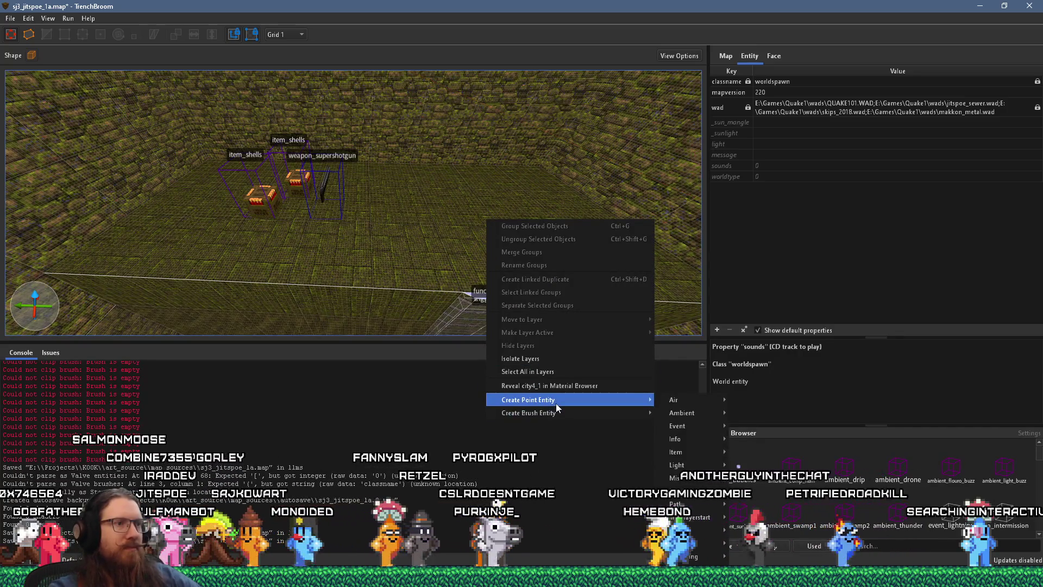
pyautogui.moveTo(692, 492)
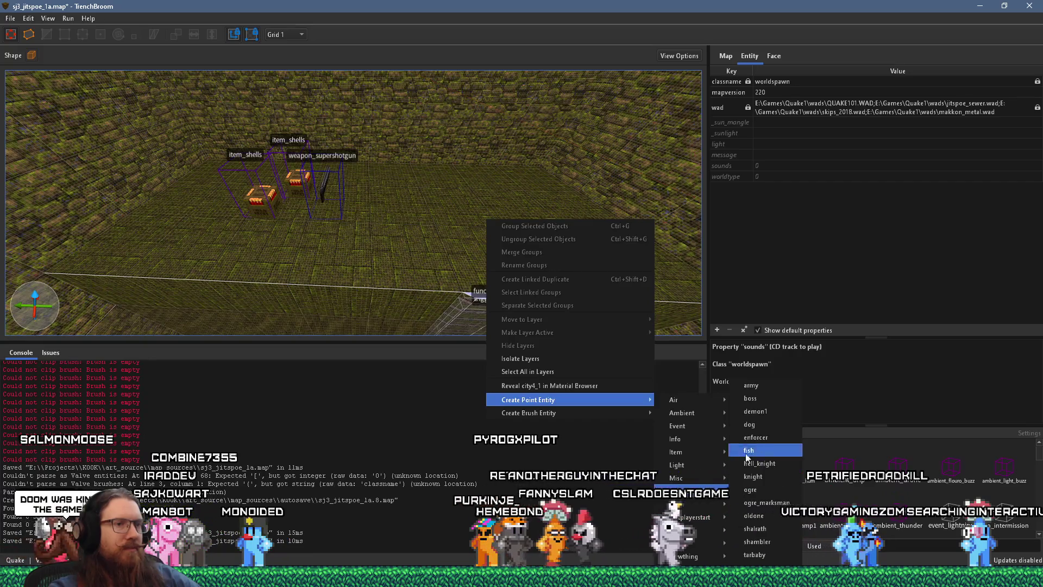
pyautogui.click(752, 489)
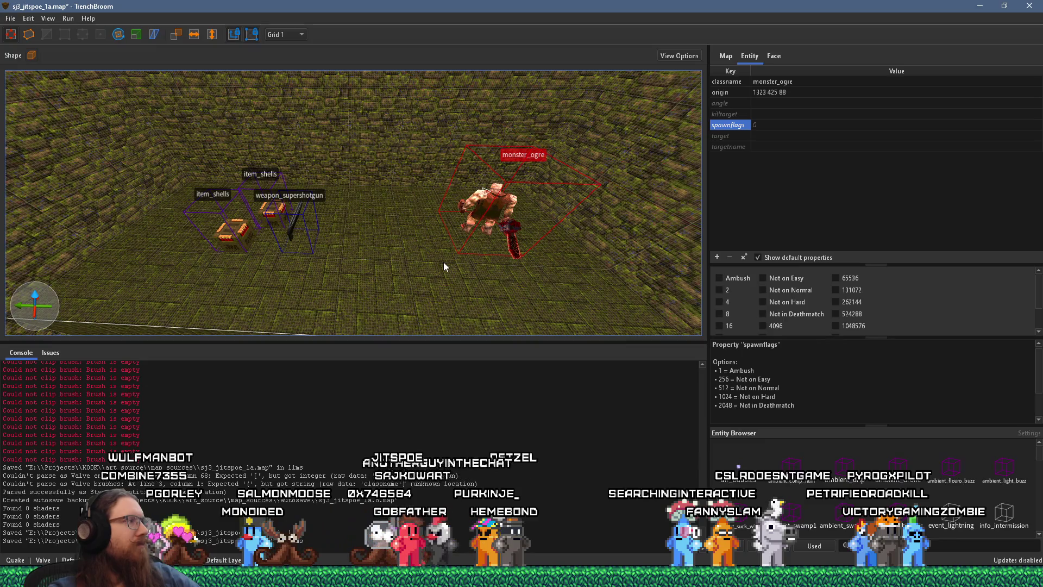
pyautogui.scroll(-5, 444, 261)
pyautogui.moveTo(503, 253); pyautogui.dragTo(438, 129)
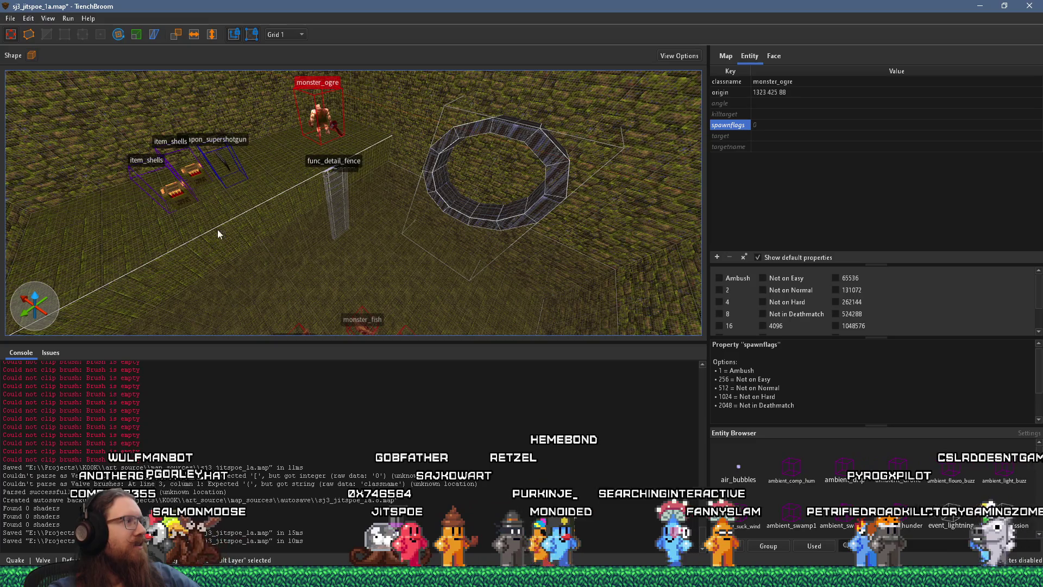
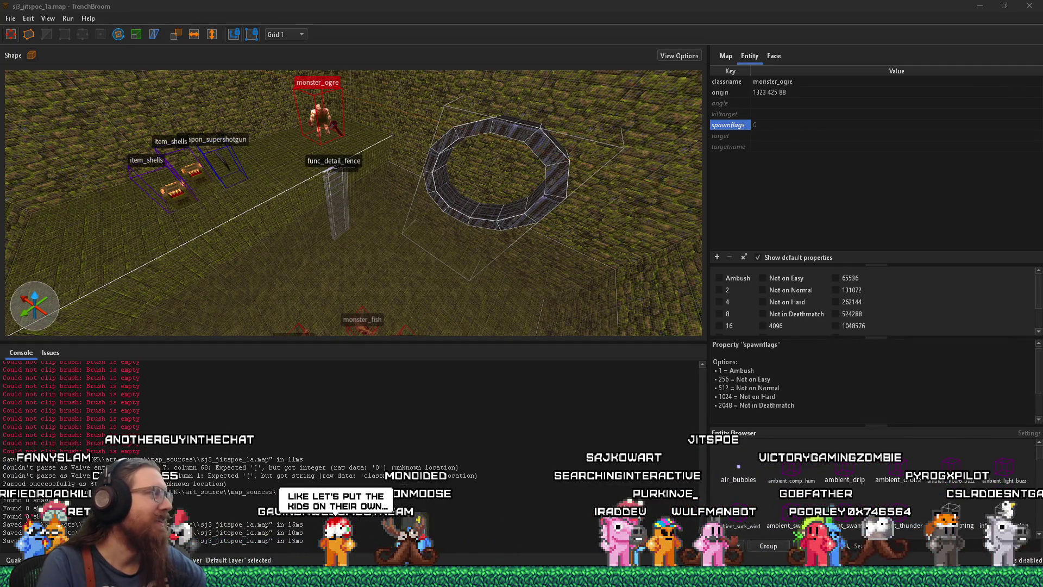
# Set the grid to 16 units and orbit the 3D view onto the octagonal ring
pyautogui.click(287, 34)
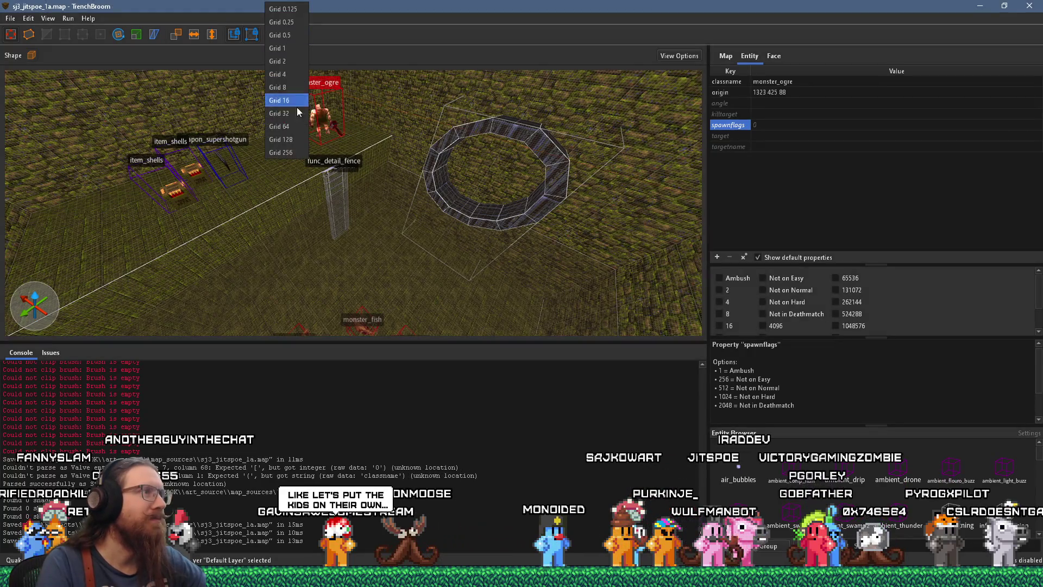
pyautogui.click(286, 106)
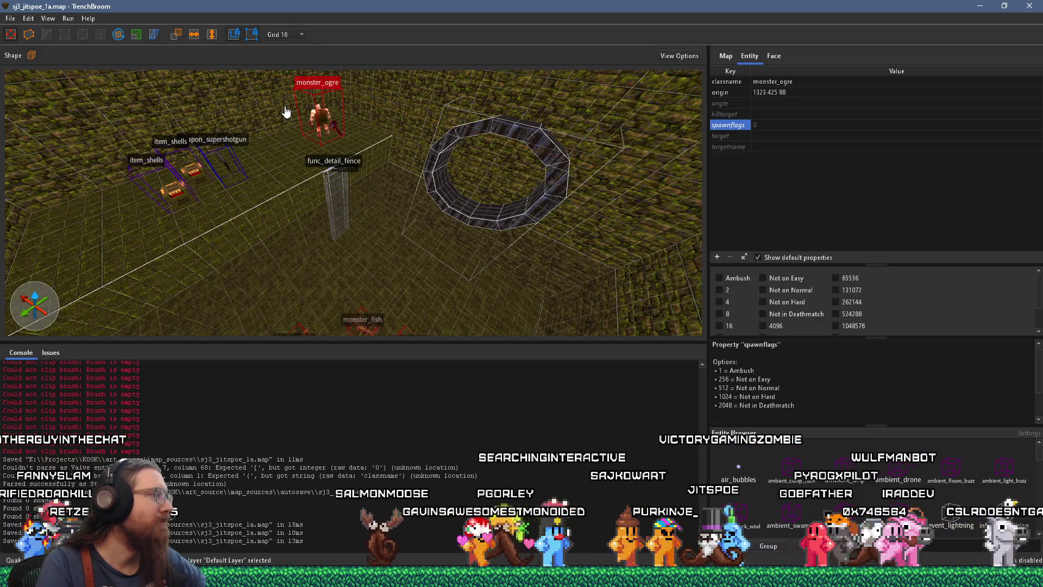
pyautogui.moveTo(350, 156)
pyautogui.mouseDown()
pyautogui.moveTo(384, 169)
pyautogui.moveTo(411, 157)
pyautogui.mouseUp()
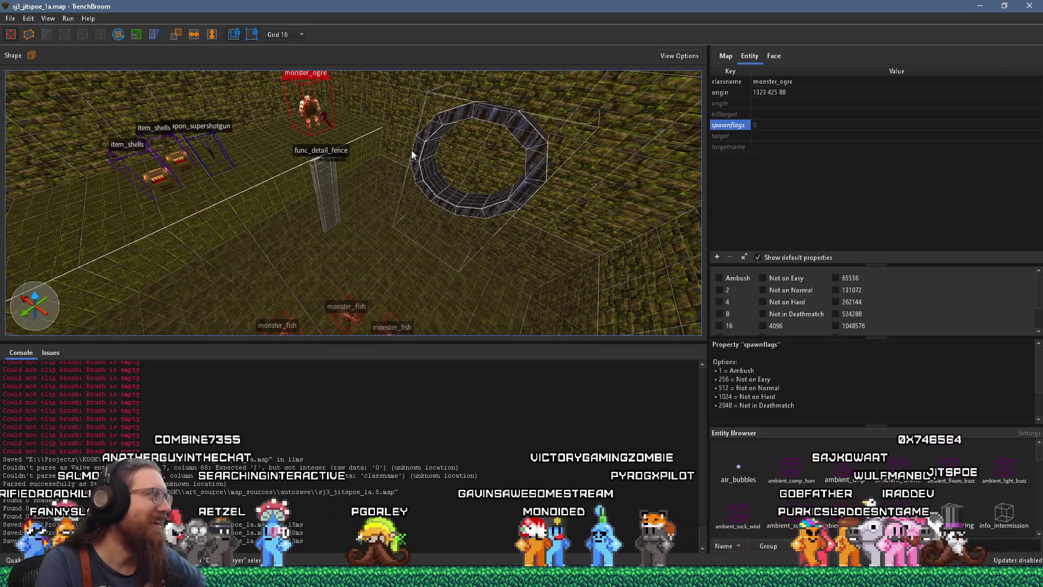
pyautogui.moveTo(392, 143); pyautogui.dragTo(378, 160)
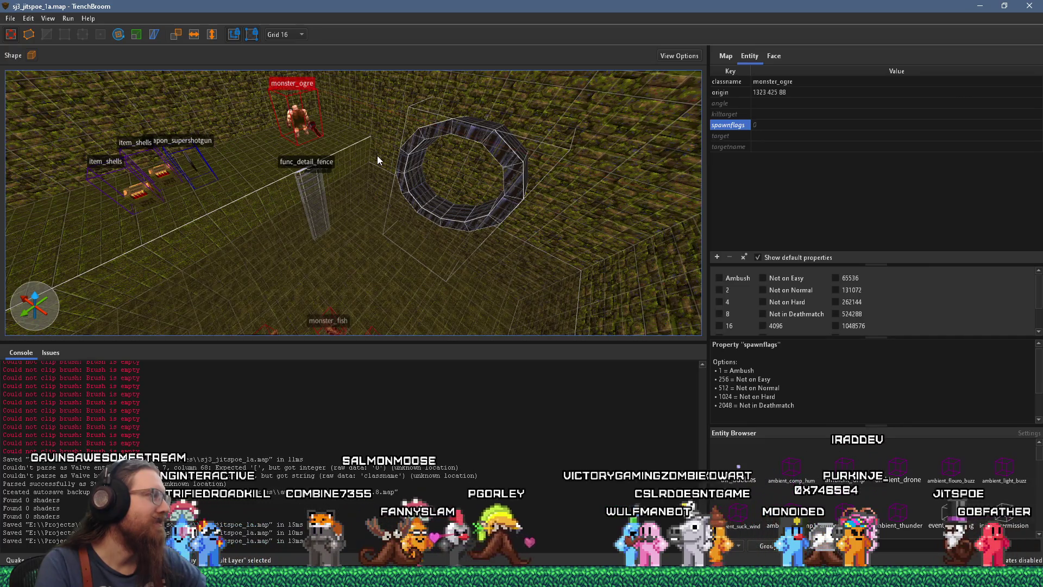
pyautogui.moveTo(372, 178); pyautogui.dragTo(405, 174)
pyautogui.scroll(5, 442, 161)
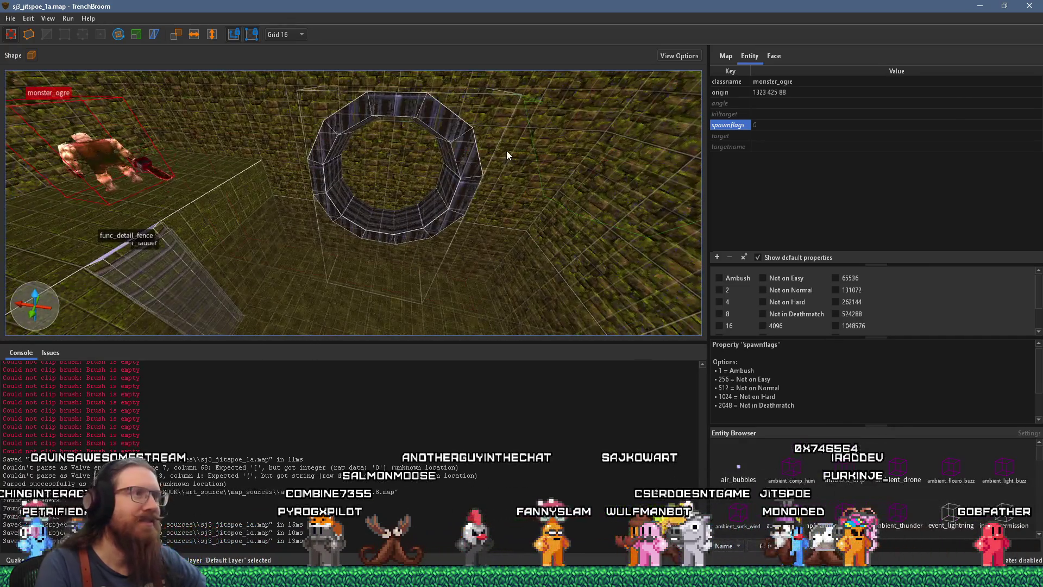
# Deselect the ogre and fly the camera in close beneath the octagonal ring
pyautogui.press('Escape')
pyautogui.scroll(5, 409, 245)
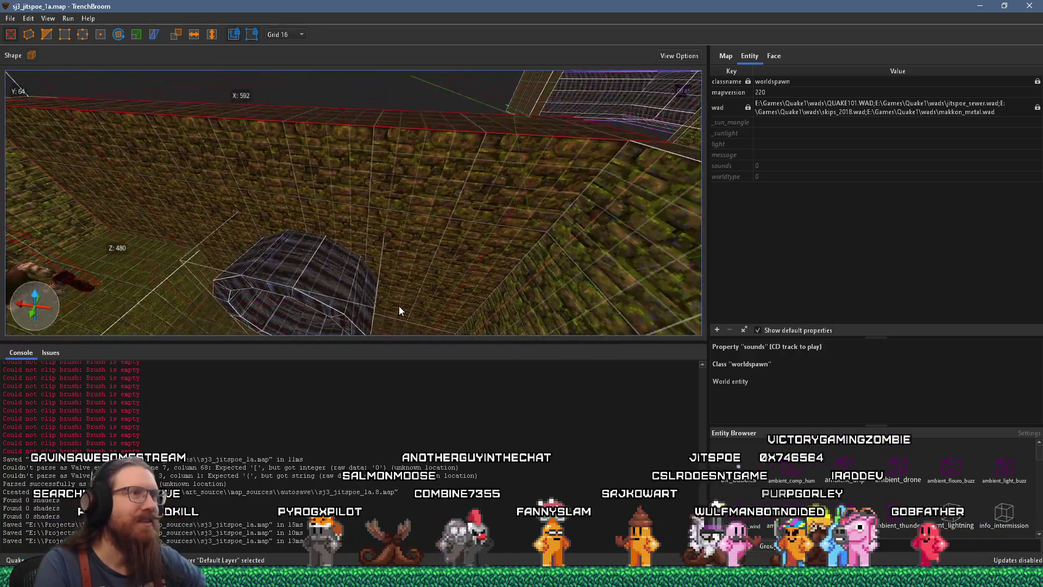
pyautogui.scroll(-10, 347, 241)
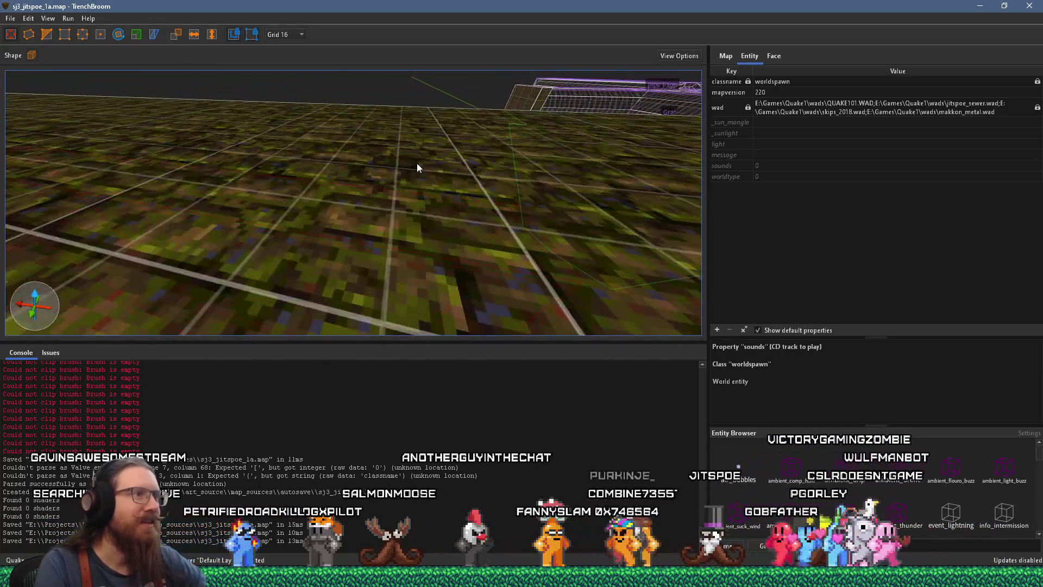
pyautogui.scroll(8, 422, 175)
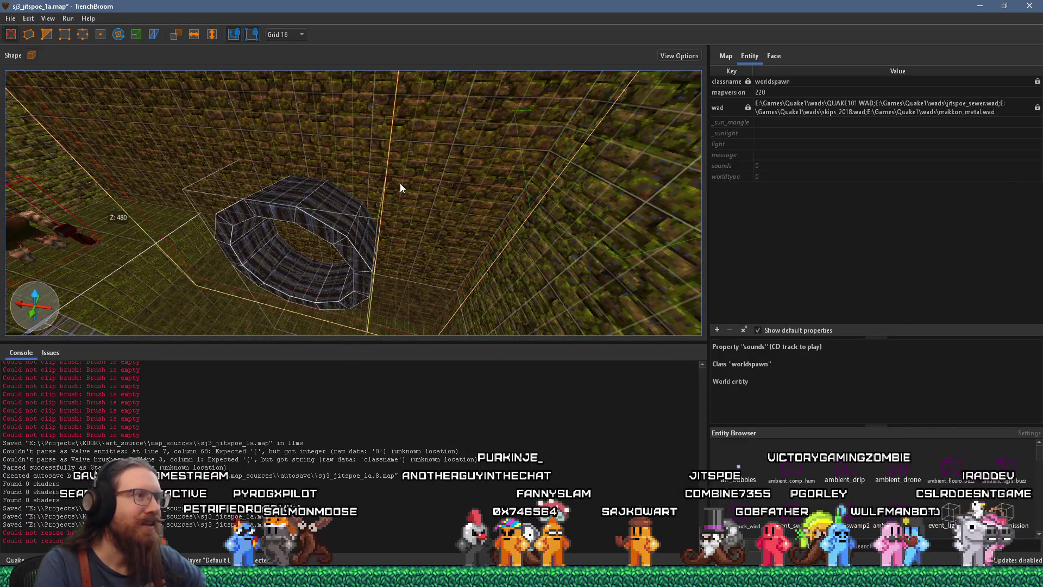
pyautogui.scroll(5, 400, 183)
pyautogui.moveTo(391, 141)
pyautogui.mouseDown()
pyautogui.moveTo(575, 107)
pyautogui.moveTo(456, 135)
pyautogui.moveTo(359, 131)
pyautogui.moveTo(340, 122)
pyautogui.moveTo(323, 61)
pyautogui.moveTo(376, 166)
pyautogui.moveTo(392, 260)
pyautogui.mouseUp()
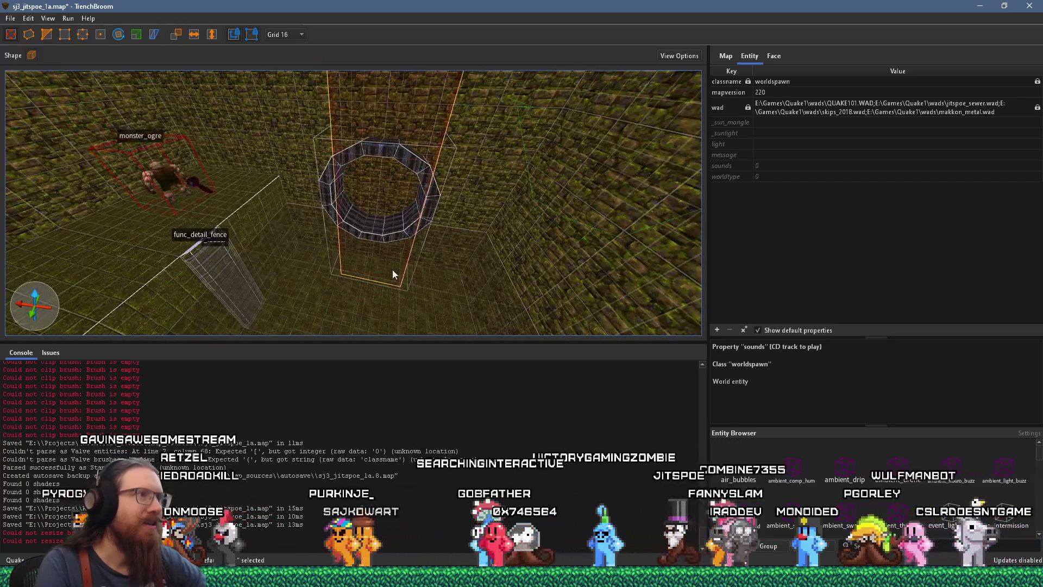
pyautogui.moveTo(405, 162)
pyautogui.mouseDown()
pyautogui.moveTo(356, 214)
pyautogui.moveTo(383, 112)
pyautogui.moveTo(365, 139)
pyautogui.moveTo(388, 115)
pyautogui.moveTo(403, 7)
pyautogui.moveTo(388, 170)
pyautogui.moveTo(446, 77)
pyautogui.mouseUp()
pyautogui.moveTo(378, 145); pyautogui.dragTo(372, 155)
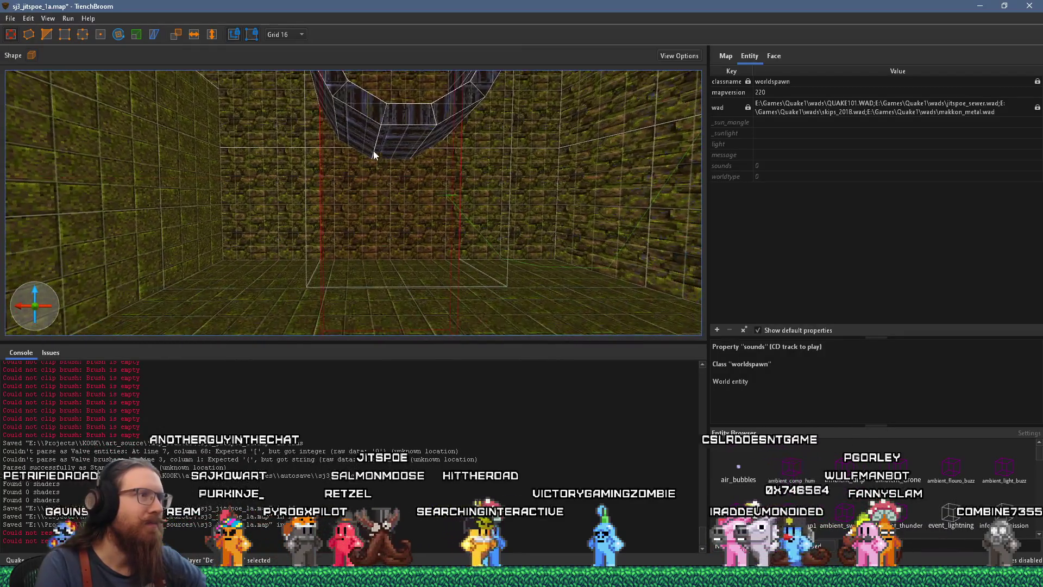
# Set the grid to 8 and lower the brush's top face to height 480
pyautogui.click(302, 34)
pyautogui.click(294, 58)
pyautogui.scroll(-3, 407, 234)
pyautogui.moveTo(400, 285)
pyautogui.mouseDown()
pyautogui.moveTo(400, 331)
pyautogui.moveTo(421, 170)
pyautogui.mouseUp()
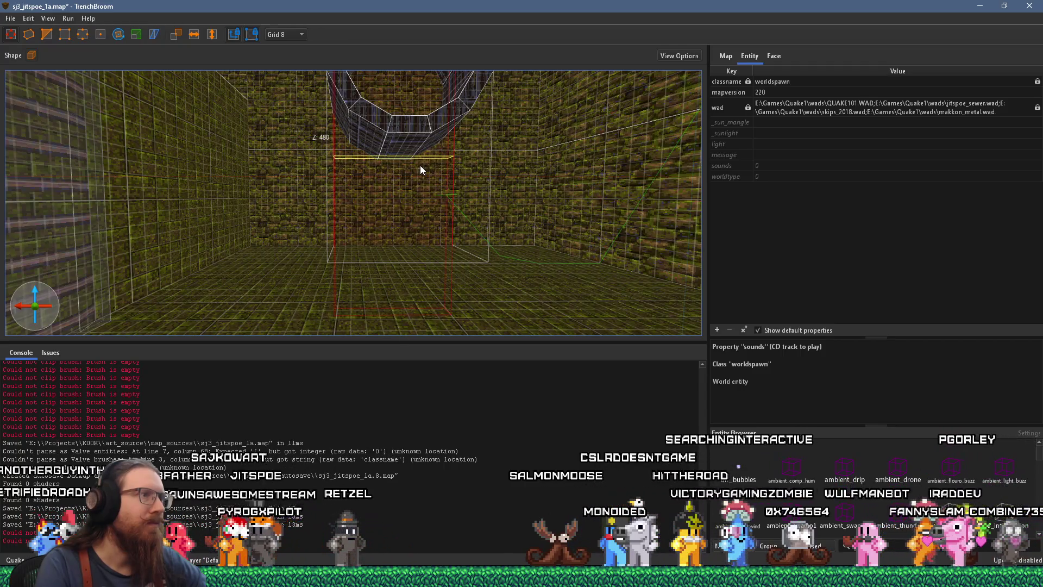
pyautogui.scroll(8, 420, 166)
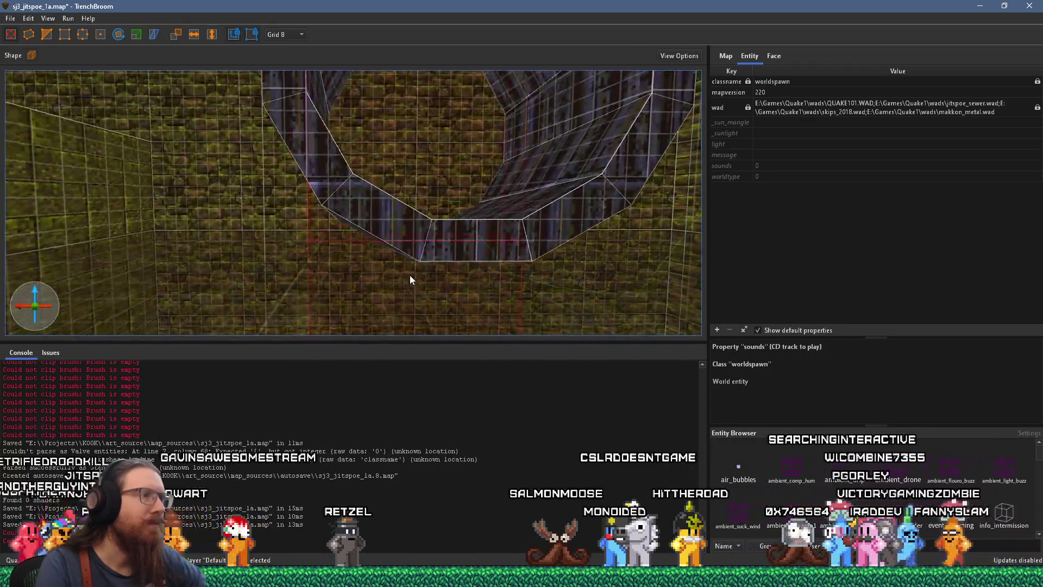
pyautogui.scroll(3, 410, 275)
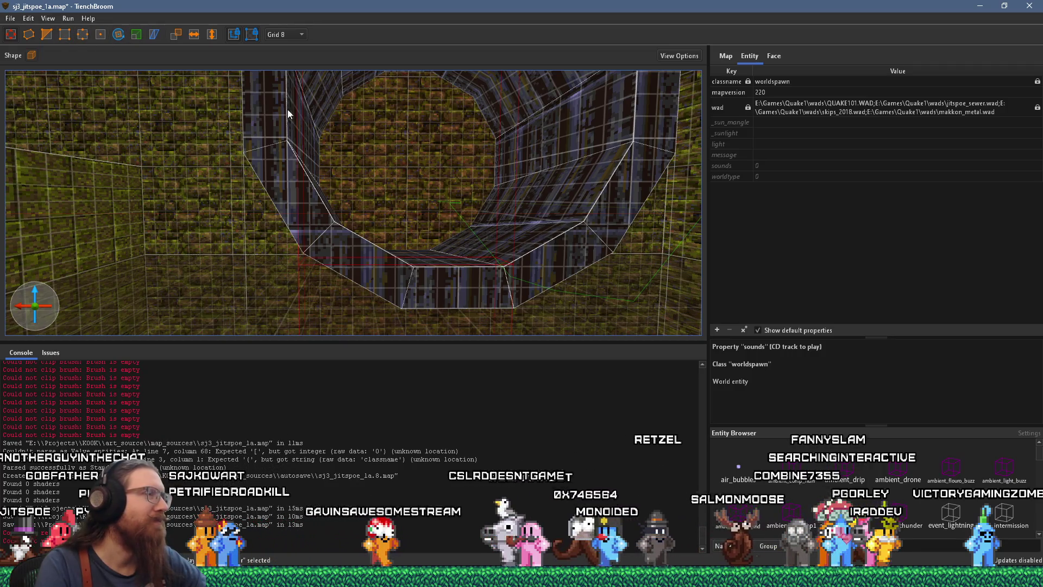
# Switch to the Clip tool and look along the ring's upper-left wall toward the mossy wall
pyautogui.click(47, 35)
pyautogui.scroll(6, 223, 155)
pyautogui.moveTo(406, 166)
pyautogui.mouseDown()
pyautogui.moveTo(359, 184)
pyautogui.moveTo(370, 177)
pyautogui.moveTo(360, 219)
pyautogui.moveTo(371, 227)
pyautogui.moveTo(325, 268)
pyautogui.moveTo(405, 296)
pyautogui.moveTo(411, 262)
pyautogui.moveTo(417, 276)
pyautogui.mouseUp()
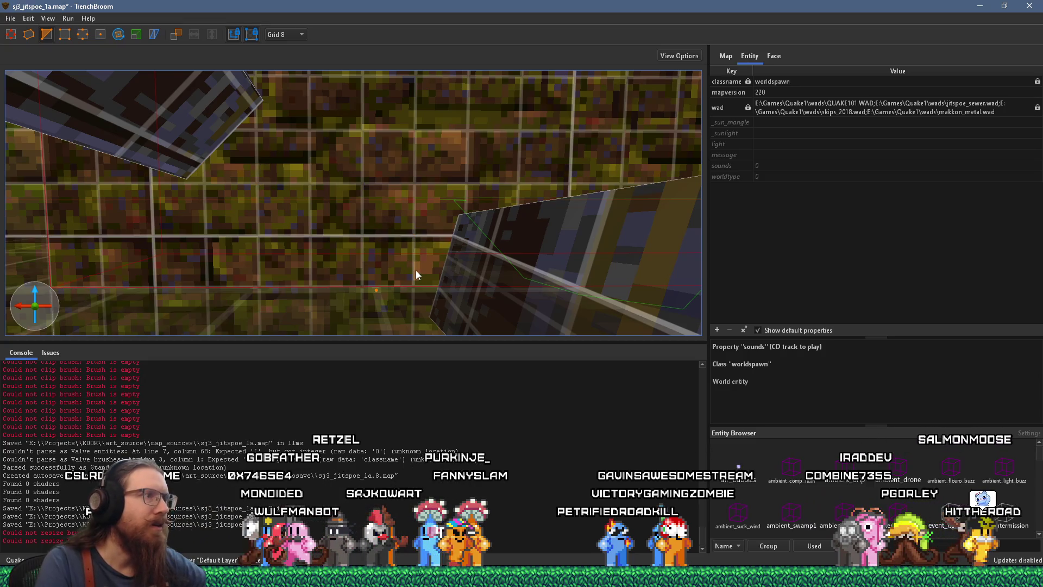
pyautogui.moveTo(397, 255)
pyautogui.mouseDown()
pyautogui.moveTo(388, 261)
pyautogui.moveTo(404, 273)
pyautogui.mouseUp()
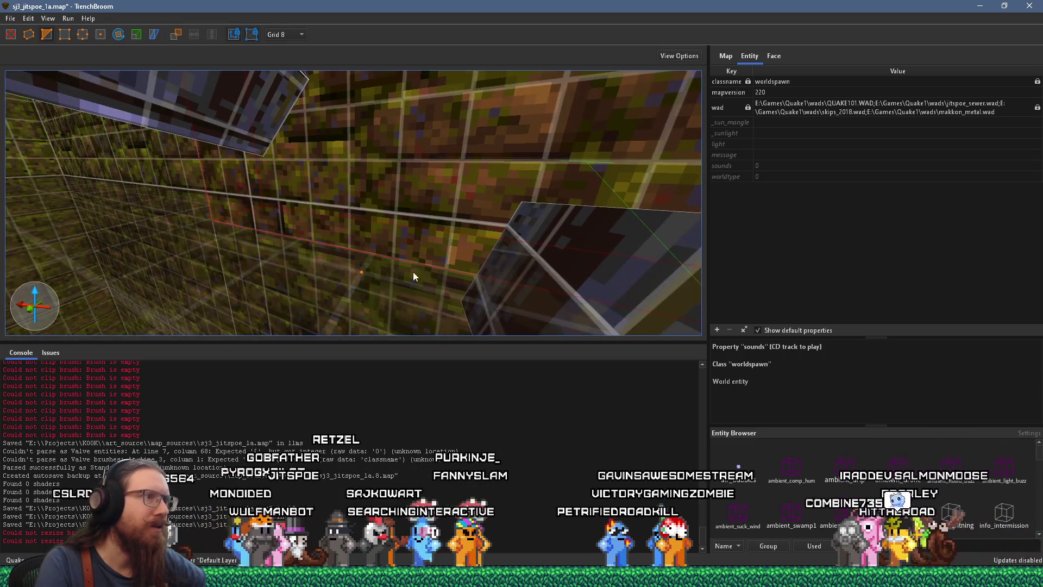
pyautogui.moveTo(451, 238)
pyautogui.mouseDown()
pyautogui.moveTo(405, 260)
pyautogui.moveTo(420, 231)
pyautogui.moveTo(509, 205)
pyautogui.moveTo(507, 161)
pyautogui.moveTo(544, 181)
pyautogui.moveTo(543, 218)
pyautogui.moveTo(481, 212)
pyautogui.moveTo(481, 236)
pyautogui.mouseUp()
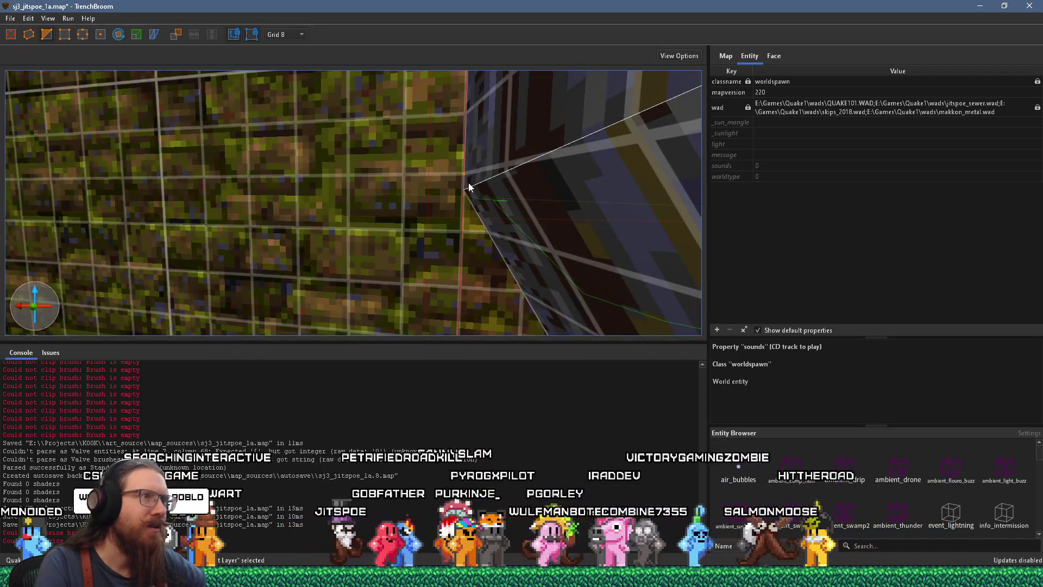
pyautogui.moveTo(467, 172)
pyautogui.mouseDown()
pyautogui.moveTo(484, 187)
pyautogui.moveTo(441, 161)
pyautogui.mouseUp()
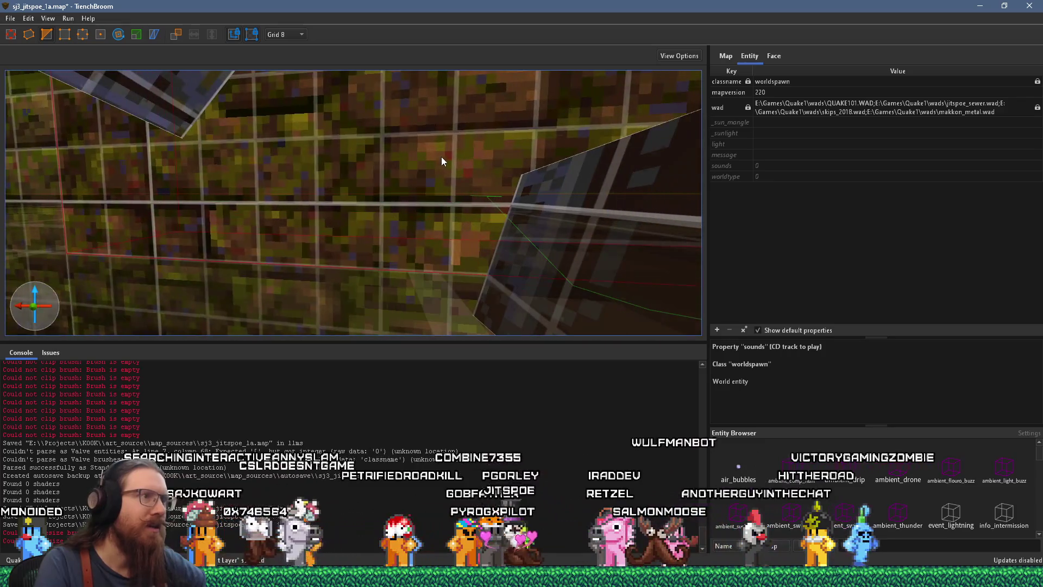
# Frame the mossy wall between the two beams and the corridor beyond
pyautogui.scroll(-3, 441, 158)
pyautogui.scroll(-3, 454, 211)
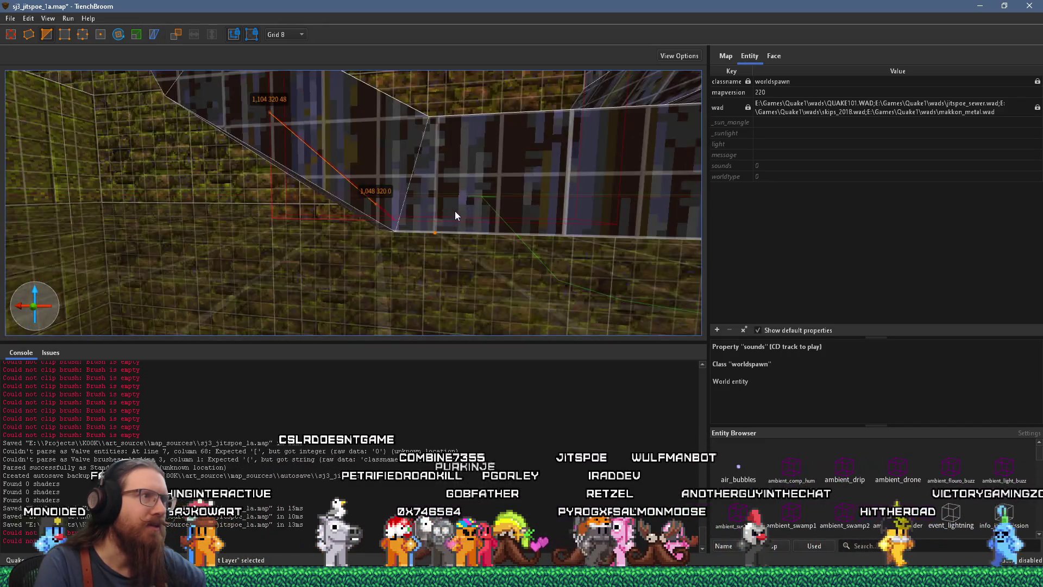
pyautogui.scroll(3, 454, 212)
pyautogui.moveTo(363, 131)
pyautogui.mouseDown()
pyautogui.moveTo(385, 237)
pyautogui.moveTo(443, 200)
pyautogui.moveTo(373, 274)
pyautogui.moveTo(403, 179)
pyautogui.mouseUp()
pyautogui.scroll(-5, 401, 170)
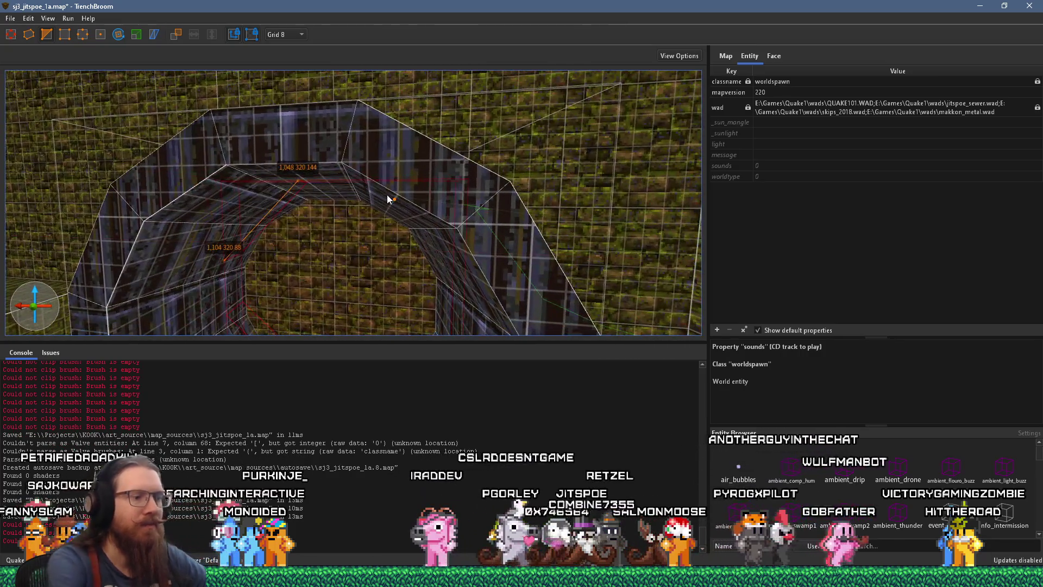
pyautogui.scroll(5, 380, 195)
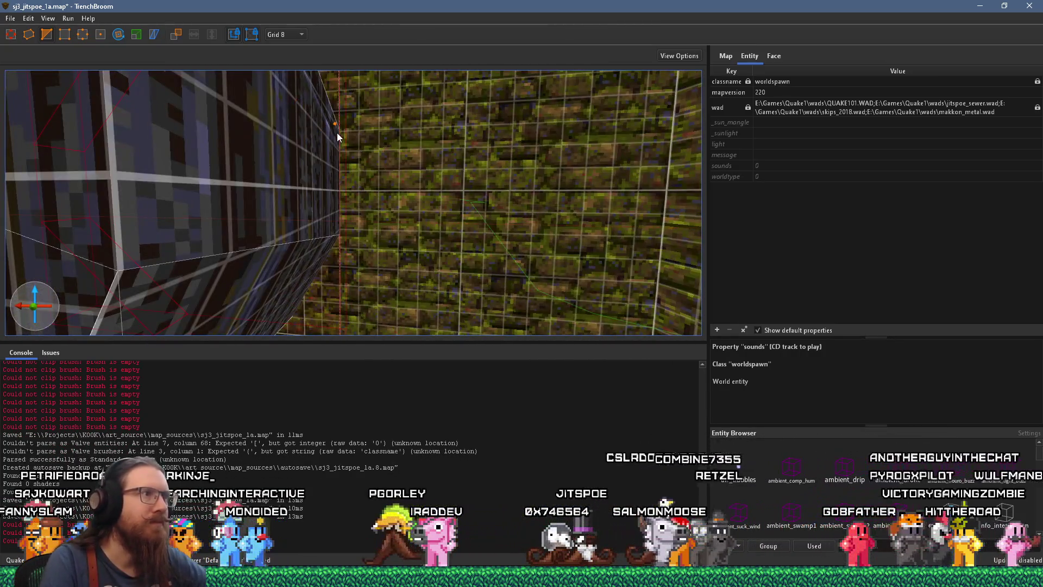
pyautogui.moveTo(342, 138)
pyautogui.mouseDown()
pyautogui.moveTo(411, 233)
pyautogui.moveTo(434, 231)
pyautogui.moveTo(381, 199)
pyautogui.moveTo(405, 198)
pyautogui.moveTo(392, 181)
pyautogui.moveTo(421, 179)
pyautogui.moveTo(407, 140)
pyautogui.moveTo(387, 148)
pyautogui.mouseUp()
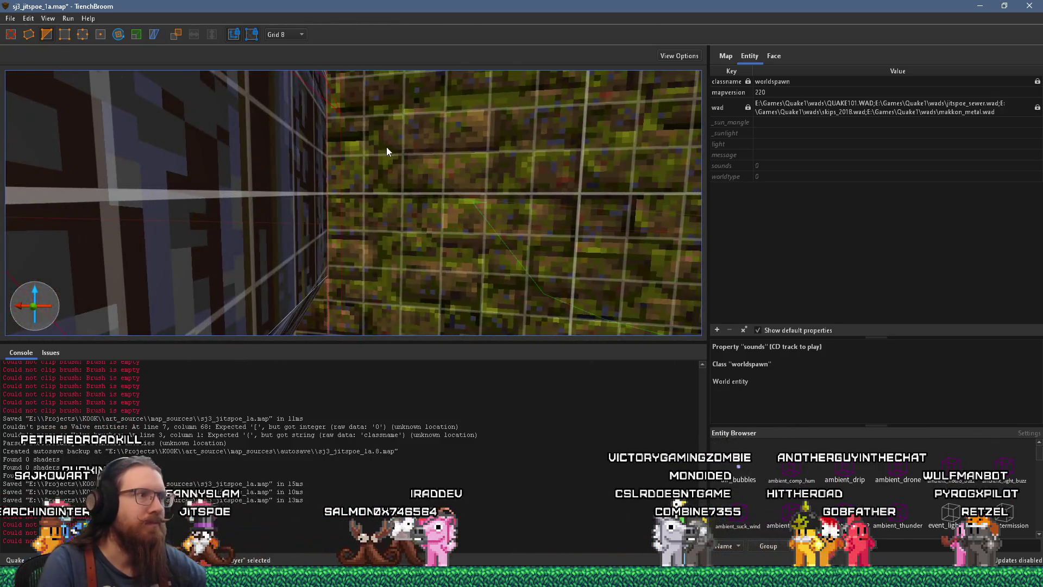
pyautogui.moveTo(333, 267)
pyautogui.mouseDown()
pyautogui.moveTo(421, 180)
pyautogui.moveTo(431, 186)
pyautogui.moveTo(400, 242)
pyautogui.moveTo(411, 242)
pyautogui.mouseUp()
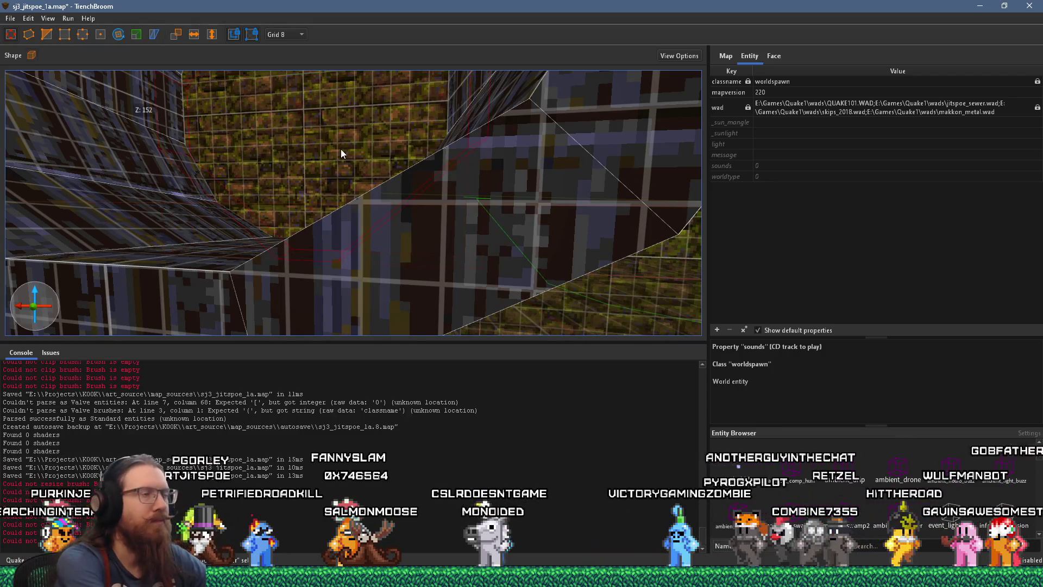
# Delete the selected mossy brush piece and select the dark beam brush
pyautogui.press('Delete')
pyautogui.moveTo(341, 154)
pyautogui.mouseDown()
pyautogui.moveTo(378, 170)
pyautogui.moveTo(445, 122)
pyautogui.moveTo(402, 152)
pyautogui.moveTo(373, 155)
pyautogui.moveTo(391, 218)
pyautogui.mouseUp()
pyautogui.click(372, 165)
pyautogui.moveTo(349, 172)
pyautogui.mouseDown()
pyautogui.moveTo(363, 188)
pyautogui.moveTo(386, 182)
pyautogui.moveTo(363, 221)
pyautogui.moveTo(445, 218)
pyautogui.moveTo(420, 179)
pyautogui.moveTo(433, 211)
pyautogui.moveTo(371, 179)
pyautogui.moveTo(349, 186)
pyautogui.moveTo(337, 171)
pyautogui.moveTo(350, 160)
pyautogui.moveTo(371, 166)
pyautogui.mouseUp()
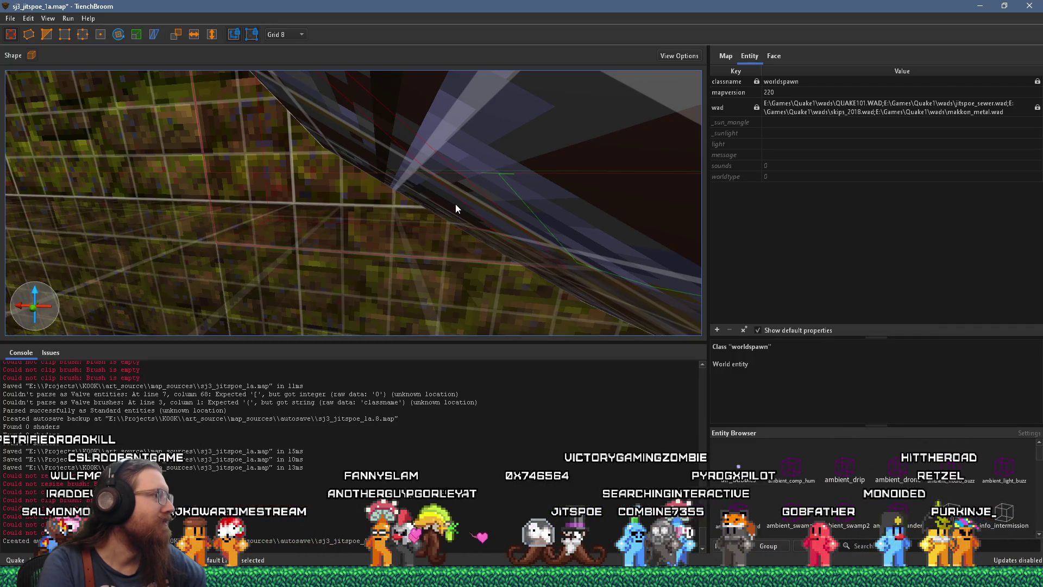
# Fly through the tunnel to the octagonal pipe ring in the mossy wall
pyautogui.press('w')
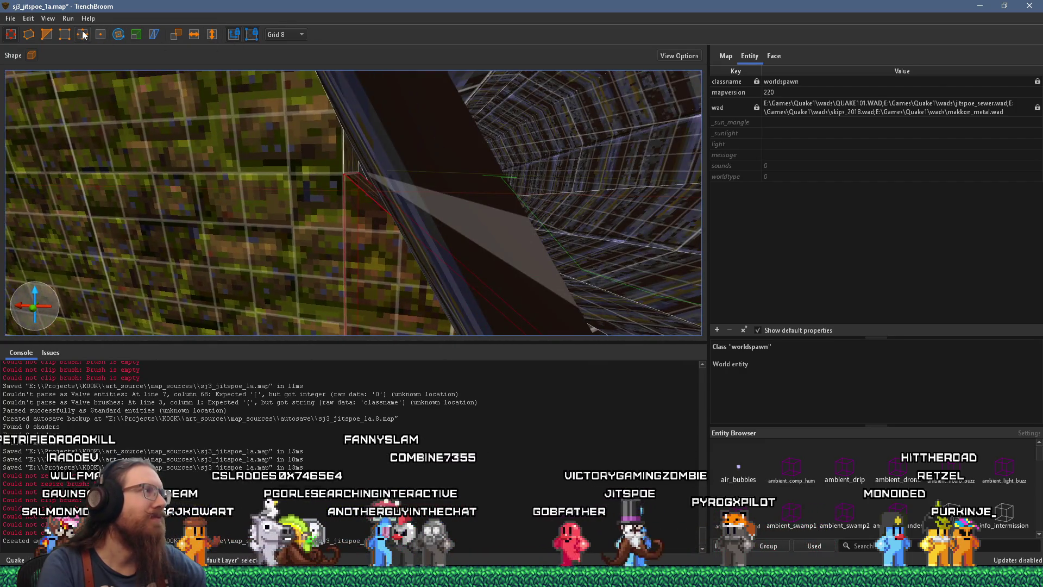
pyautogui.press('Escape')
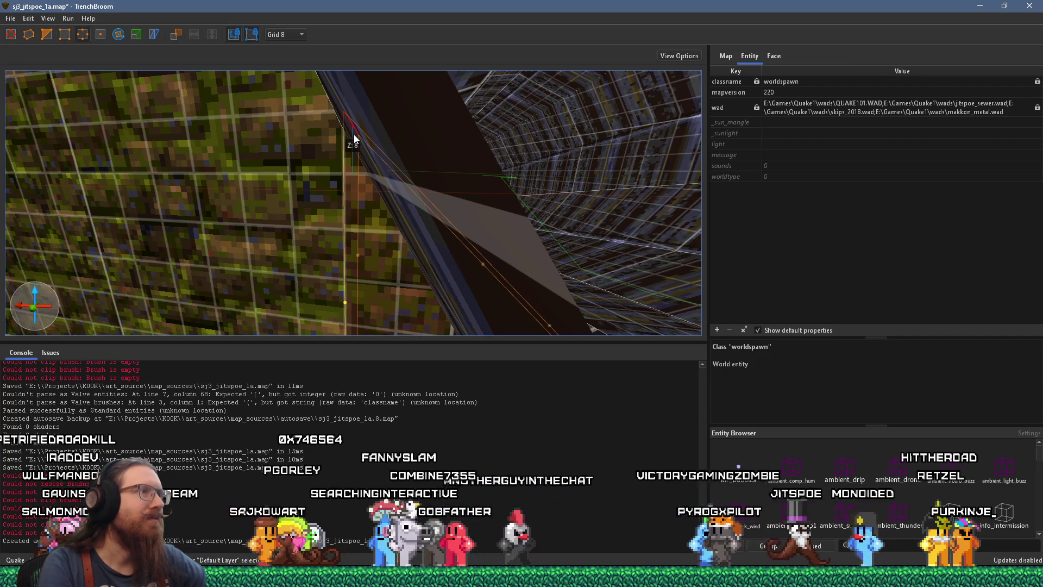
pyautogui.press('w')
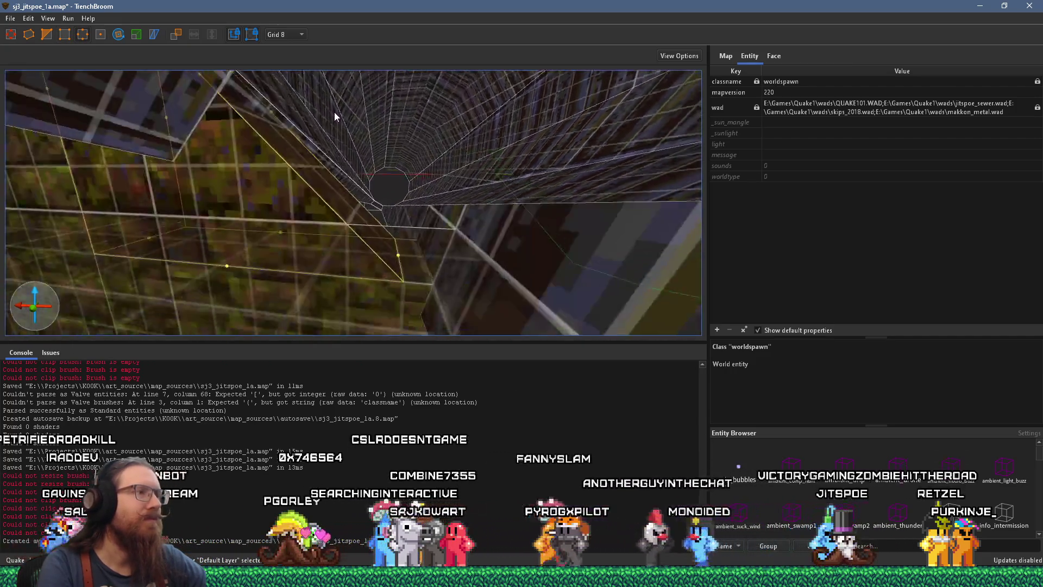
pyautogui.press('w')
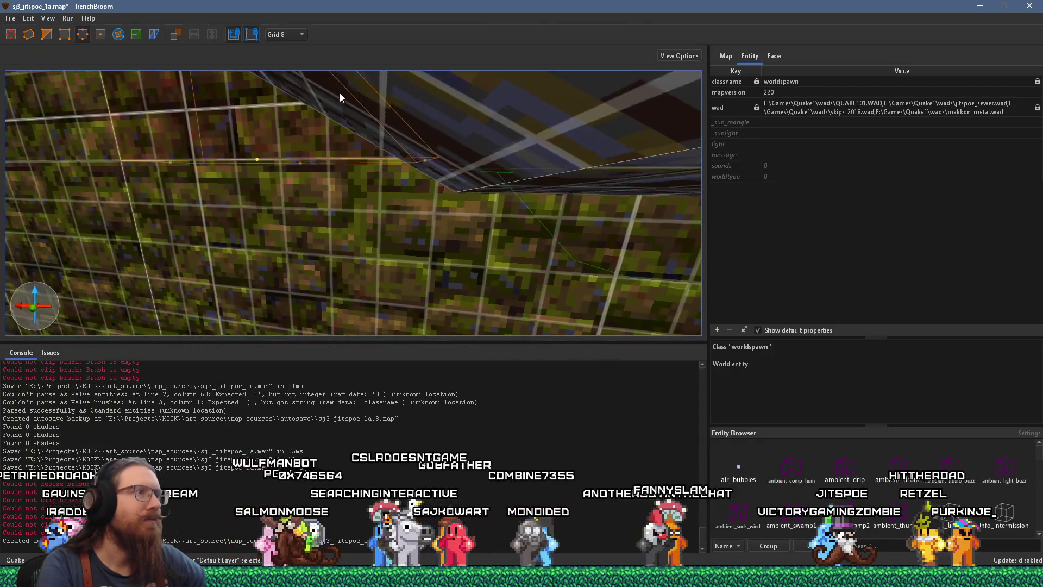
pyautogui.press('w')
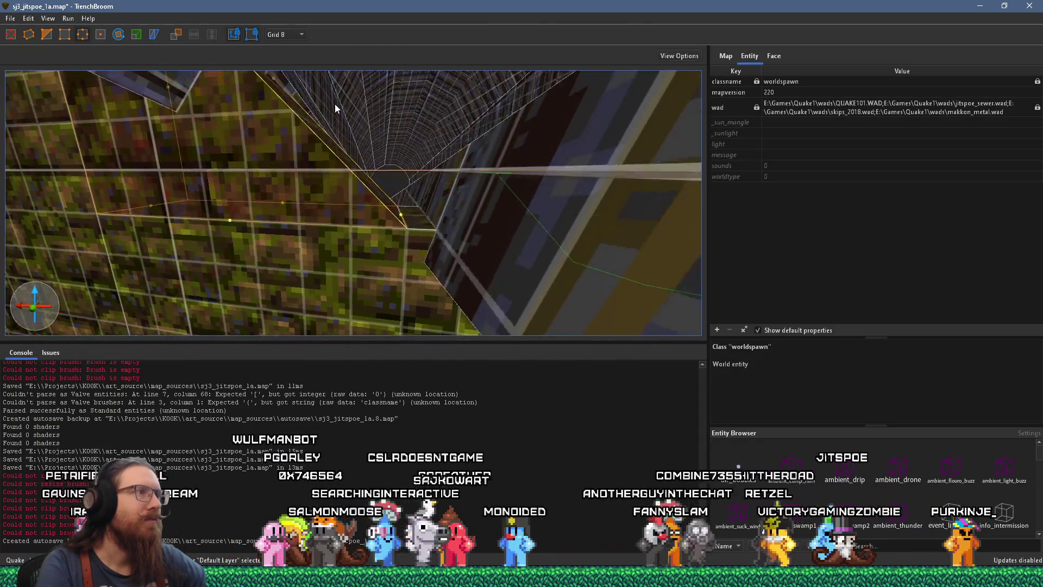
pyautogui.press('w')
pyautogui.click(370, 180)
pyautogui.press('w')
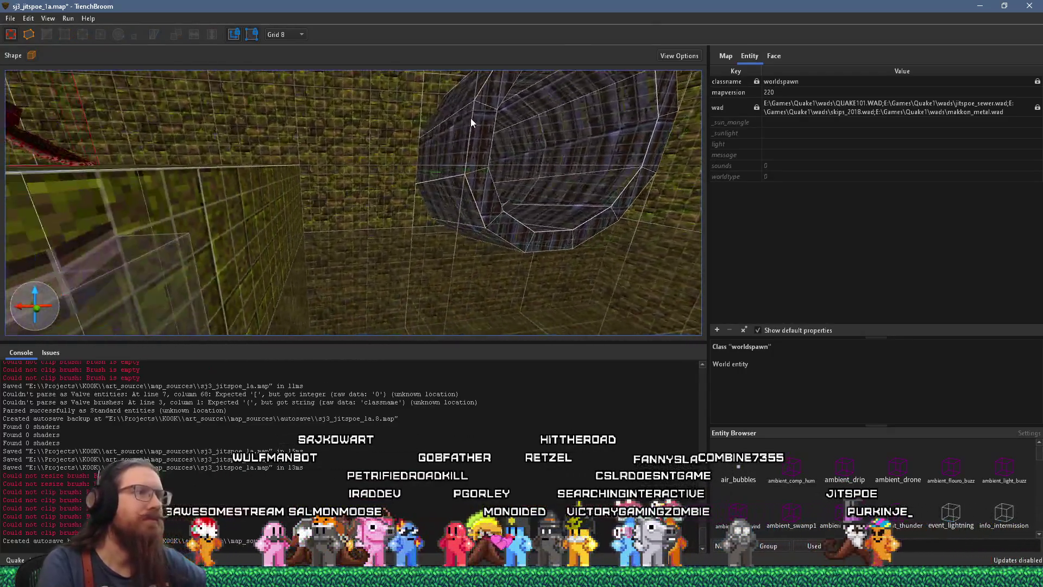
pyautogui.press('Escape')
pyautogui.moveTo(475, 118)
pyautogui.mouseDown()
pyautogui.moveTo(370, 139)
pyautogui.moveTo(325, 172)
pyautogui.mouseUp()
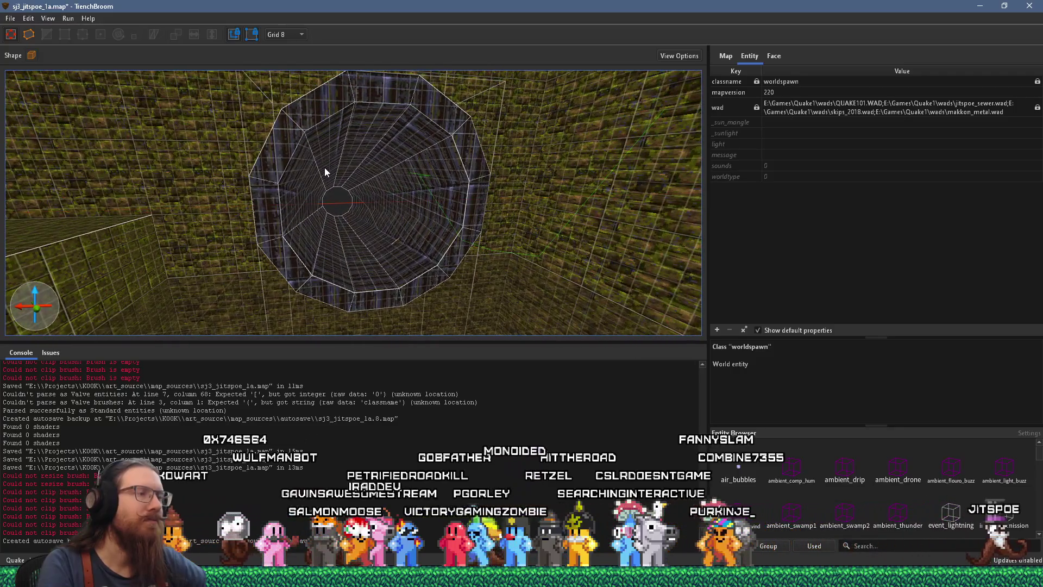
pyautogui.scroll(4, 324, 169)
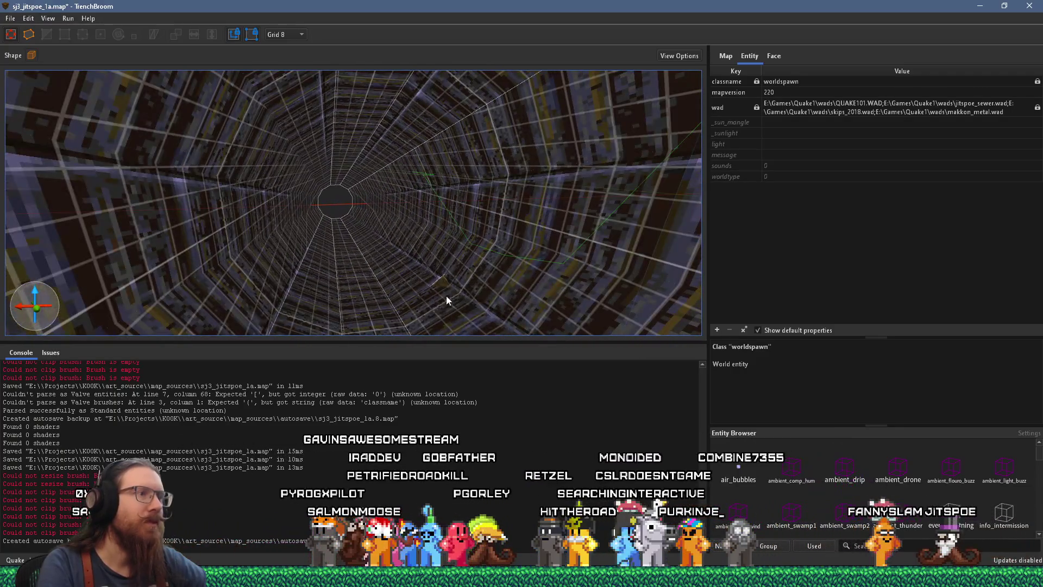
pyautogui.click(444, 287)
pyautogui.moveTo(444, 287)
pyautogui.mouseDown()
pyautogui.moveTo(398, 170)
pyautogui.moveTo(362, 155)
pyautogui.moveTo(302, 192)
pyautogui.moveTo(282, 225)
pyautogui.moveTo(372, 172)
pyautogui.moveTo(344, 177)
pyautogui.moveTo(347, 188)
pyautogui.moveTo(304, 223)
pyautogui.moveTo(336, 224)
pyautogui.moveTo(293, 208)
pyautogui.moveTo(327, 211)
pyautogui.moveTo(379, 185)
pyautogui.mouseUp()
pyautogui.click(303, 224)
pyautogui.press('Escape')
pyautogui.moveTo(384, 147); pyautogui.dragTo(396, 146)
pyautogui.moveTo(300, 146)
pyautogui.mouseDown()
pyautogui.moveTo(331, 188)
pyautogui.moveTo(357, 164)
pyautogui.moveTo(270, 253)
pyautogui.moveTo(360, 151)
pyautogui.mouseUp()
pyautogui.moveTo(340, 187)
pyautogui.mouseDown()
pyautogui.moveTo(402, 179)
pyautogui.moveTo(228, 193)
pyautogui.moveTo(307, 190)
pyautogui.mouseUp()
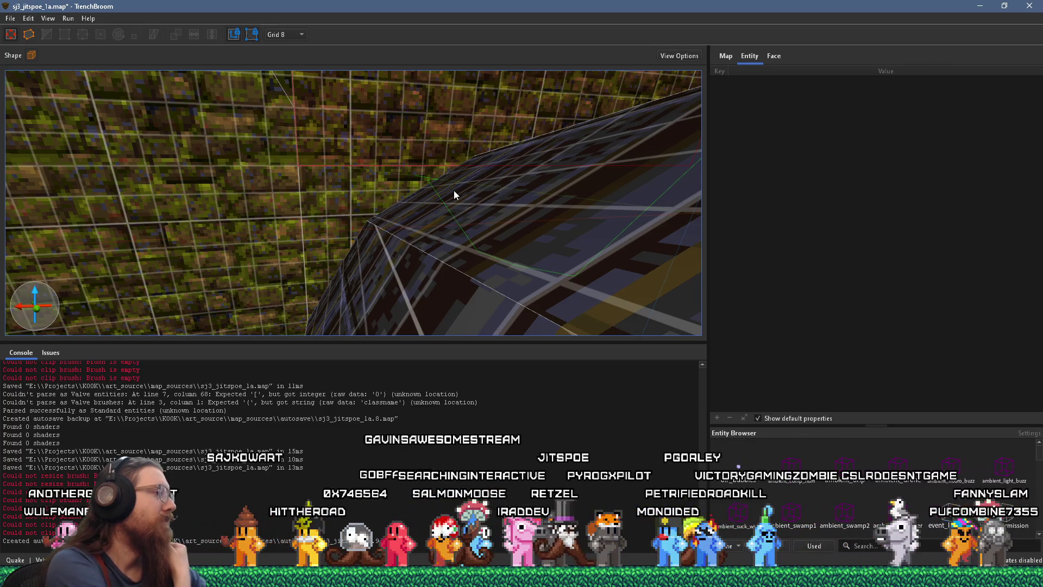
pyautogui.hotkey('ctrl', 'u')
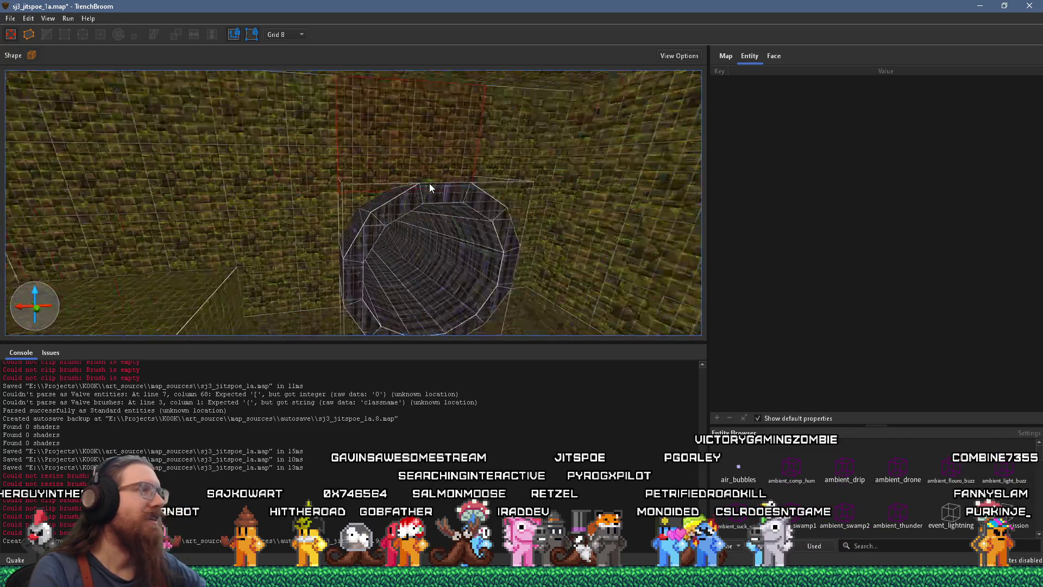
# Move over to the other tube and select the whole func_group tube
pyautogui.scroll(5, 412, 174)
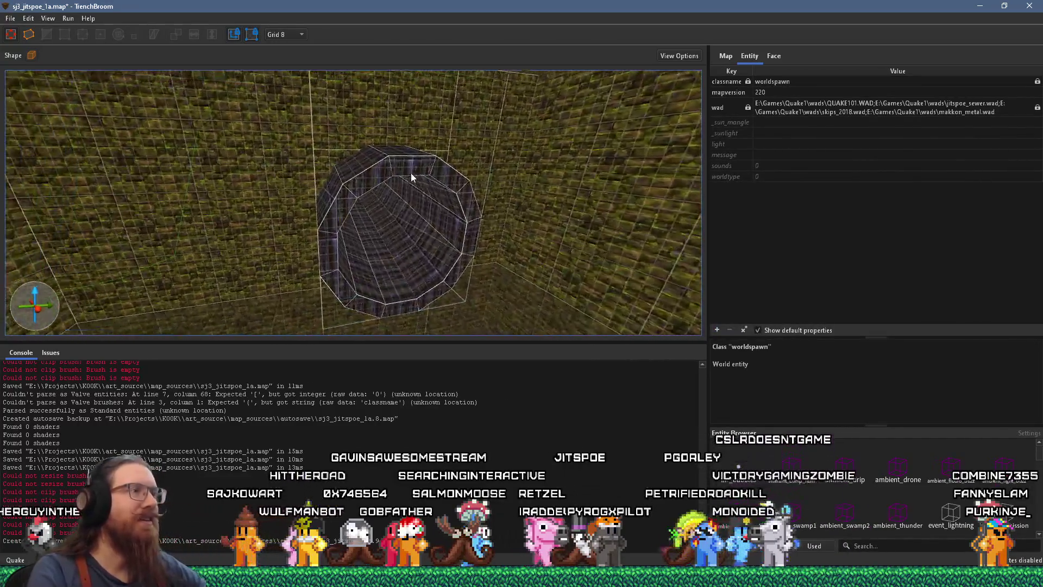
pyautogui.moveTo(213, 100)
pyautogui.mouseDown()
pyautogui.moveTo(333, 72)
pyautogui.moveTo(292, 81)
pyautogui.moveTo(372, 152)
pyautogui.moveTo(76, 73)
pyautogui.mouseUp()
pyautogui.scroll(5, 293, 81)
pyautogui.moveTo(229, 92)
pyautogui.mouseDown()
pyautogui.moveTo(253, 103)
pyautogui.moveTo(180, 109)
pyautogui.moveTo(261, 120)
pyautogui.moveTo(348, 163)
pyautogui.moveTo(225, 231)
pyautogui.moveTo(304, 163)
pyautogui.moveTo(189, 158)
pyautogui.mouseUp()
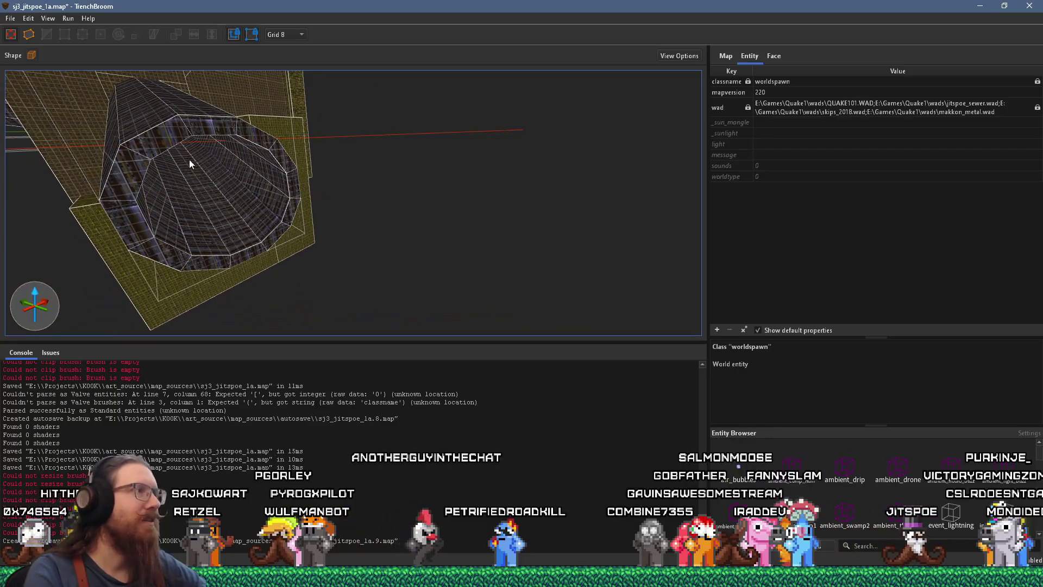
pyautogui.click(139, 172)
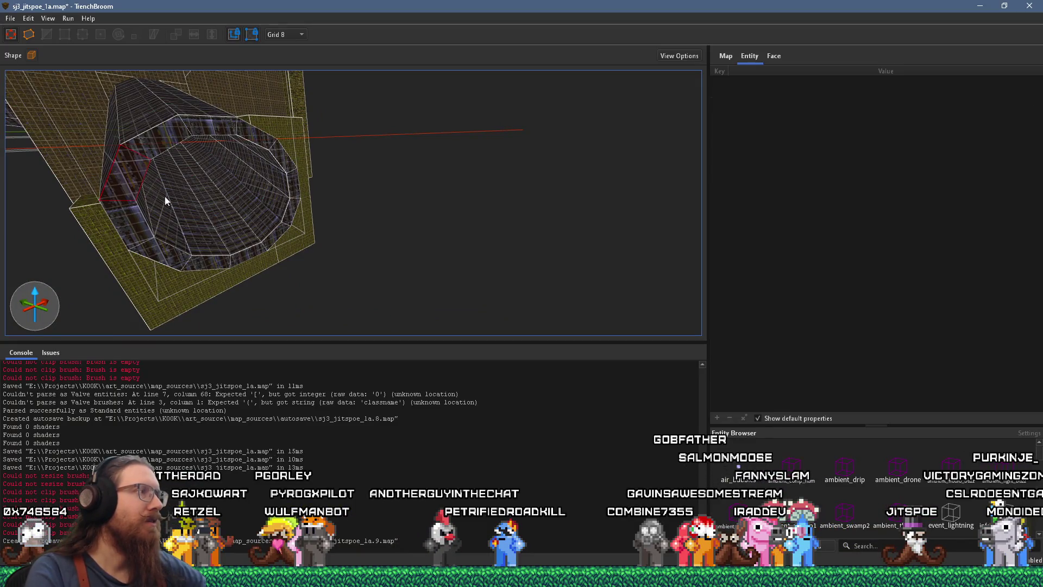
pyautogui.click(167, 213)
pyautogui.click(172, 230)
pyautogui.moveTo(200, 261); pyautogui.dragTo(432, 270)
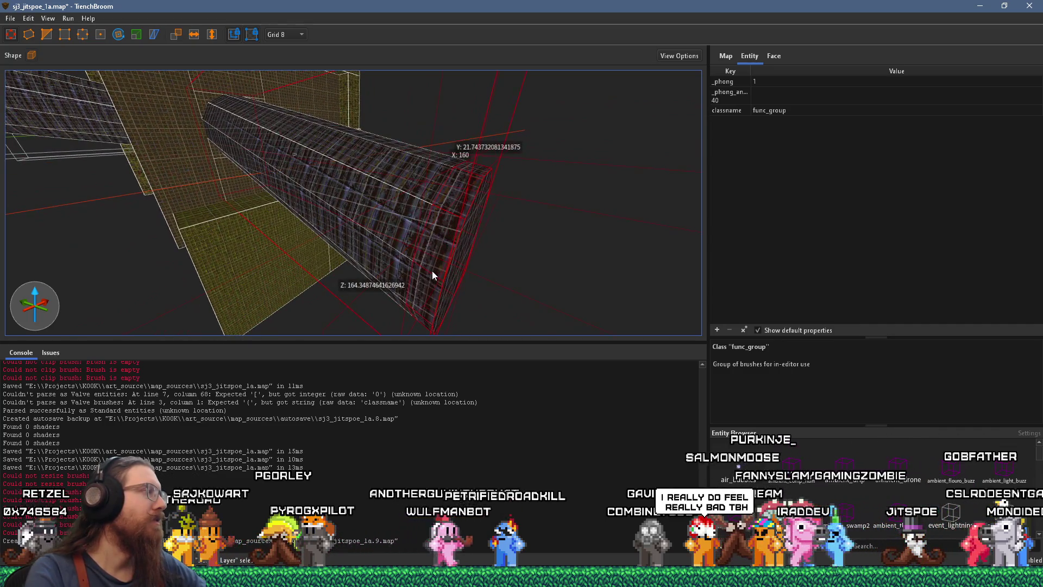
pyautogui.moveTo(227, 197); pyautogui.dragTo(453, 273)
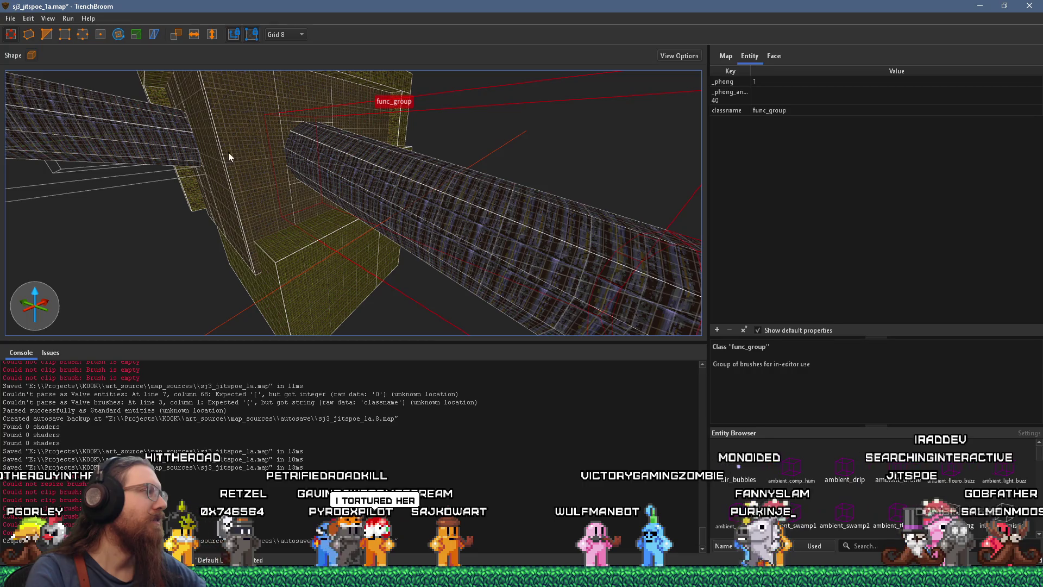
# Save the map and compile it with the alkaline dev profile
pyautogui.click(11, 18)
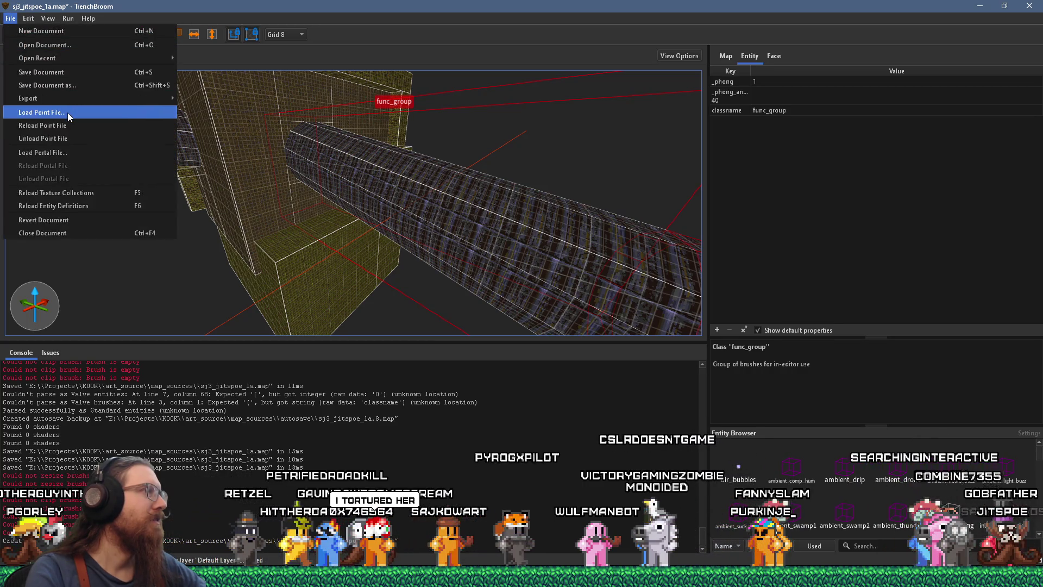
pyautogui.click(74, 76)
pyautogui.click(68, 18)
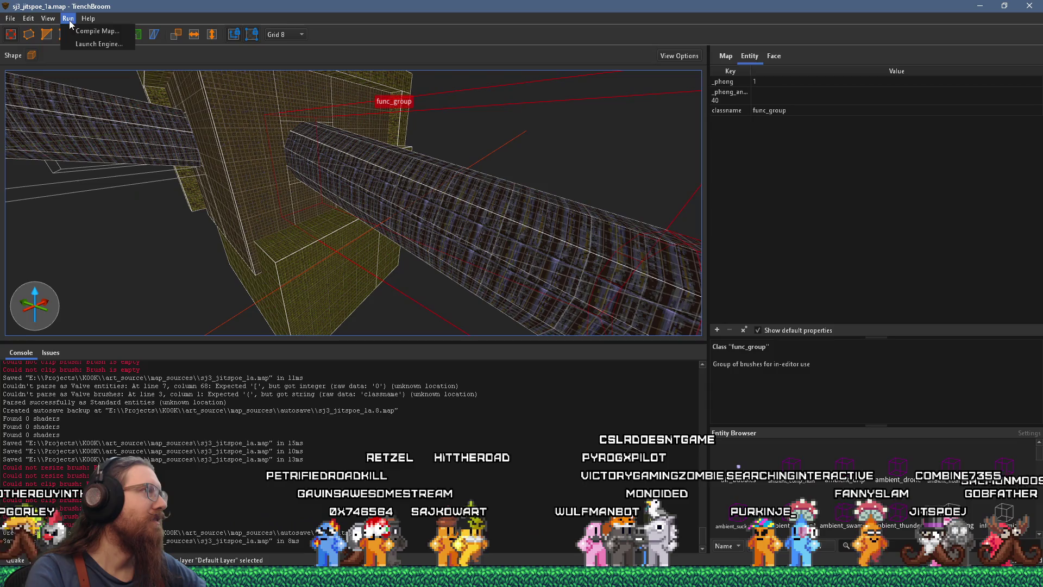
pyautogui.click(87, 30)
pyautogui.click(717, 533)
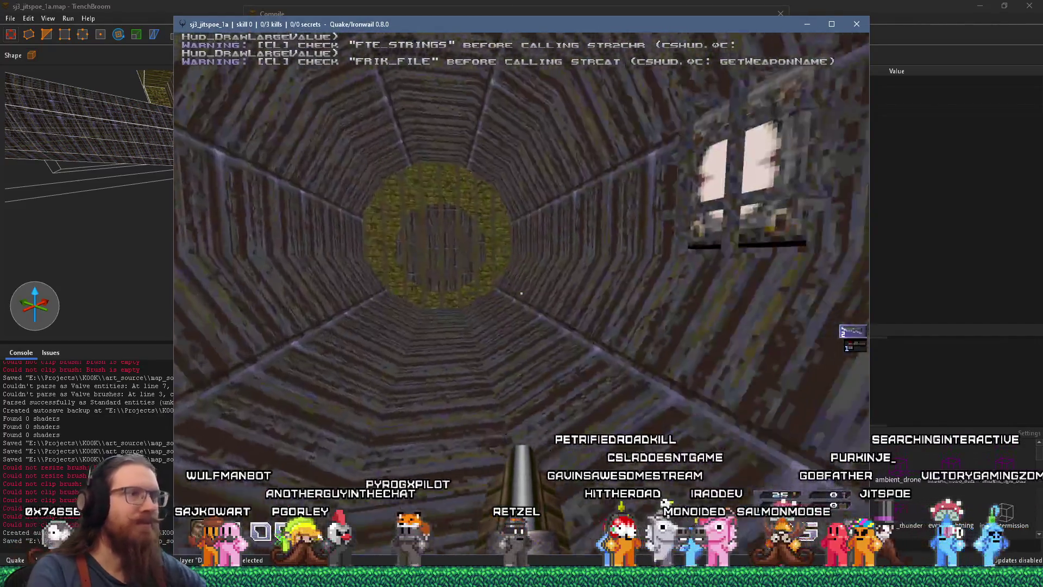
# Walk out into the green brick room and through the wooden pipe, looking back along it
pyautogui.press('w')
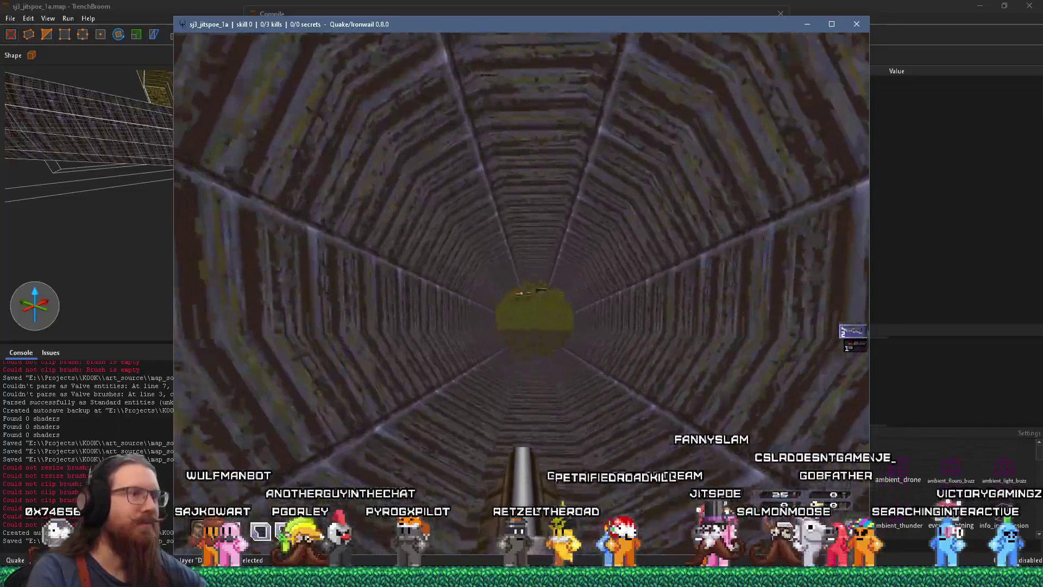
pyautogui.press('w')
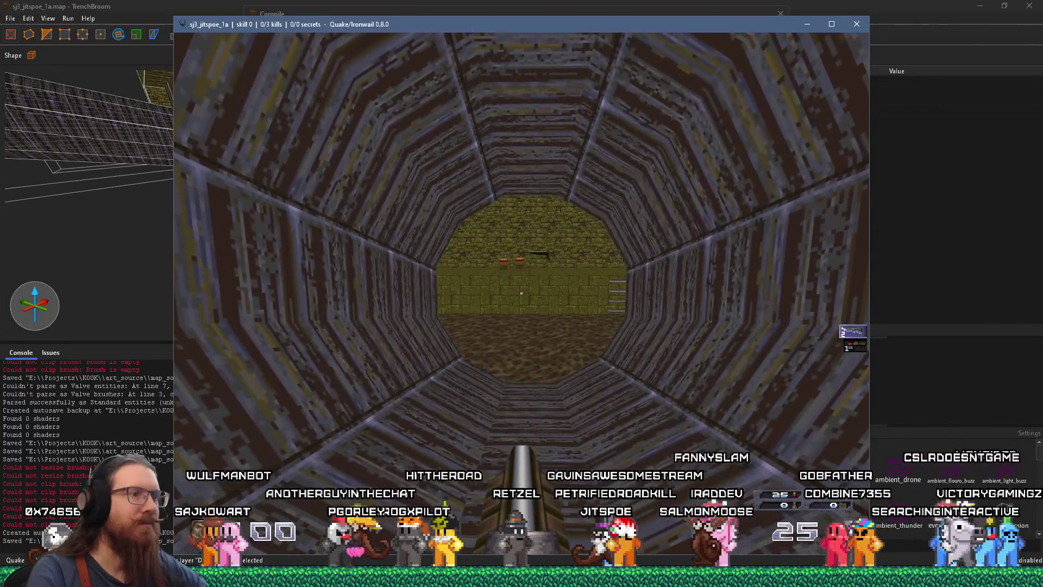
pyautogui.press('w')
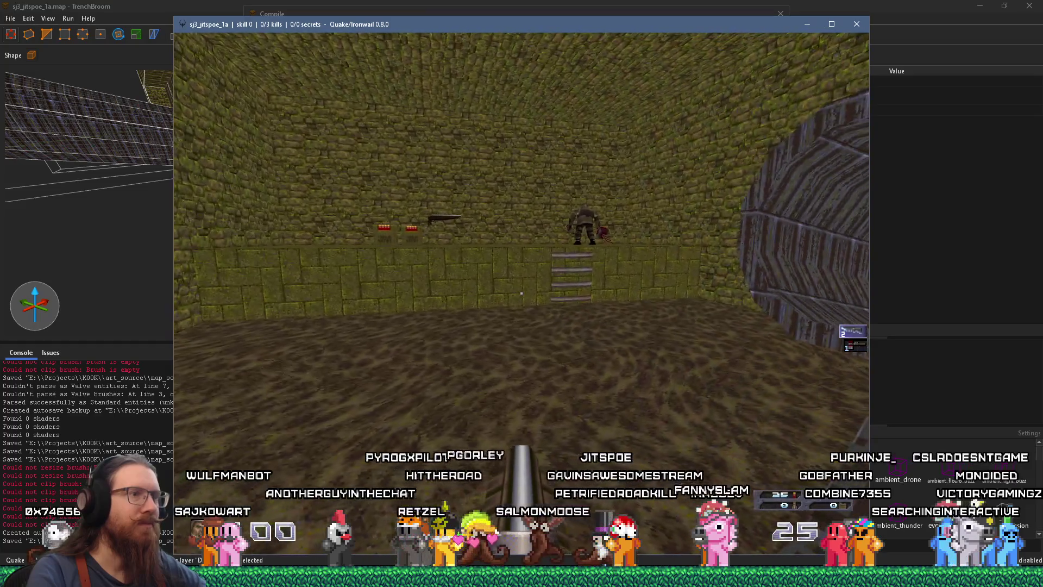
pyautogui.press('Right')
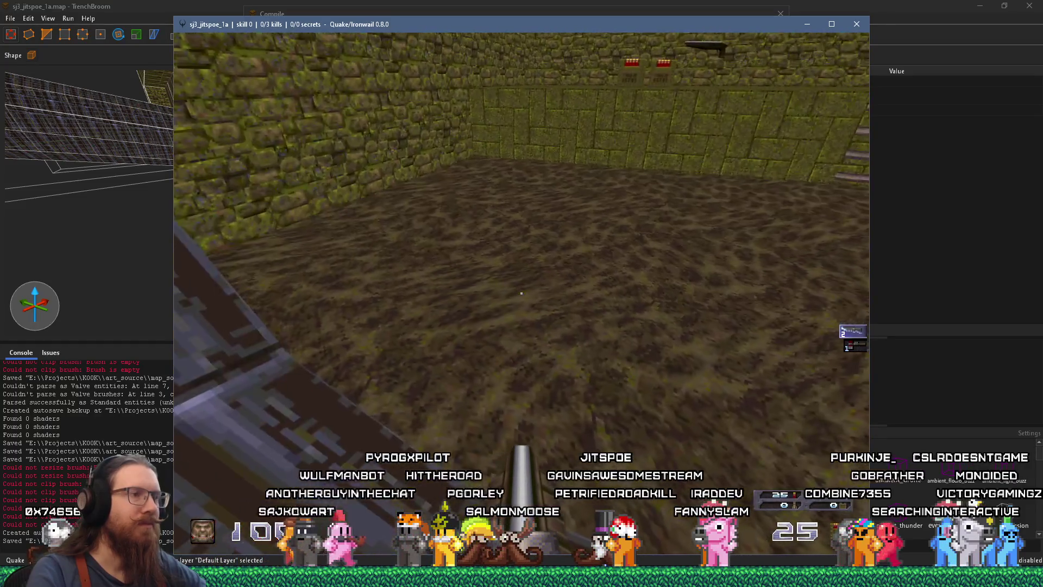
pyautogui.press('w')
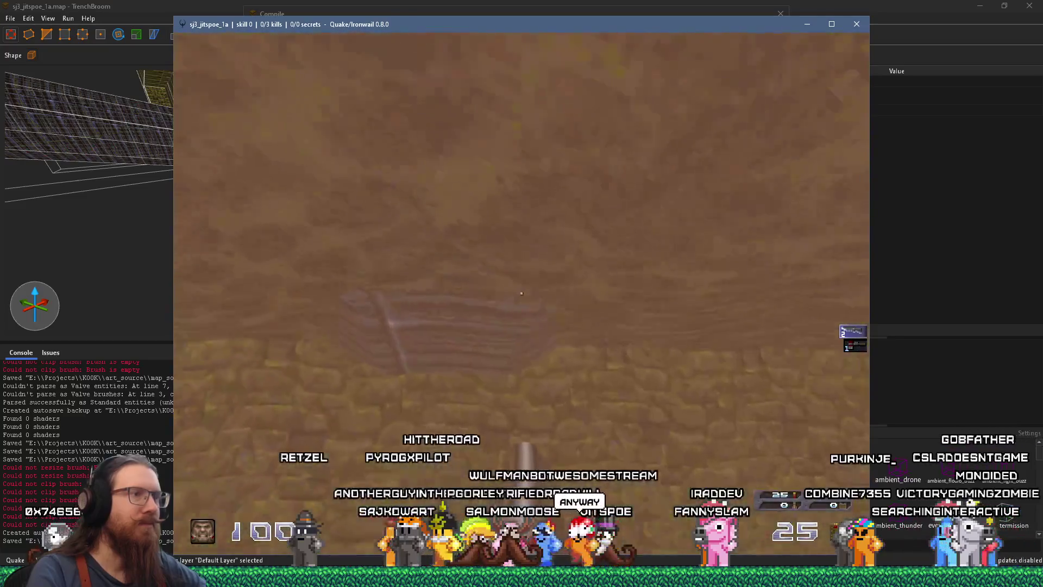
pyautogui.press('Left')
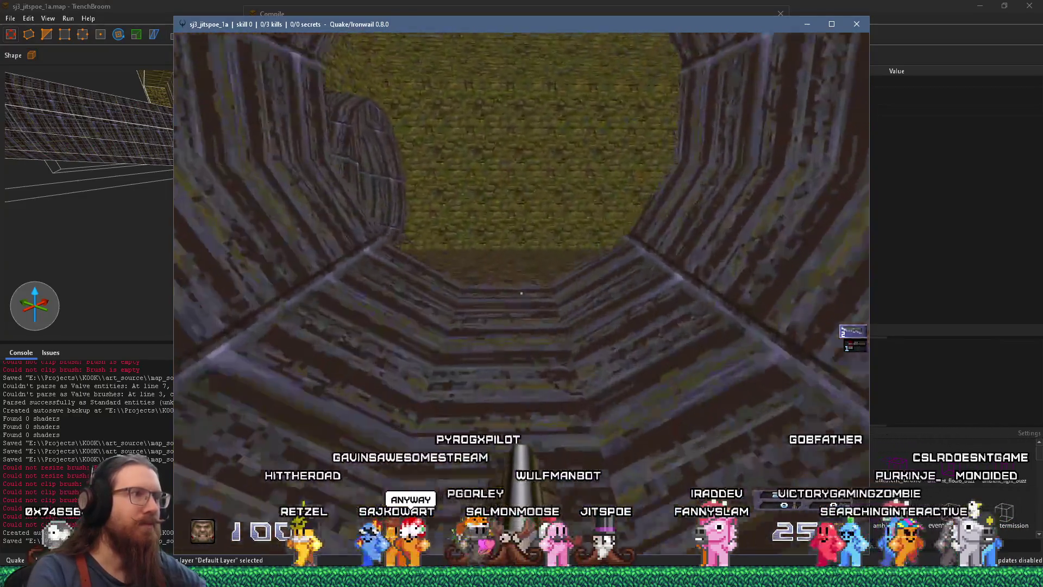
pyautogui.press('Left')
pyautogui.press('Right')
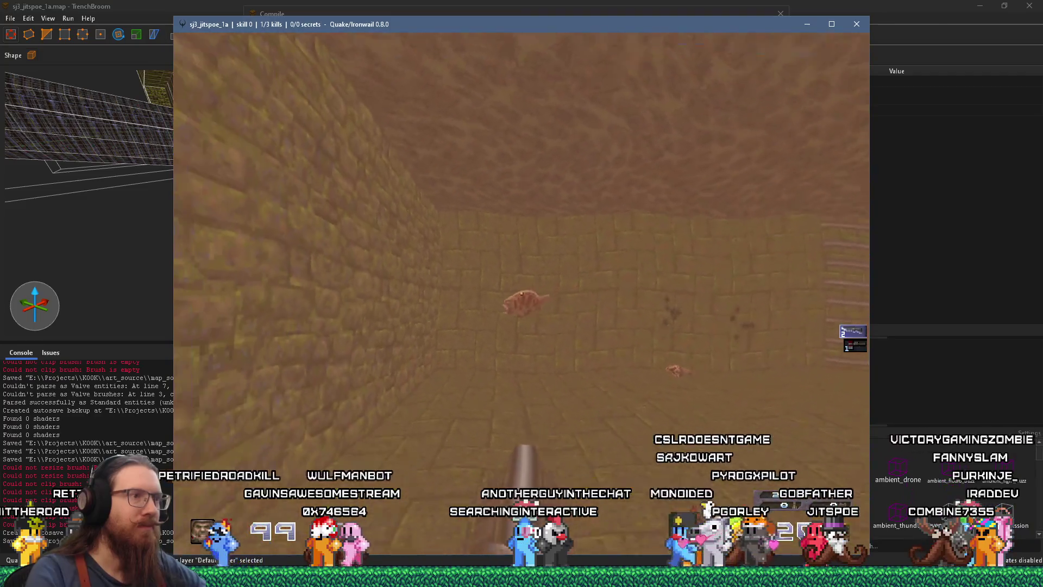
pyautogui.moveTo(521, 294)
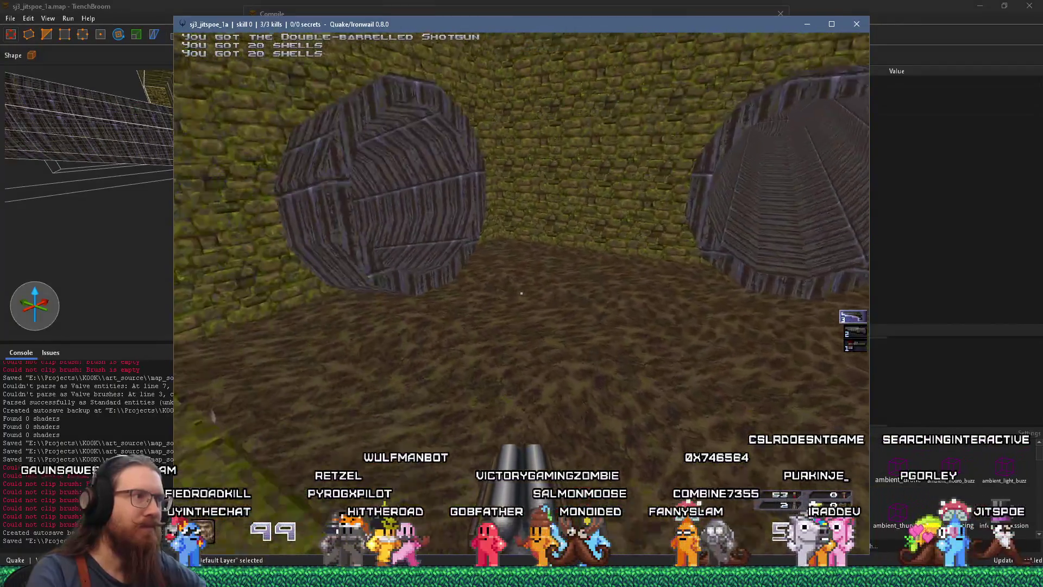
# Walk past the monster corpse to view the two pipe ends, then open the console
pyautogui.press('w')
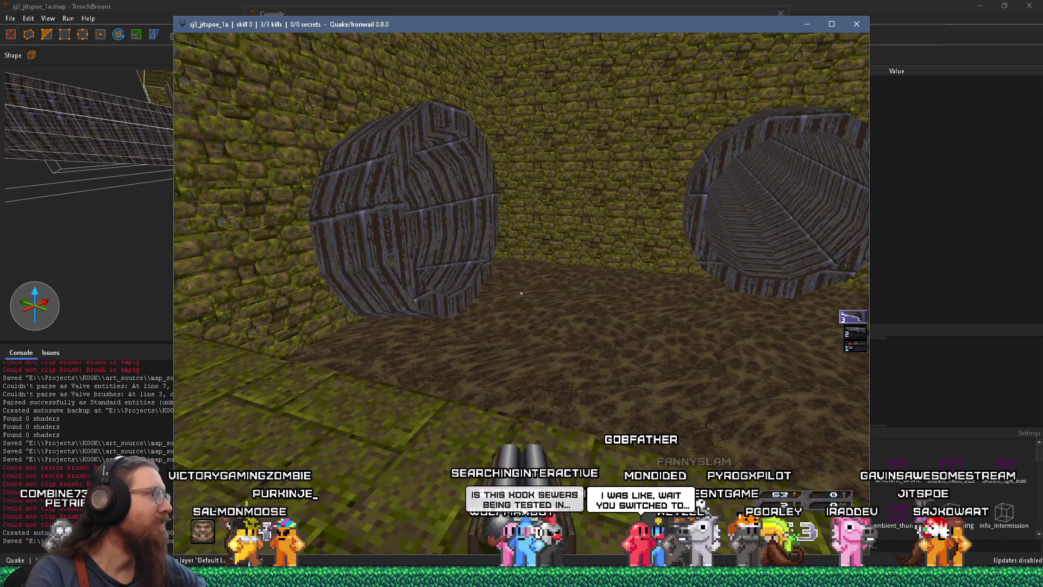
pyautogui.press('w')
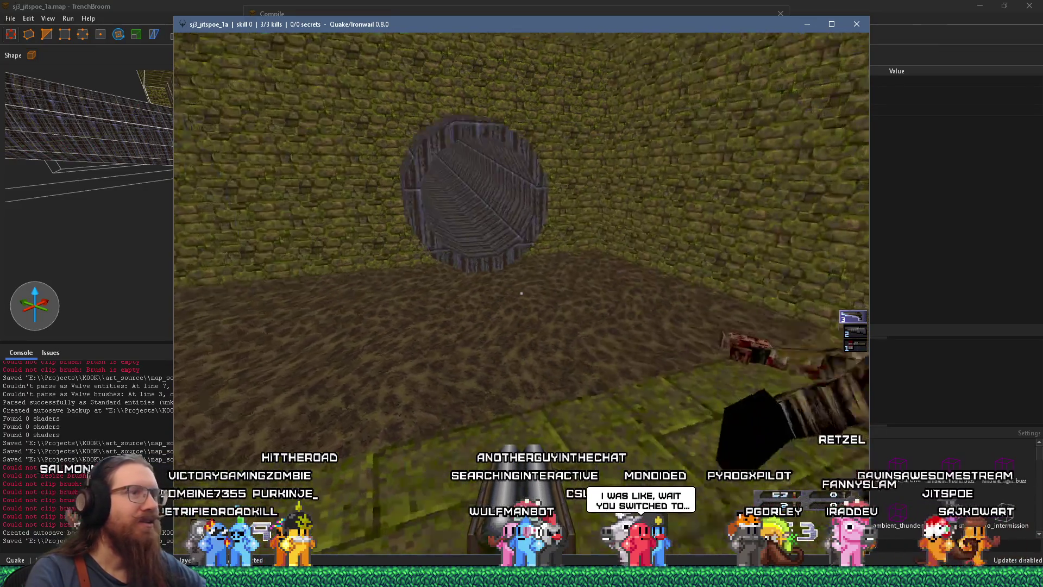
pyautogui.press('w')
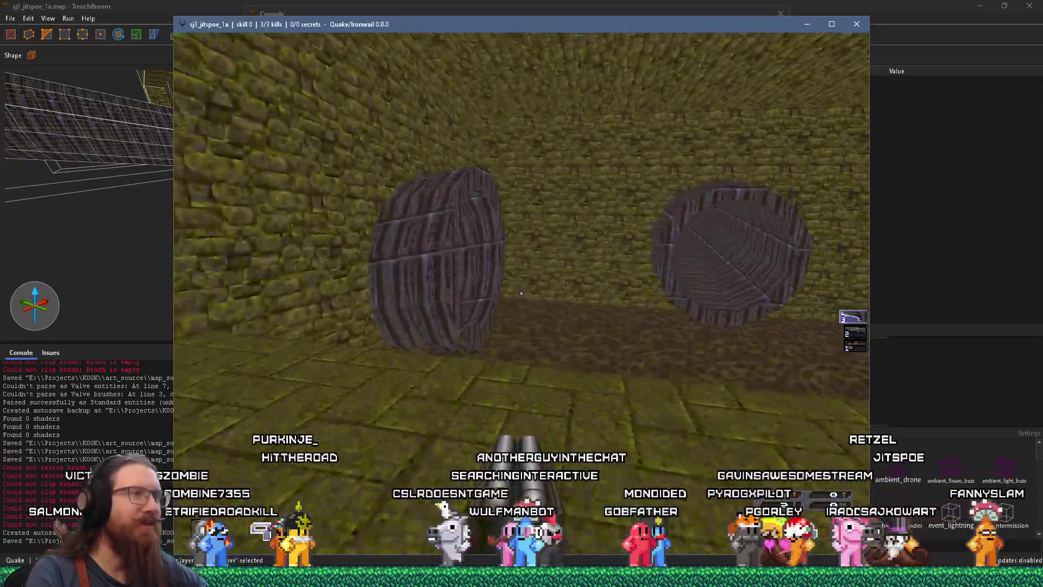
pyautogui.press('w')
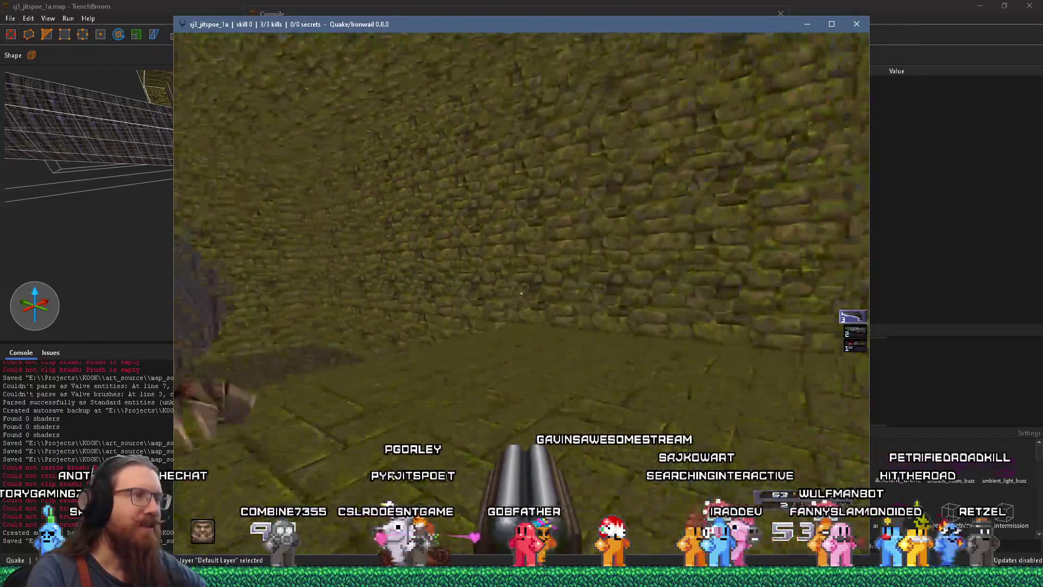
pyautogui.press('w')
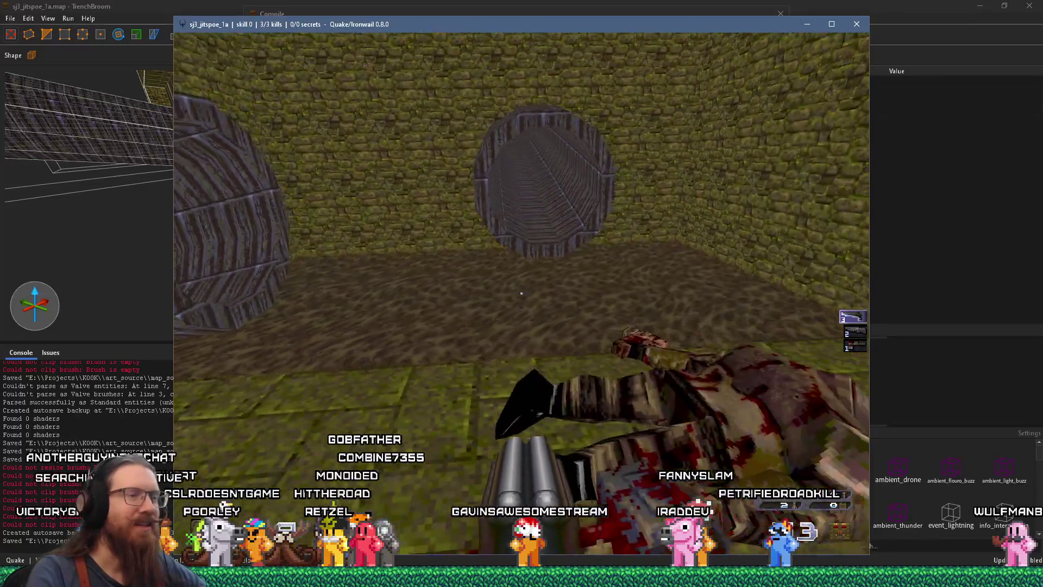
pyautogui.press('`')
# Quit Ironwail with the quit command and close the Compile window
pyautogui.write('qui')
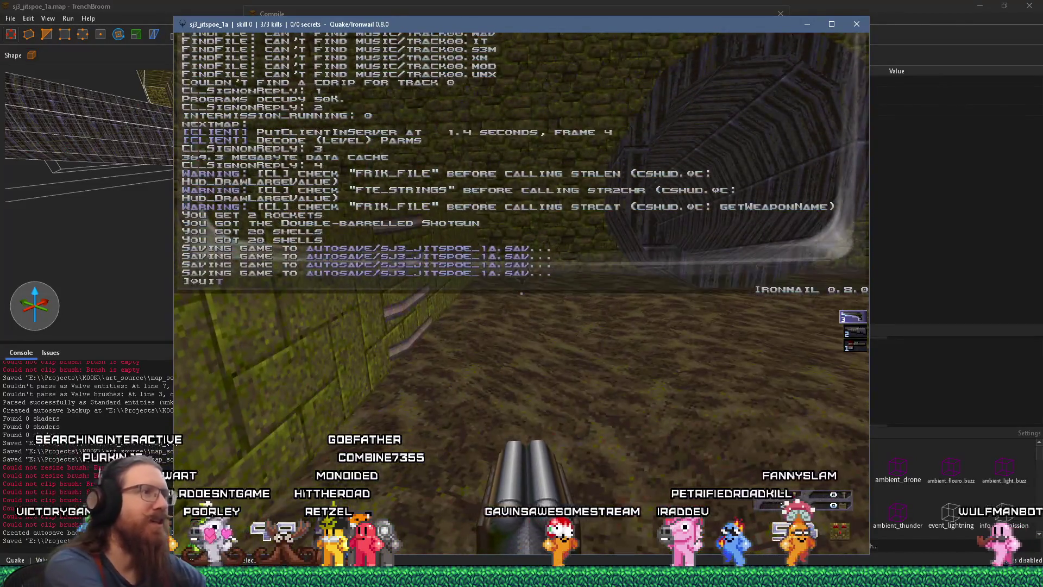
pyautogui.write('t')
pyautogui.press('Return')
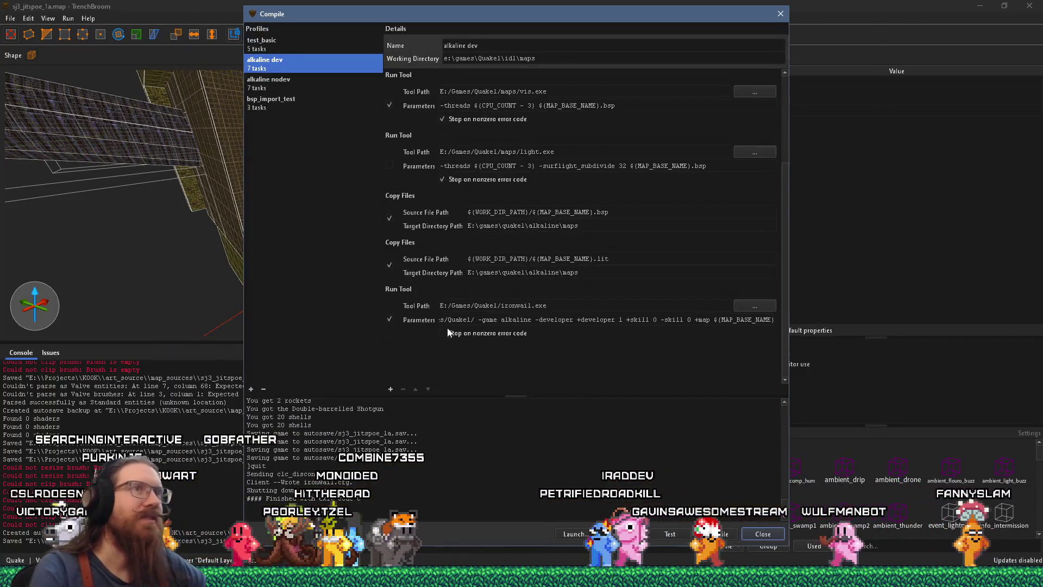
pyautogui.click(781, 14)
# Fly into the ladder room and select the ladder's trigger brush with face settings shown
pyautogui.moveTo(416, 189)
pyautogui.mouseDown()
pyautogui.moveTo(542, 214)
pyautogui.moveTo(488, 190)
pyautogui.moveTo(420, 209)
pyautogui.moveTo(528, 170)
pyautogui.moveTo(413, 217)
pyautogui.moveTo(380, 250)
pyautogui.mouseUp()
pyautogui.click(379, 266)
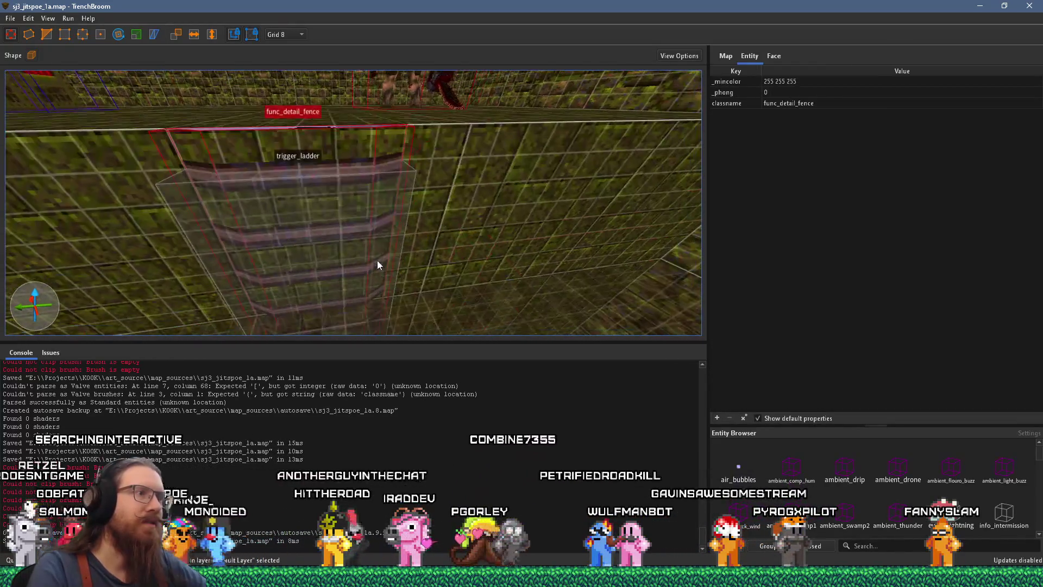
pyautogui.keyDown('ctrl'); pyautogui.click(377, 262); pyautogui.keyUp('ctrl')
pyautogui.scroll(-5, 352, 245)
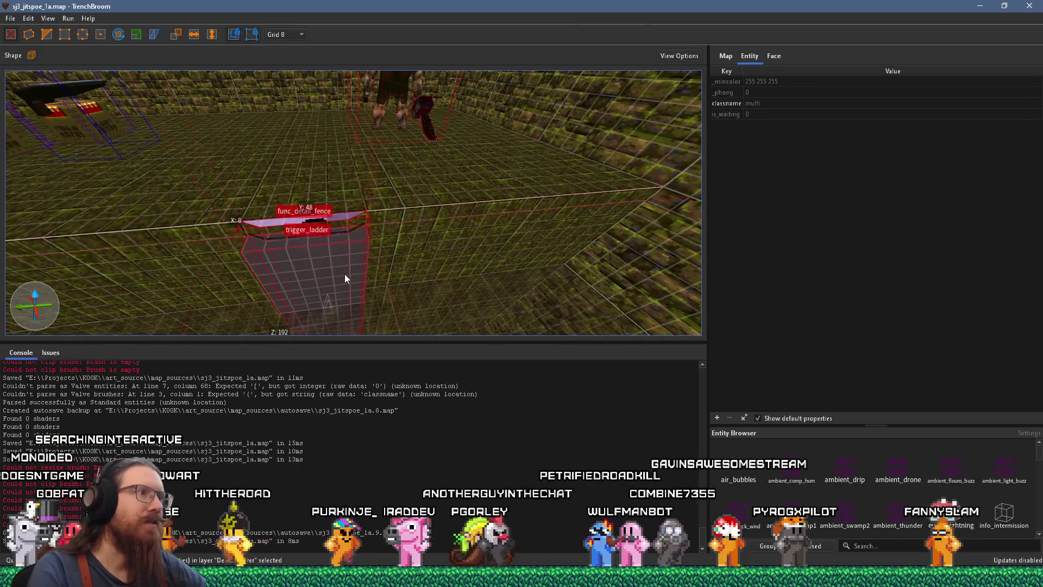
pyautogui.moveTo(344, 274); pyautogui.dragTo(357, 266)
pyautogui.press('Escape')
pyautogui.keyDown('shift'); pyautogui.click(368, 265); pyautogui.keyUp('shift')
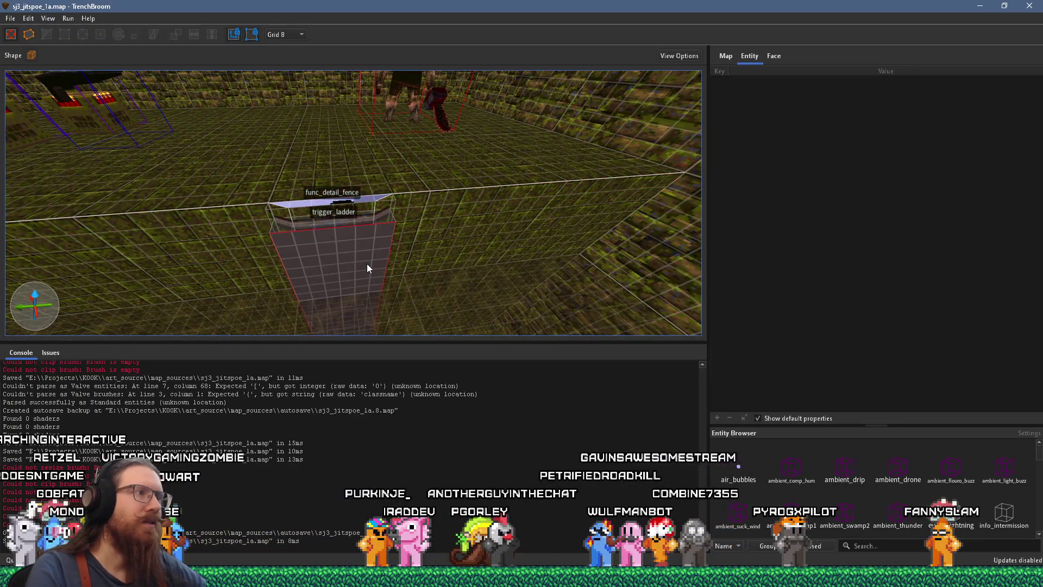
pyautogui.click(771, 57)
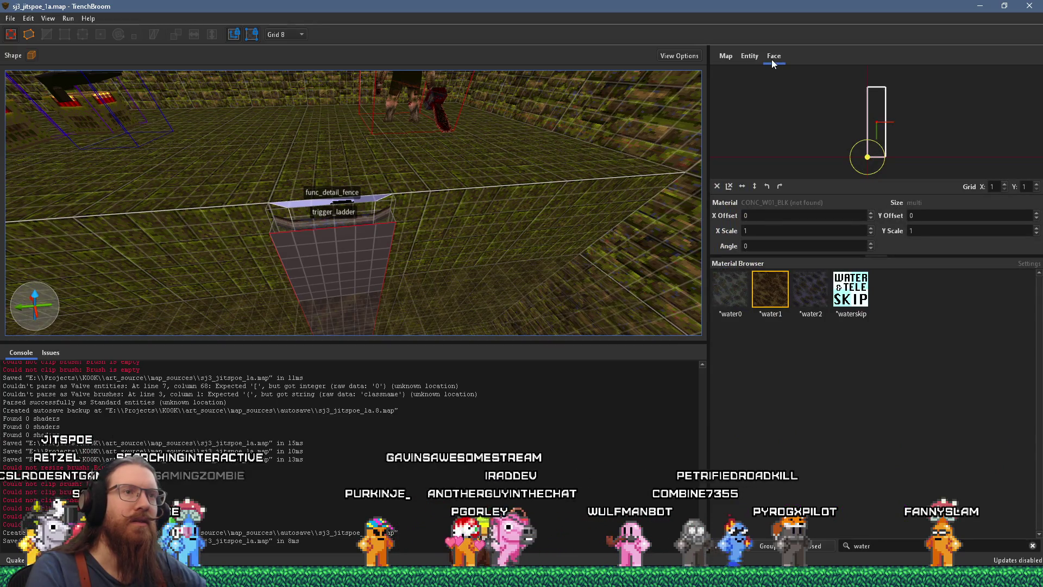
pyautogui.click(342, 296)
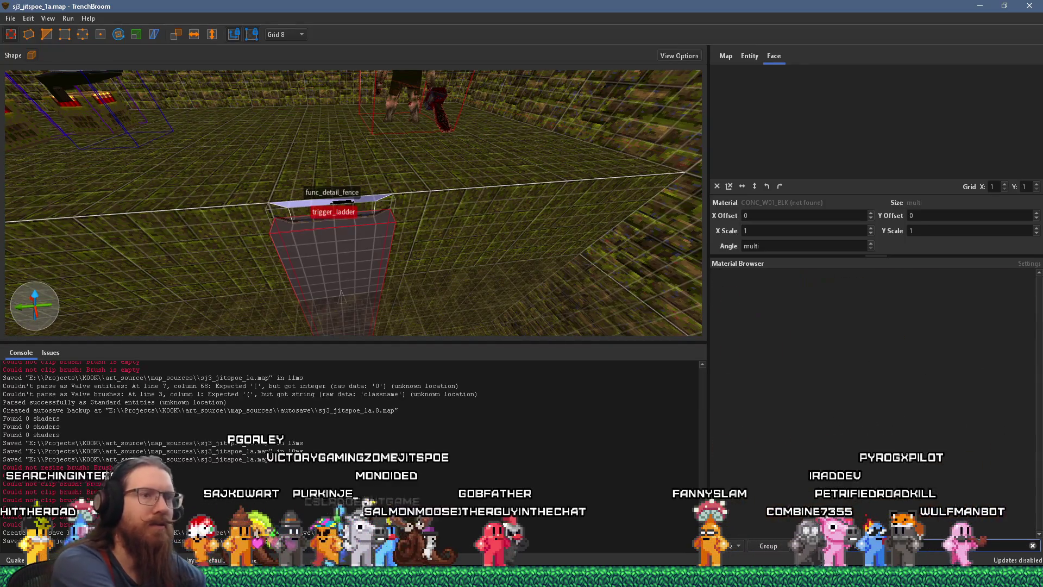
# Search the Material Browser for 'skip' and apply it to the trigger brush
pyautogui.click(1032, 545)
pyautogui.write('skip')
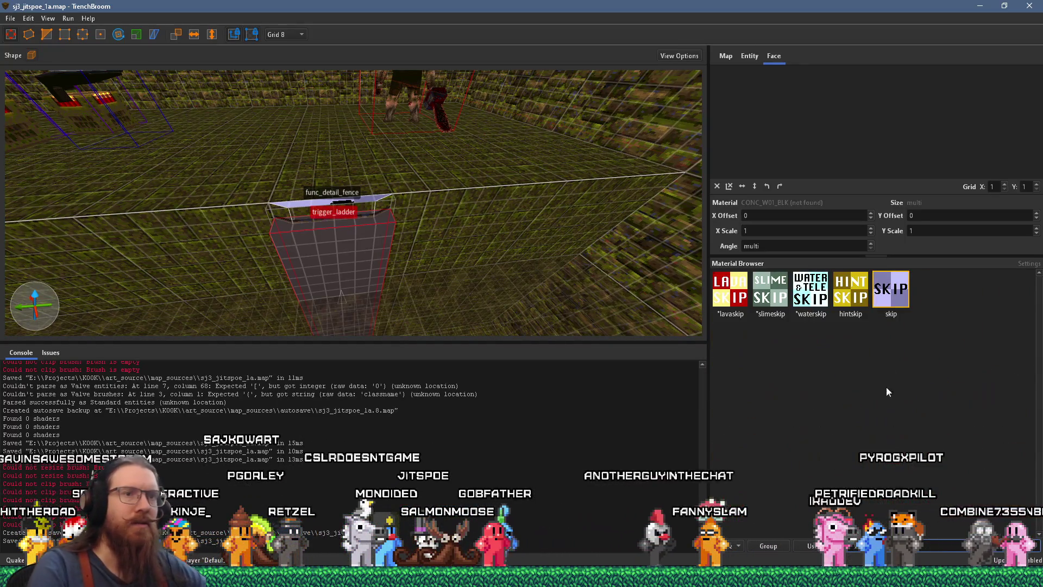
pyautogui.click(890, 289)
# Add the ladder fence to the selection, set grid 16, and move both sideways
pyautogui.scroll(-1, 494, 273)
pyautogui.keyDown('ctrl'); pyautogui.click(408, 227); pyautogui.keyUp('ctrl')
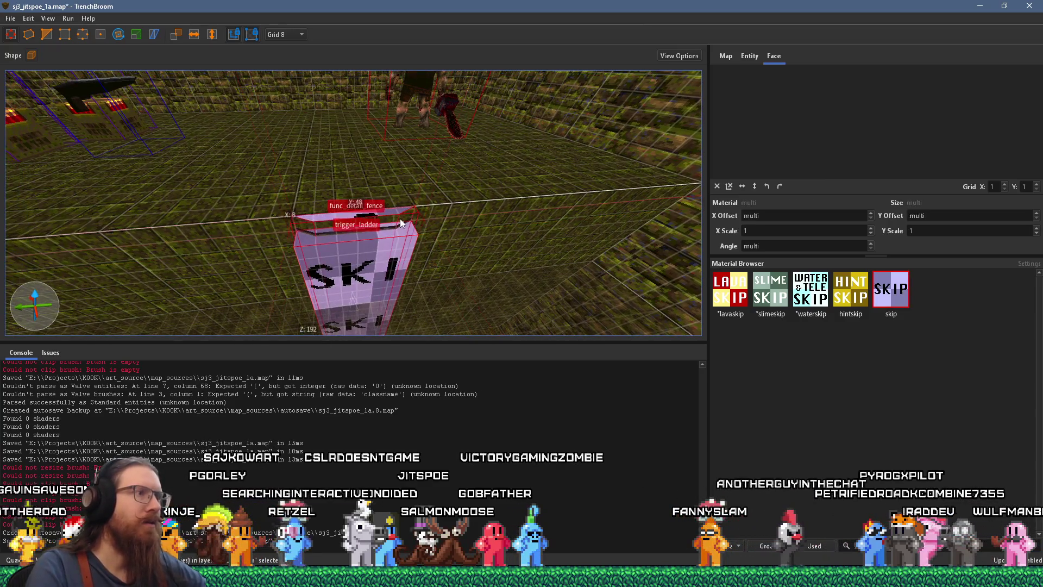
pyautogui.scroll(-2, 442, 234)
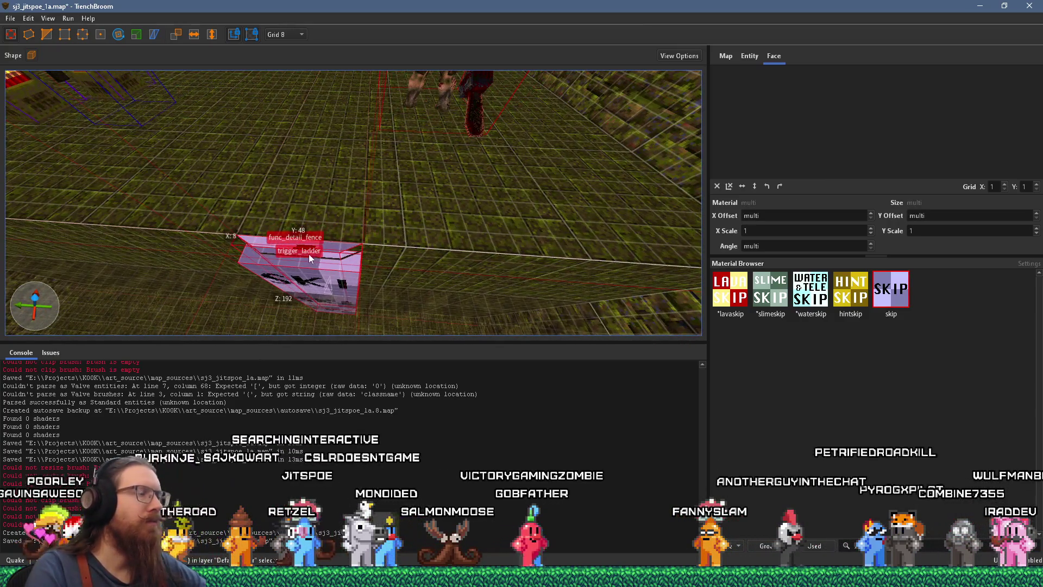
pyautogui.scroll(-3, 337, 252)
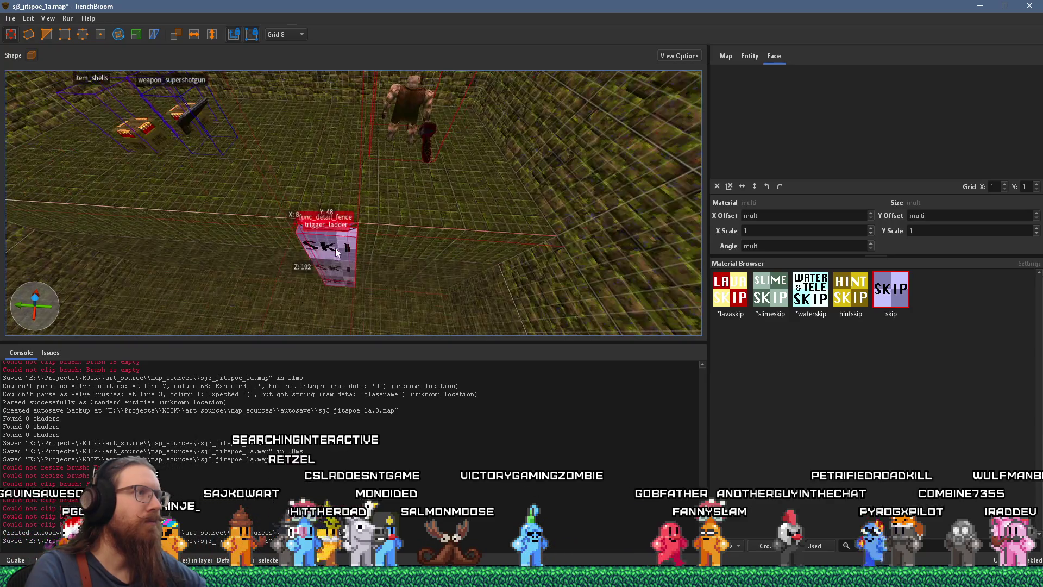
pyautogui.click(288, 35)
pyautogui.click(302, 113)
pyautogui.moveTo(339, 224); pyautogui.dragTo(444, 230)
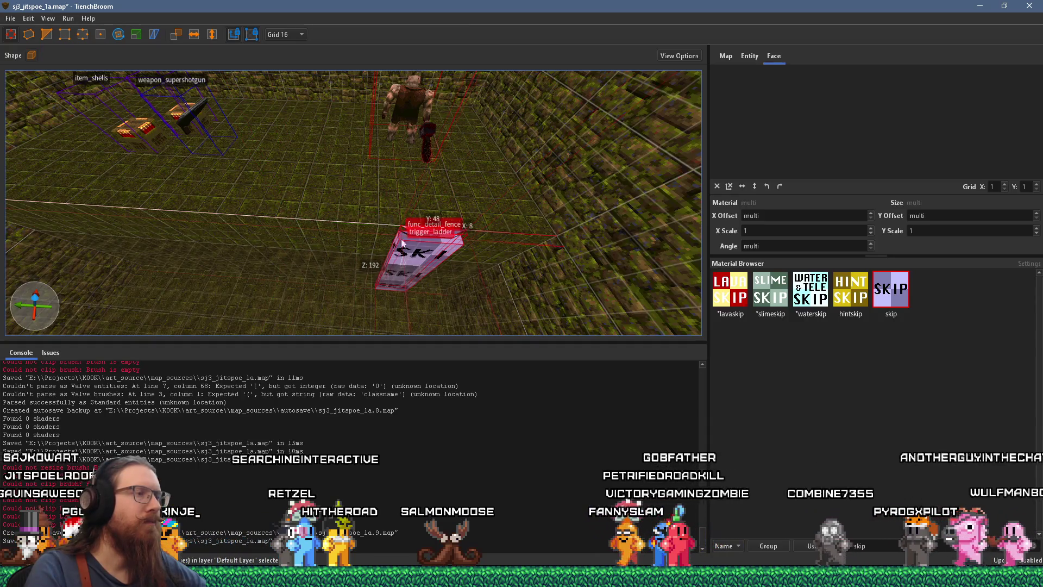
# Select the ogre and rotate it to about 105 degrees
pyautogui.scroll(5, 443, 229)
pyautogui.scroll(-5, 273, 136)
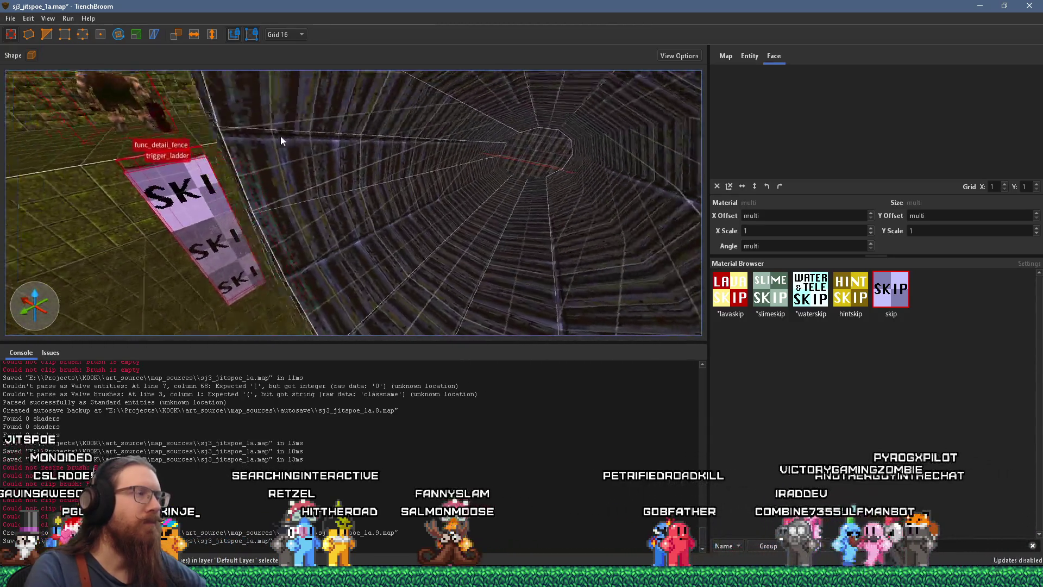
pyautogui.moveTo(394, 195)
pyautogui.mouseDown()
pyautogui.moveTo(357, 204)
pyautogui.moveTo(467, 188)
pyautogui.moveTo(356, 176)
pyautogui.moveTo(526, 120)
pyautogui.moveTo(658, 98)
pyautogui.moveTo(540, 180)
pyautogui.mouseUp()
pyautogui.press('Escape')
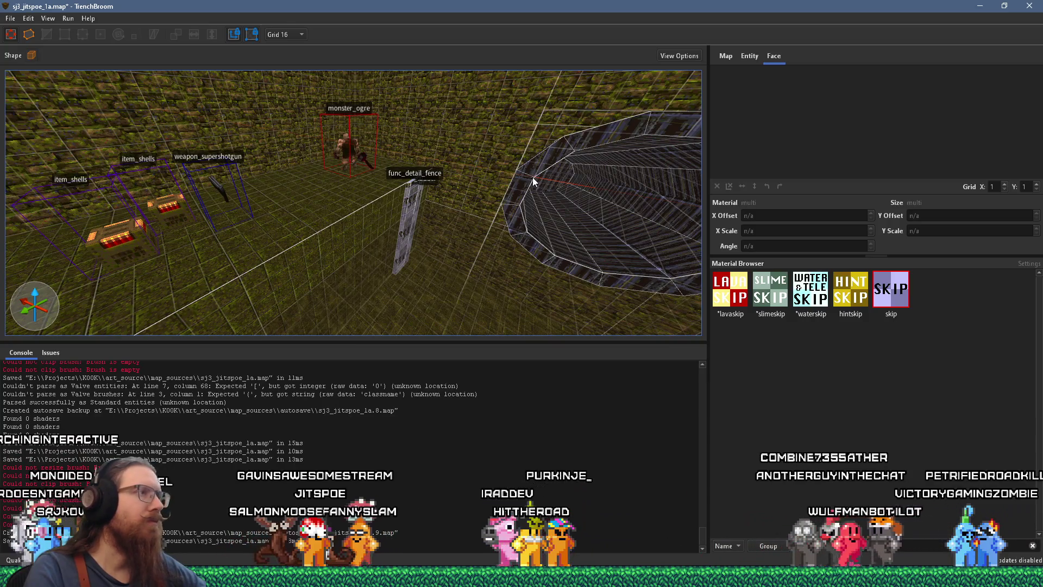
pyautogui.click(344, 155)
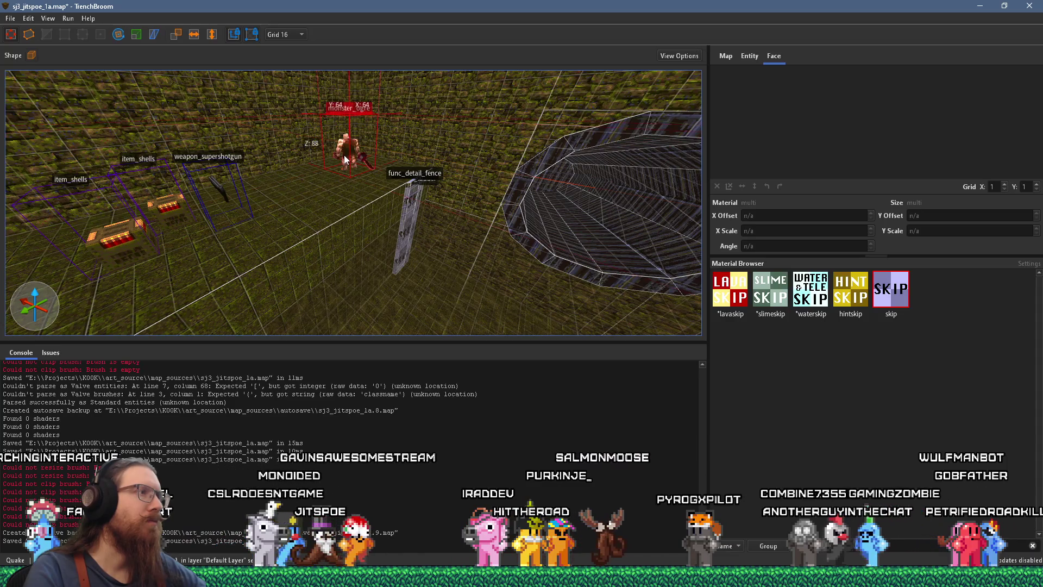
pyautogui.hotkey('ctrl', 'u')
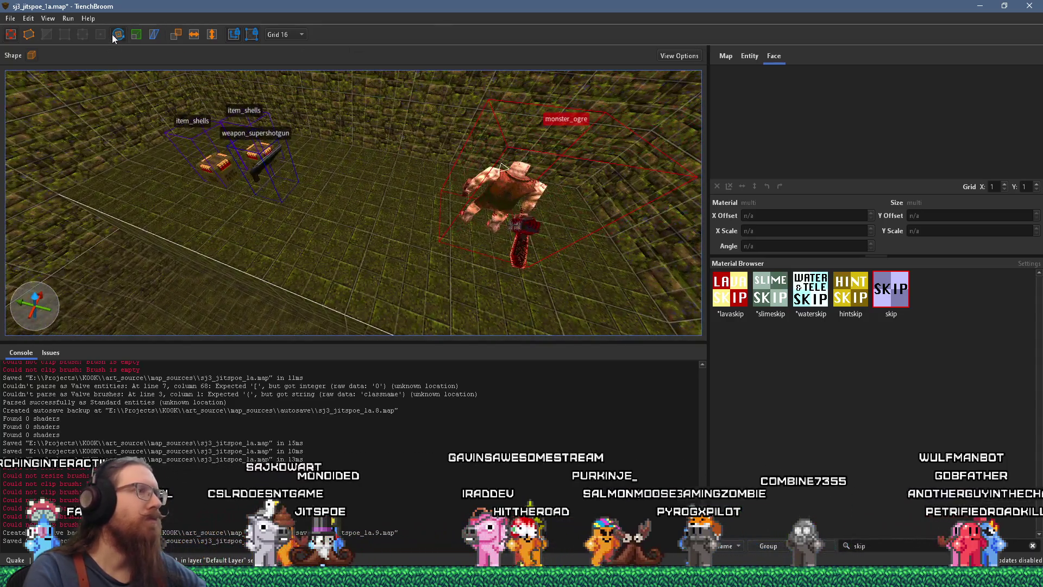
pyautogui.press('r')
pyautogui.moveTo(474, 230)
pyautogui.mouseDown()
pyautogui.moveTo(562, 233)
pyautogui.moveTo(523, 232)
pyautogui.mouseUp()
pyautogui.press('Escape')
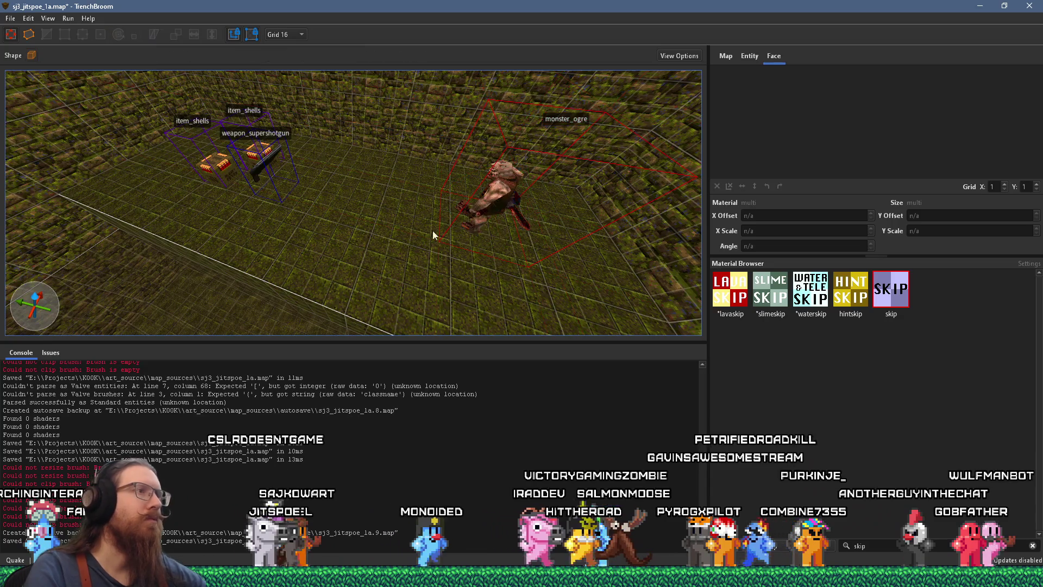
# Reselect the ogre, save the map, and view the pipe and pillars
pyautogui.scroll(-3, 450, 231)
pyautogui.scroll(-3, 434, 235)
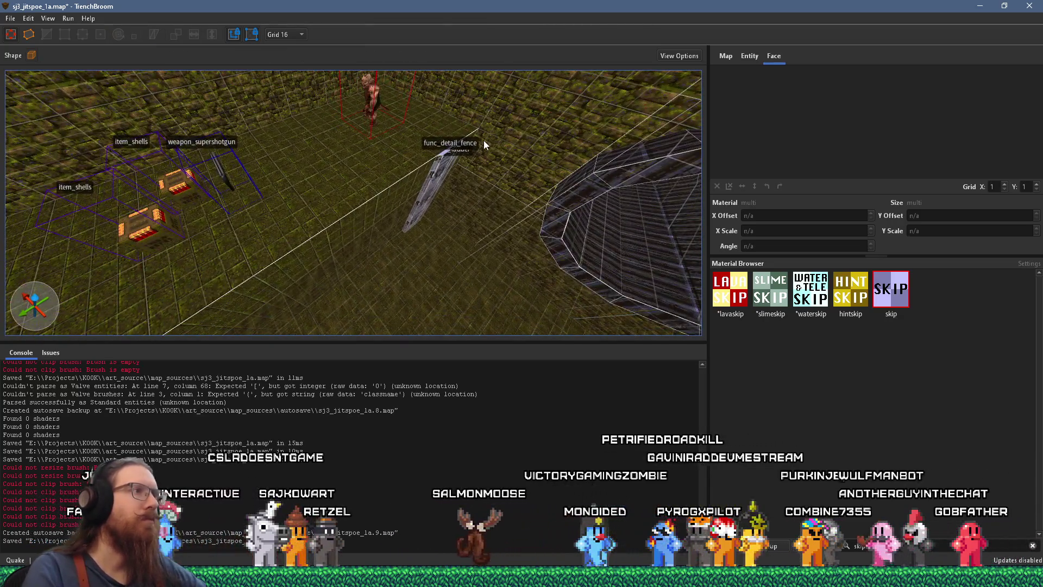
pyautogui.moveTo(484, 140)
pyautogui.mouseDown()
pyautogui.moveTo(424, 120)
pyautogui.moveTo(344, 163)
pyautogui.mouseUp()
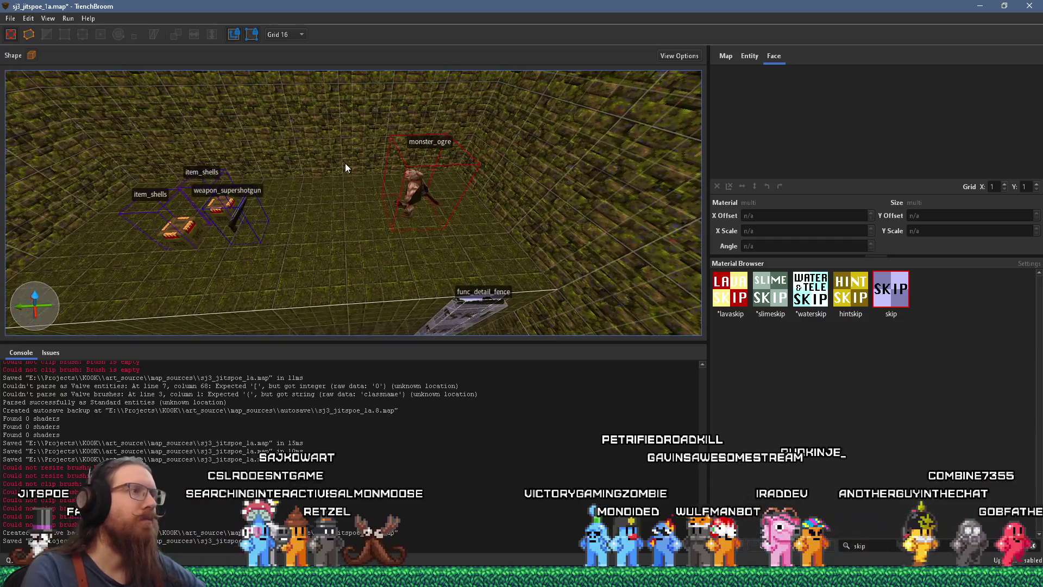
pyautogui.click(415, 196)
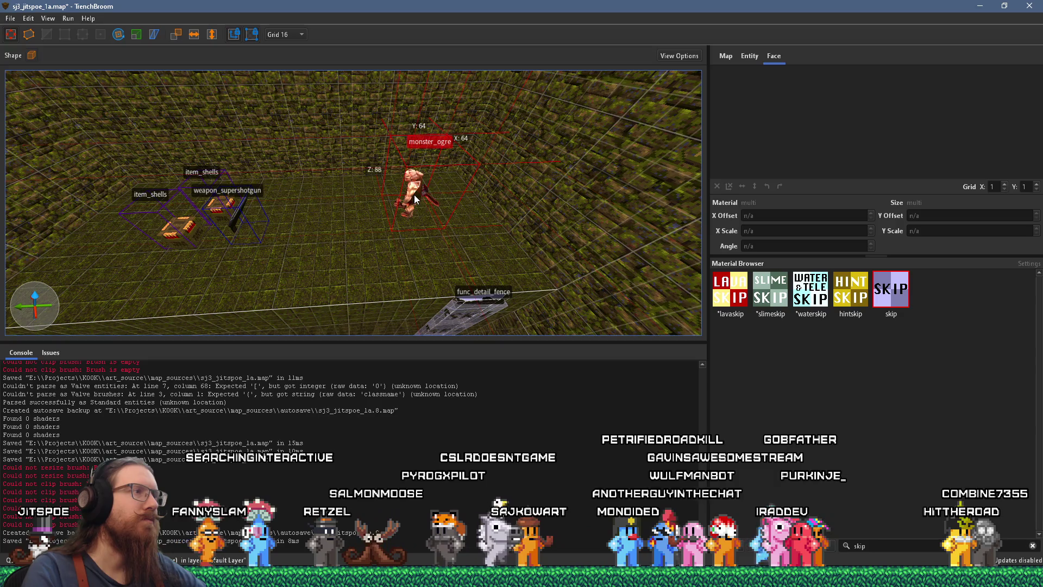
pyautogui.moveTo(140, 70)
pyautogui.mouseDown()
pyautogui.moveTo(363, 238)
pyautogui.moveTo(505, 95)
pyautogui.moveTo(609, 95)
pyautogui.moveTo(341, 157)
pyautogui.moveTo(353, 180)
pyautogui.moveTo(364, 175)
pyautogui.moveTo(266, 217)
pyautogui.moveTo(181, 131)
pyautogui.moveTo(489, 193)
pyautogui.moveTo(531, 152)
pyautogui.moveTo(466, 142)
pyautogui.moveTo(452, 209)
pyautogui.moveTo(560, 268)
pyautogui.moveTo(625, 284)
pyautogui.moveTo(281, 278)
pyautogui.moveTo(230, 290)
pyautogui.mouseUp()
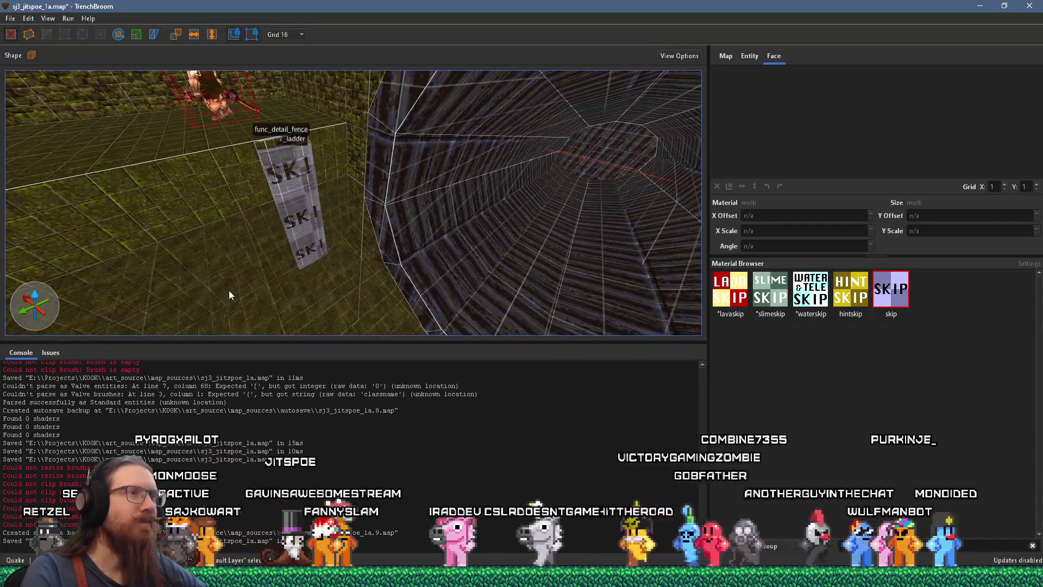
pyautogui.click(10, 18)
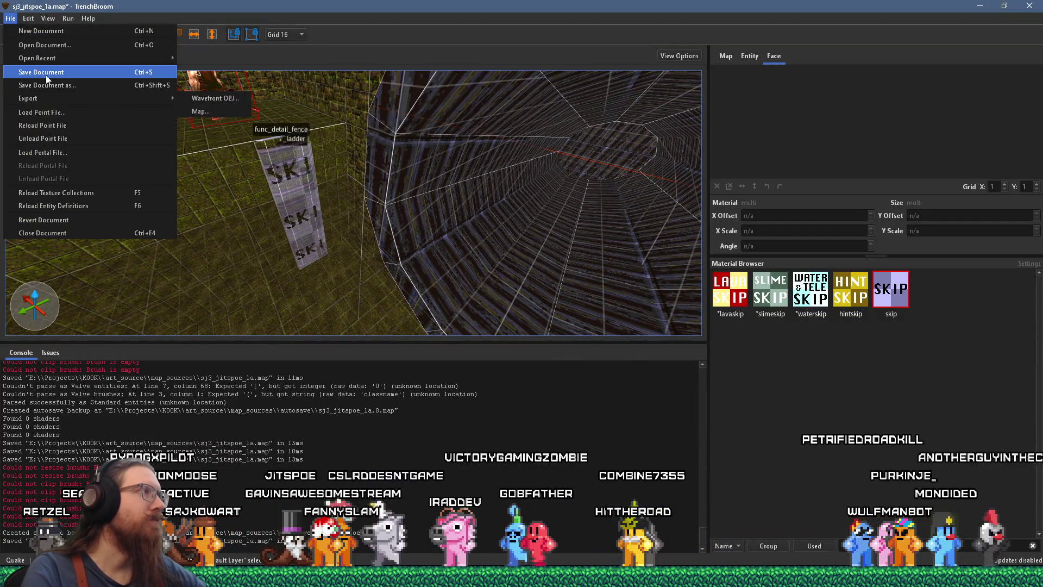
pyautogui.click(163, 74)
pyautogui.moveTo(145, 157)
pyautogui.mouseDown()
pyautogui.moveTo(374, 191)
pyautogui.moveTo(373, 216)
pyautogui.moveTo(366, 204)
pyautogui.moveTo(560, 198)
pyautogui.moveTo(459, 119)
pyautogui.moveTo(413, 217)
pyautogui.moveTo(565, 242)
pyautogui.moveTo(757, 206)
pyautogui.mouseUp()
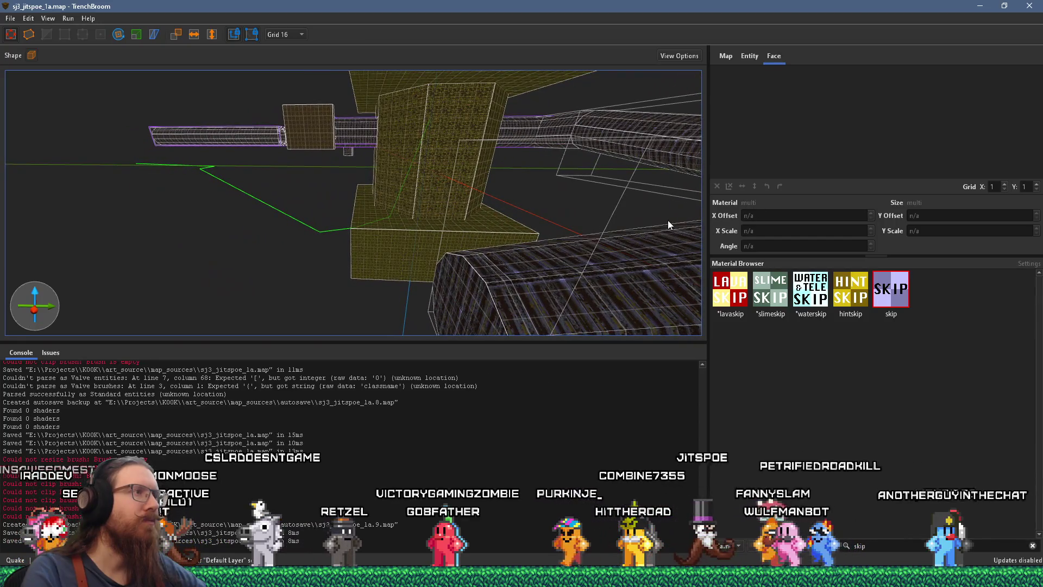
pyautogui.moveTo(593, 230)
pyautogui.mouseDown()
pyautogui.moveTo(564, 261)
pyautogui.moveTo(421, 237)
pyautogui.moveTo(293, 266)
pyautogui.mouseUp()
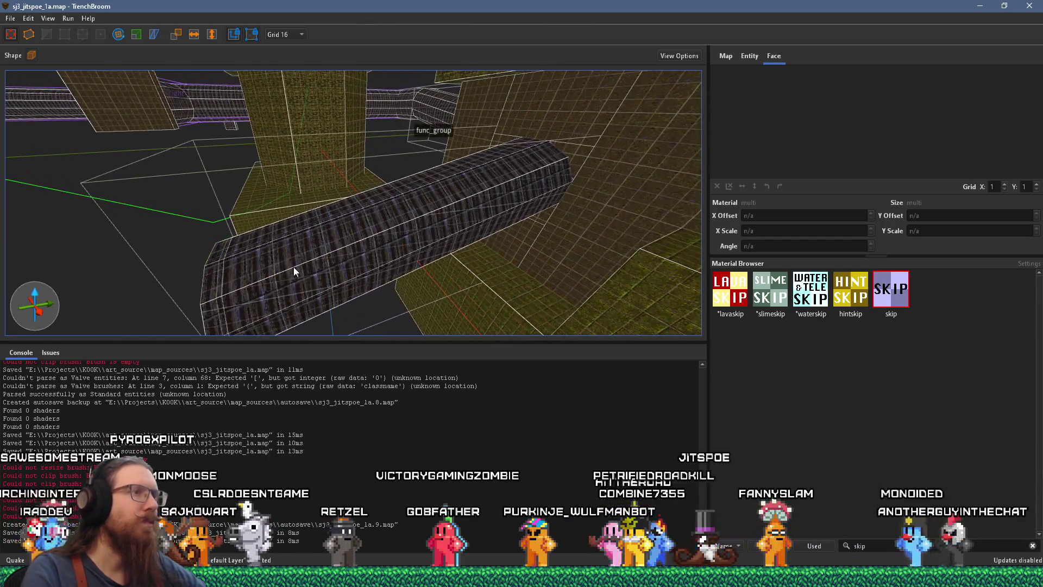
pyautogui.moveTo(523, 206)
pyautogui.mouseDown()
pyautogui.moveTo(169, 228)
pyautogui.moveTo(504, 234)
pyautogui.mouseUp()
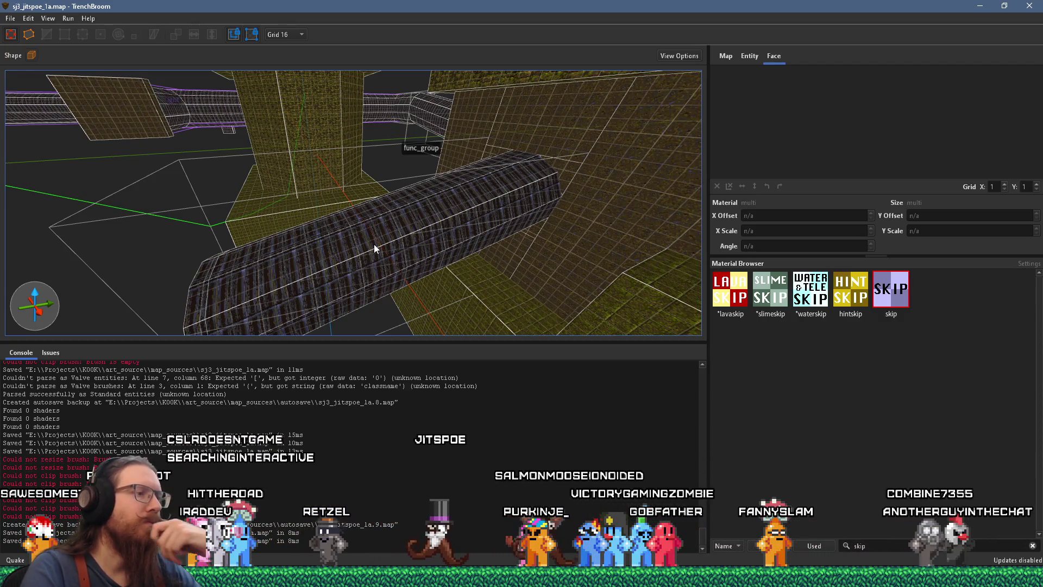
pyautogui.moveTo(374, 244)
pyautogui.mouseDown()
pyautogui.moveTo(273, 220)
pyautogui.moveTo(574, 144)
pyautogui.moveTo(496, 145)
pyautogui.moveTo(463, 128)
pyautogui.mouseUp()
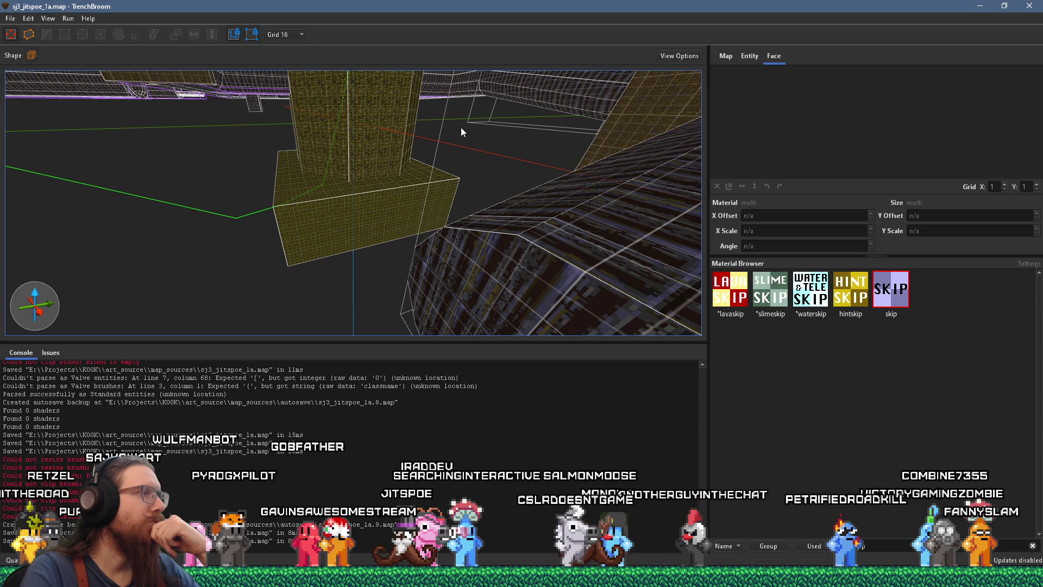
pyautogui.moveTo(434, 150)
pyautogui.mouseDown()
pyautogui.moveTo(430, 197)
pyautogui.moveTo(293, 100)
pyautogui.moveTo(255, 110)
pyautogui.mouseUp()
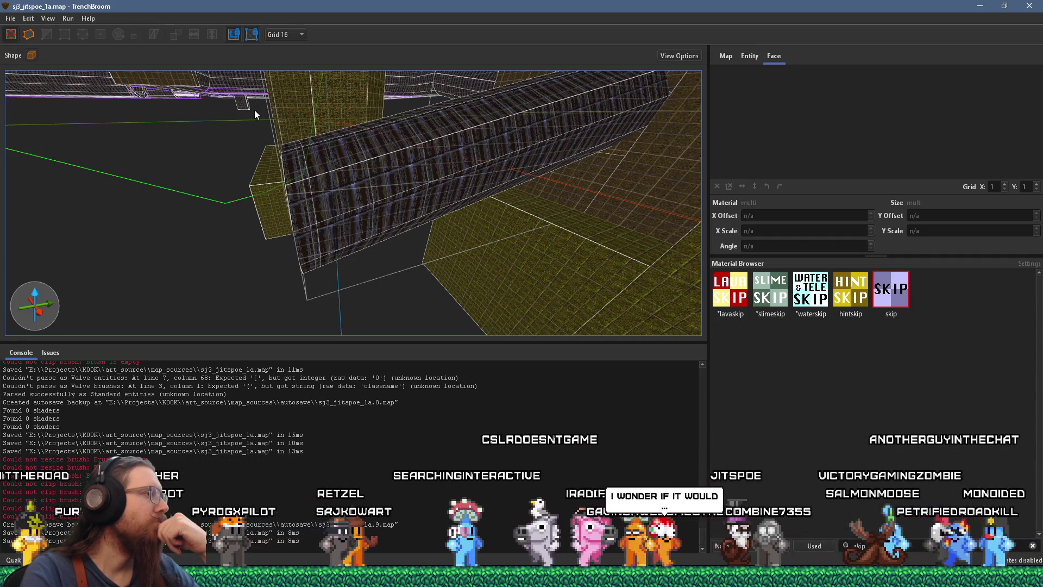
pyautogui.moveTo(254, 109); pyautogui.dragTo(252, 110)
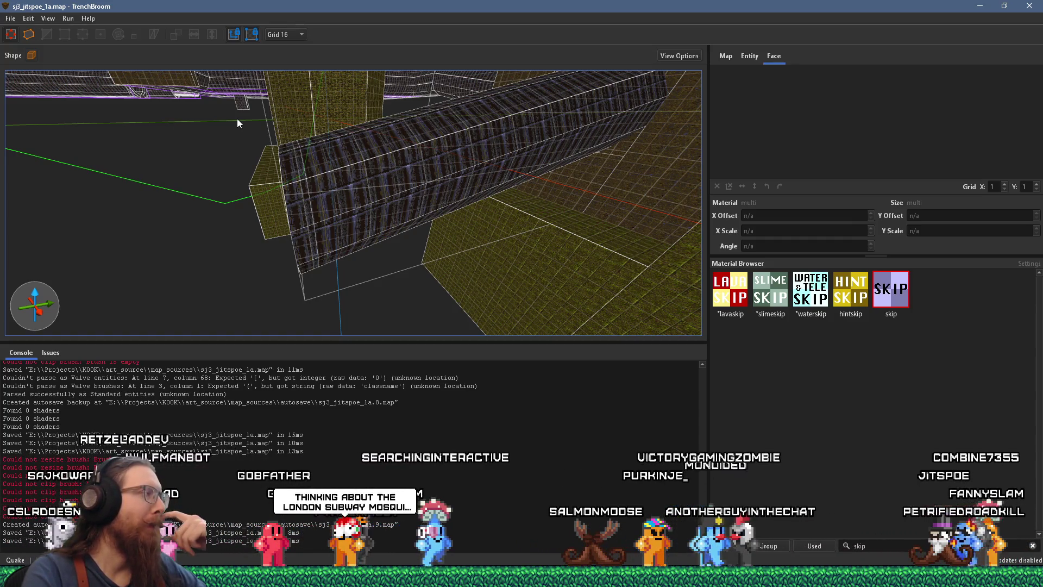
pyautogui.scroll(3, 333, 191)
pyautogui.scroll(-1, 394, 328)
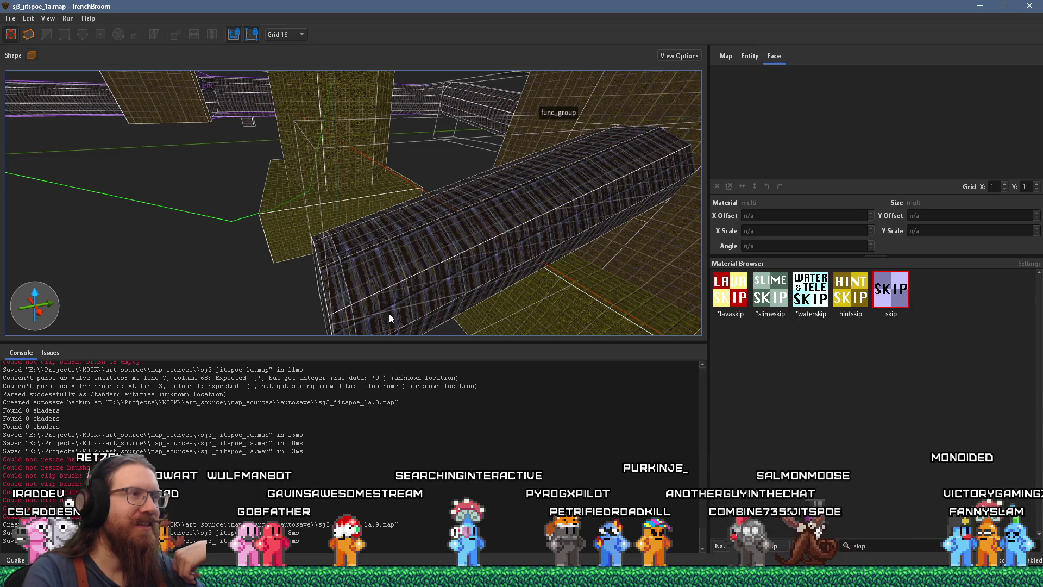
# Orbit past the pipe to the monster_fish room and select the cylinder pipe brush
pyautogui.moveTo(456, 265); pyautogui.dragTo(322, 276)
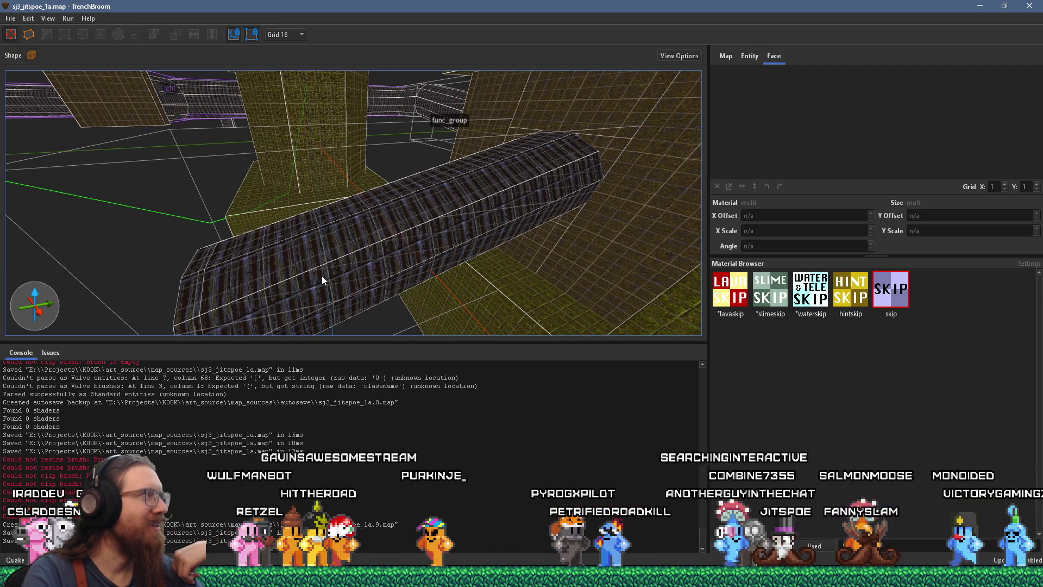
pyautogui.moveTo(321, 271)
pyautogui.mouseDown()
pyautogui.moveTo(372, 239)
pyautogui.moveTo(531, 181)
pyautogui.moveTo(514, 214)
pyautogui.mouseUp()
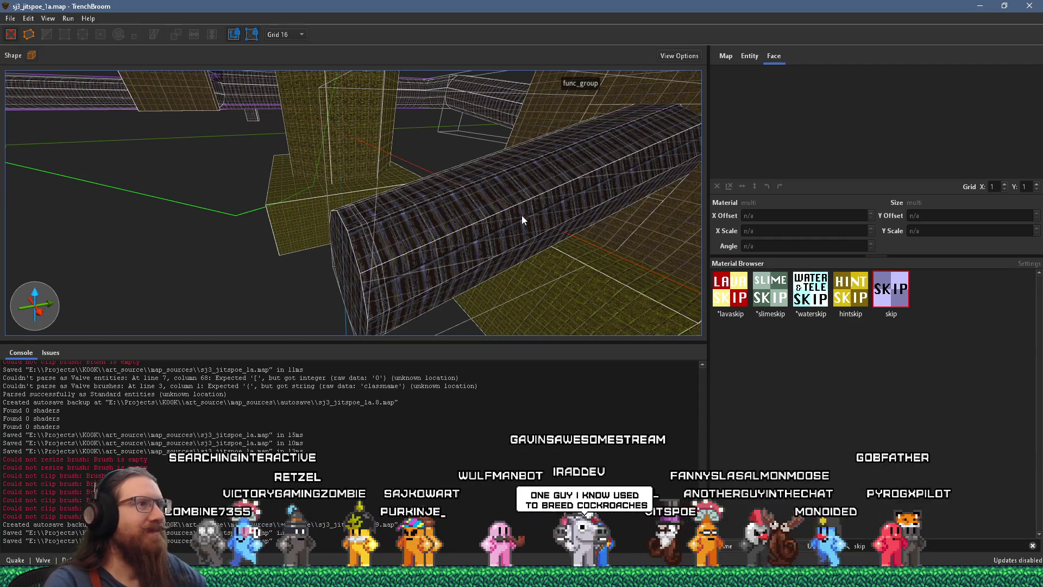
pyautogui.moveTo(529, 247)
pyautogui.mouseDown()
pyautogui.moveTo(431, 296)
pyautogui.moveTo(485, 306)
pyautogui.moveTo(455, 248)
pyautogui.moveTo(216, 278)
pyautogui.moveTo(411, 258)
pyautogui.moveTo(101, 318)
pyautogui.moveTo(284, 257)
pyautogui.moveTo(417, 273)
pyautogui.moveTo(472, 261)
pyautogui.mouseUp()
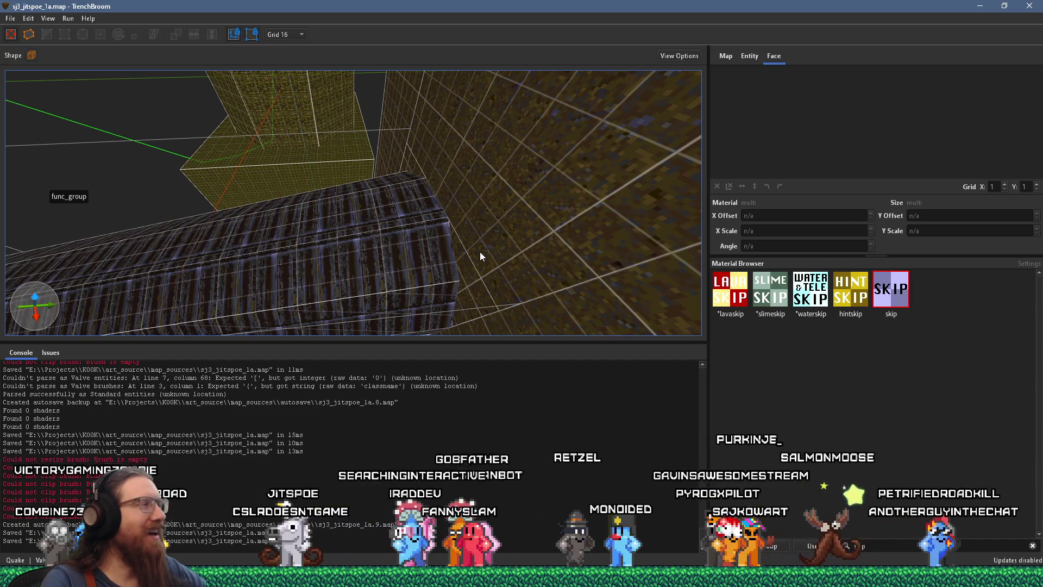
pyautogui.moveTo(494, 254)
pyautogui.mouseDown()
pyautogui.moveTo(295, 228)
pyautogui.moveTo(159, 169)
pyautogui.moveTo(316, 218)
pyautogui.moveTo(368, 259)
pyautogui.moveTo(458, 260)
pyautogui.moveTo(385, 261)
pyautogui.moveTo(235, 173)
pyautogui.moveTo(264, 110)
pyautogui.mouseUp()
pyautogui.click(302, 211)
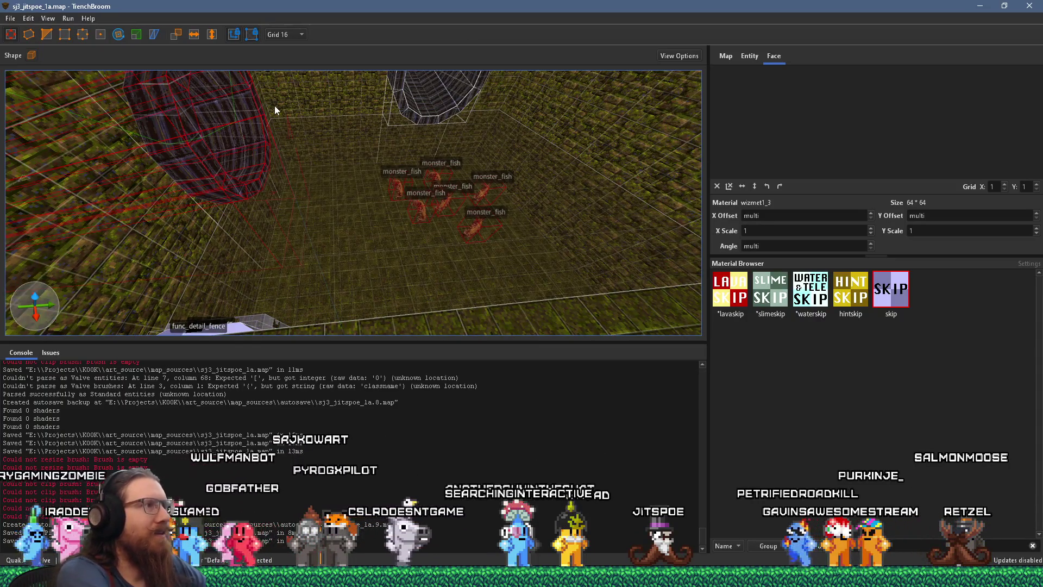
# Undo the cylinder's last shape change and move the pipe brush to a new position
pyautogui.hotkey('ctrl', 'z')
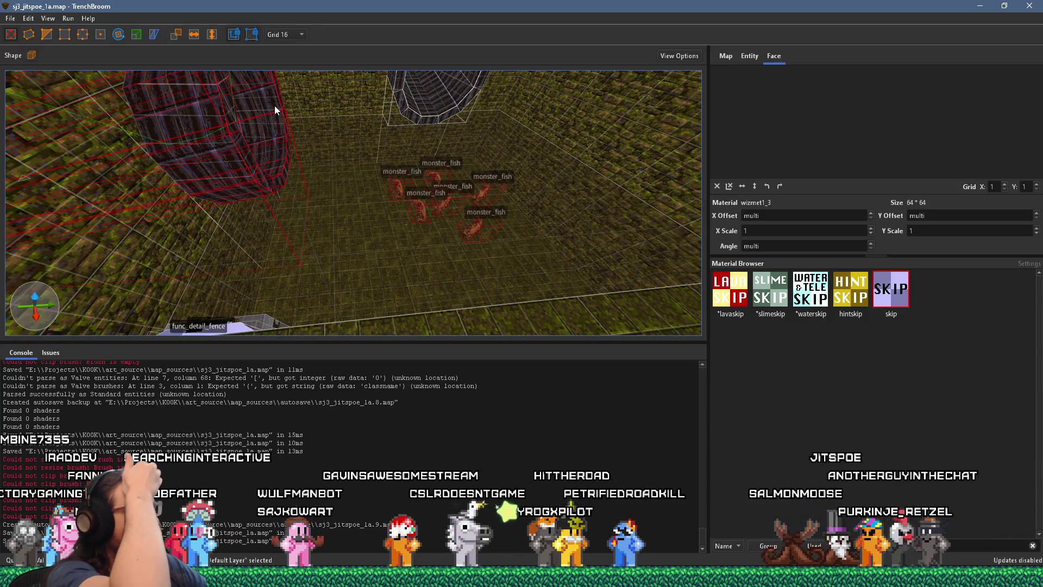
pyautogui.moveTo(275, 105)
pyautogui.mouseDown()
pyautogui.moveTo(296, 122)
pyautogui.moveTo(566, 176)
pyautogui.moveTo(706, 150)
pyautogui.moveTo(347, 169)
pyautogui.moveTo(395, 173)
pyautogui.moveTo(354, 179)
pyautogui.moveTo(366, 168)
pyautogui.moveTo(460, 172)
pyautogui.moveTo(475, 187)
pyautogui.moveTo(385, 232)
pyautogui.moveTo(367, 229)
pyautogui.moveTo(351, 178)
pyautogui.moveTo(342, 182)
pyautogui.moveTo(364, 162)
pyautogui.moveTo(527, 134)
pyautogui.moveTo(518, 148)
pyautogui.moveTo(553, 131)
pyautogui.moveTo(485, 181)
pyautogui.mouseUp()
pyautogui.press('Escape')
pyautogui.press('Escape')
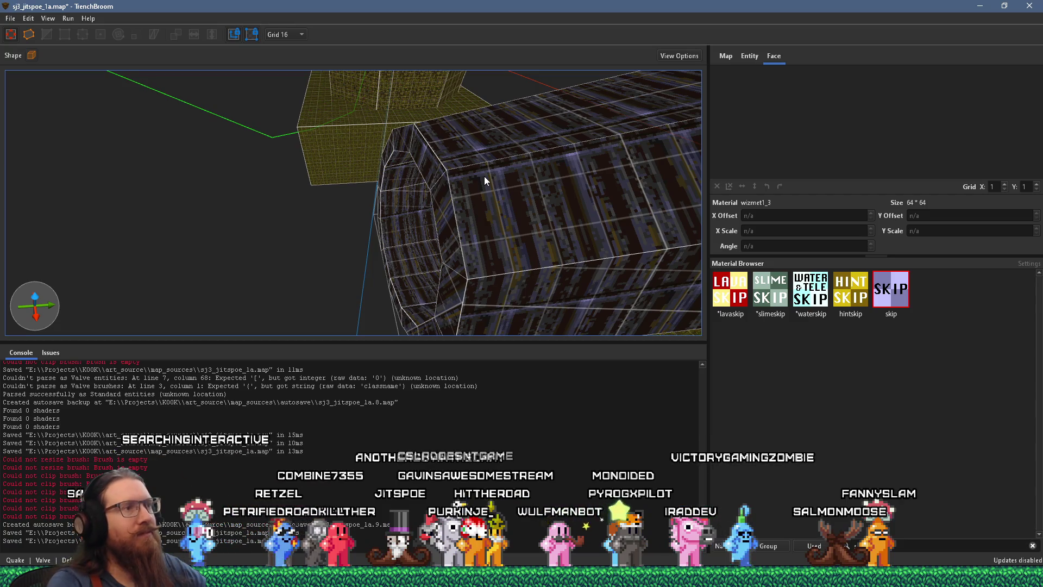
# Orbit around the room to the pipe's octagonal end and select the long octagonal pipe brush
pyautogui.scroll(-5, 491, 179)
pyautogui.moveTo(456, 227)
pyautogui.mouseDown()
pyautogui.moveTo(345, 184)
pyautogui.moveTo(598, 249)
pyautogui.moveTo(431, 133)
pyautogui.moveTo(463, 157)
pyautogui.mouseUp()
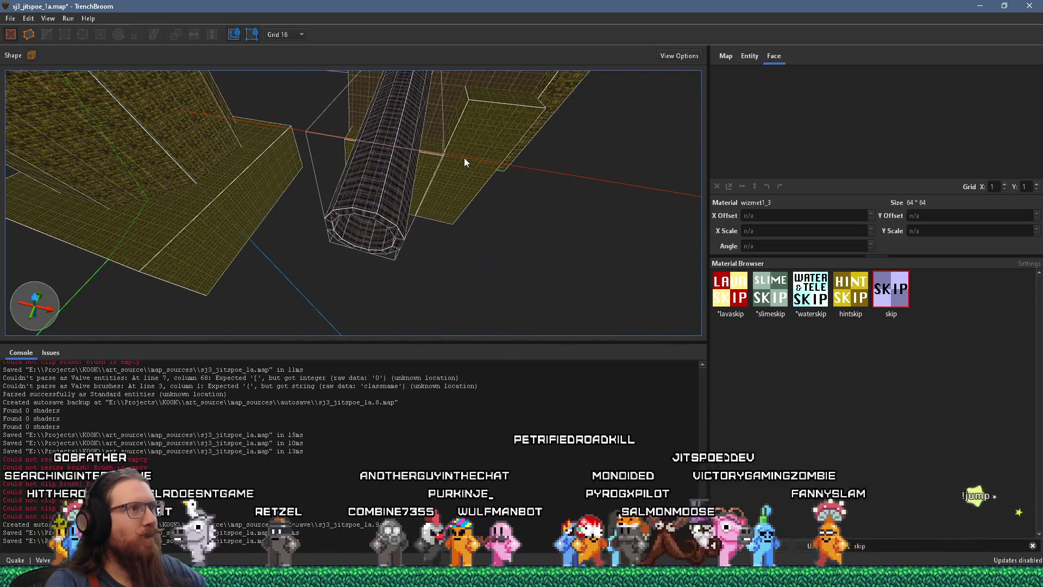
pyautogui.scroll(3, 464, 157)
pyautogui.moveTo(461, 156)
pyautogui.mouseDown()
pyautogui.moveTo(483, 83)
pyautogui.moveTo(511, 79)
pyautogui.moveTo(349, 202)
pyautogui.moveTo(361, 162)
pyautogui.moveTo(415, 160)
pyautogui.moveTo(414, 130)
pyautogui.moveTo(284, 80)
pyautogui.moveTo(495, 131)
pyautogui.mouseUp()
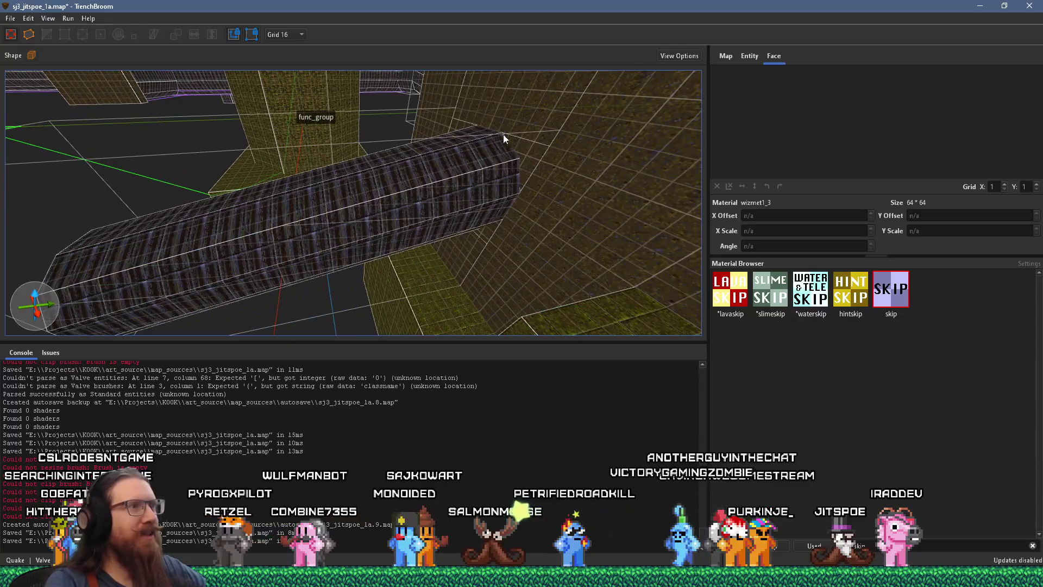
pyautogui.moveTo(432, 171)
pyautogui.mouseDown()
pyautogui.moveTo(237, 121)
pyautogui.moveTo(2, 123)
pyautogui.mouseUp()
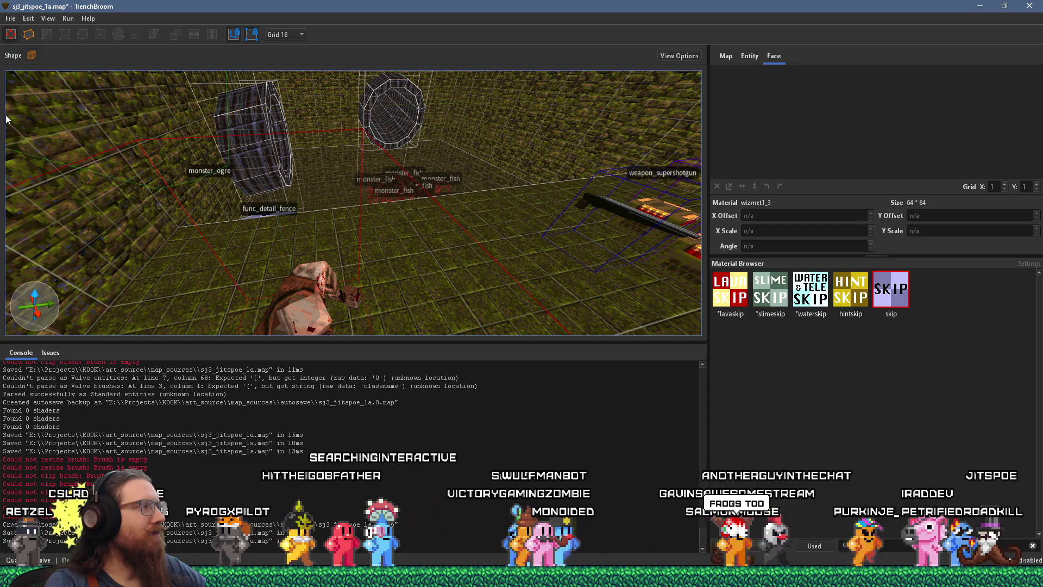
pyautogui.moveTo(14, 118)
pyautogui.mouseDown()
pyautogui.moveTo(736, 106)
pyautogui.moveTo(346, 179)
pyautogui.moveTo(675, 138)
pyautogui.mouseUp()
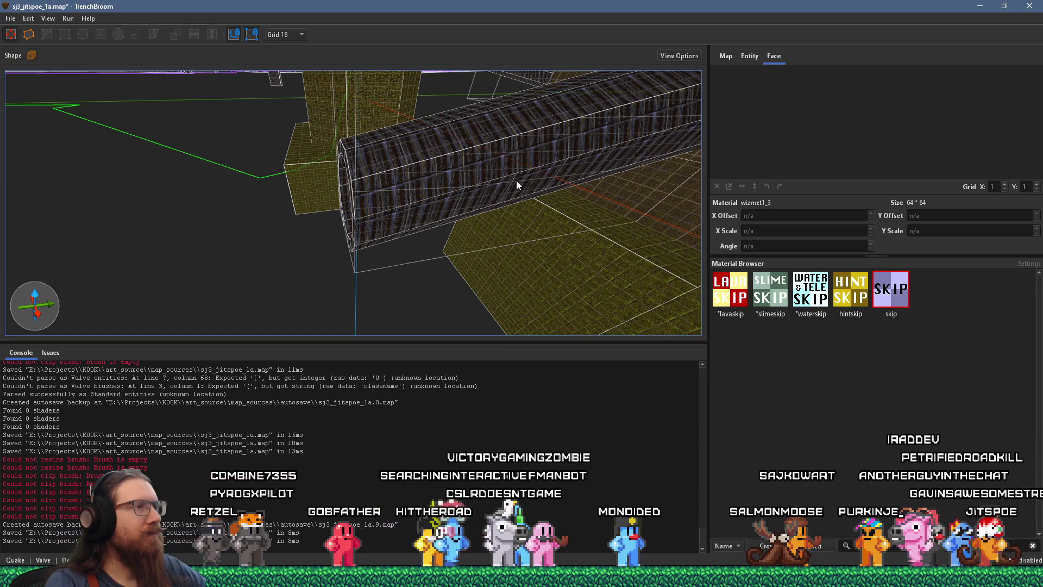
pyautogui.moveTo(501, 183)
pyautogui.mouseDown()
pyautogui.moveTo(469, 200)
pyautogui.moveTo(564, 205)
pyautogui.mouseUp()
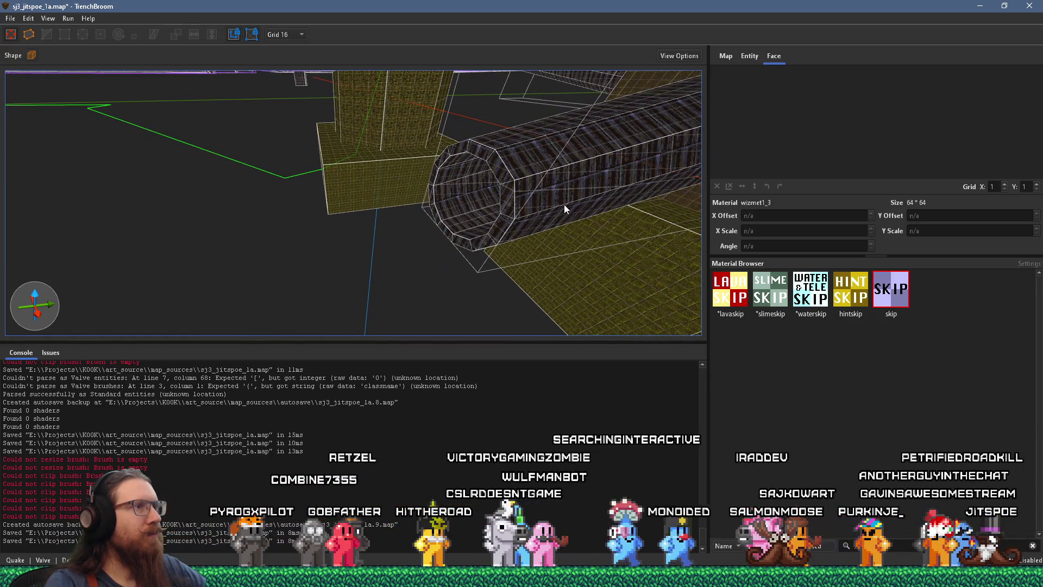
pyautogui.click(501, 228)
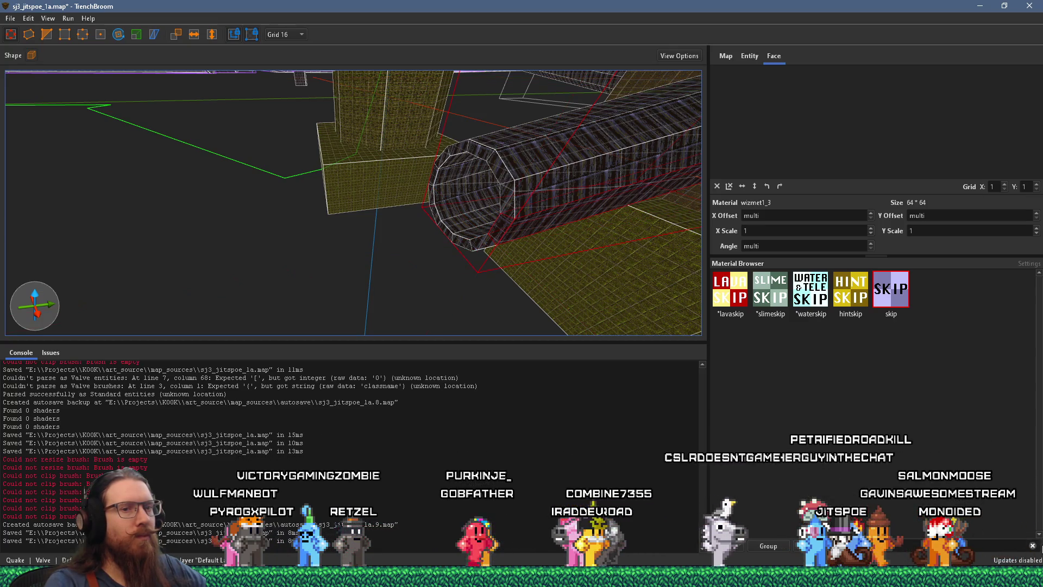
# Clear the Material Browser filter, deselect the pipe, and fly to view the box and pipe
pyautogui.click(1032, 547)
pyautogui.press('Escape')
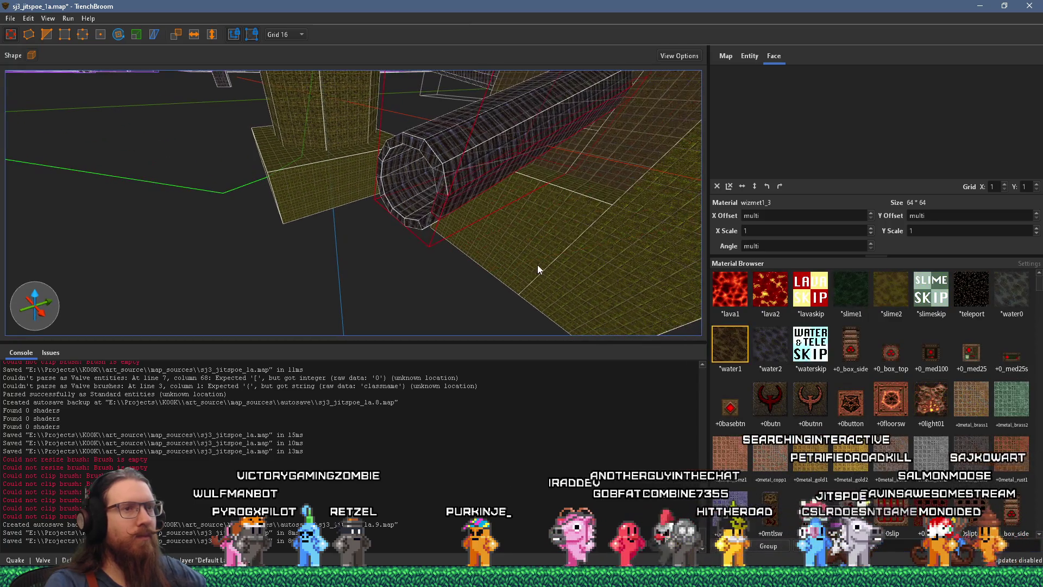
pyautogui.press('w')
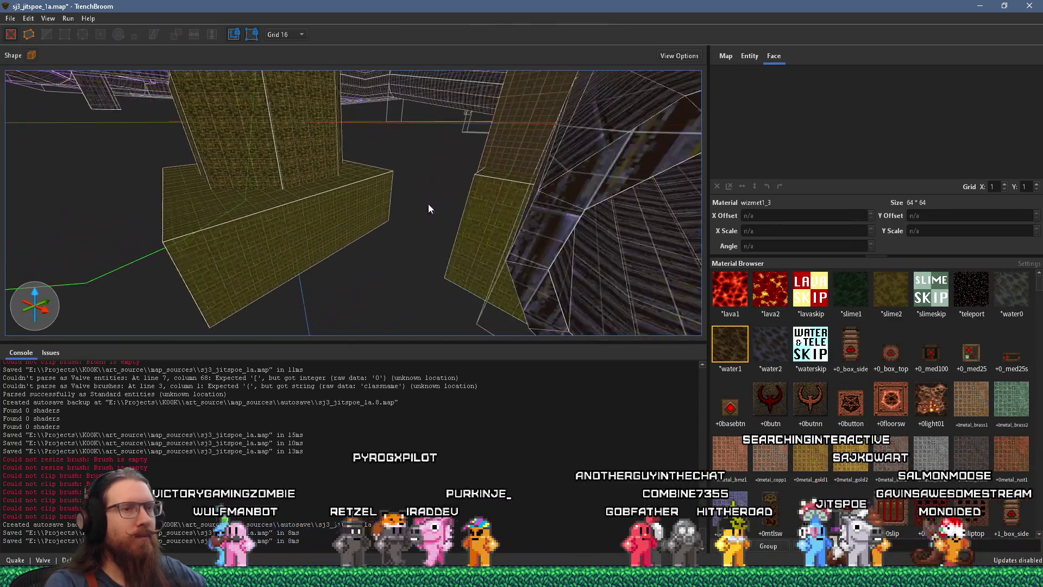
pyautogui.press('w')
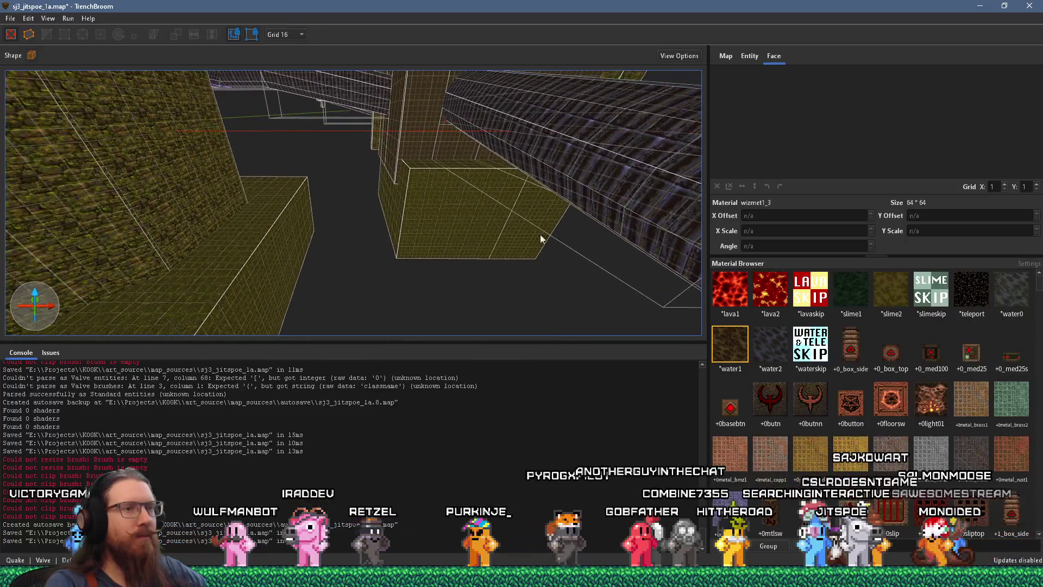
pyautogui.press('s')
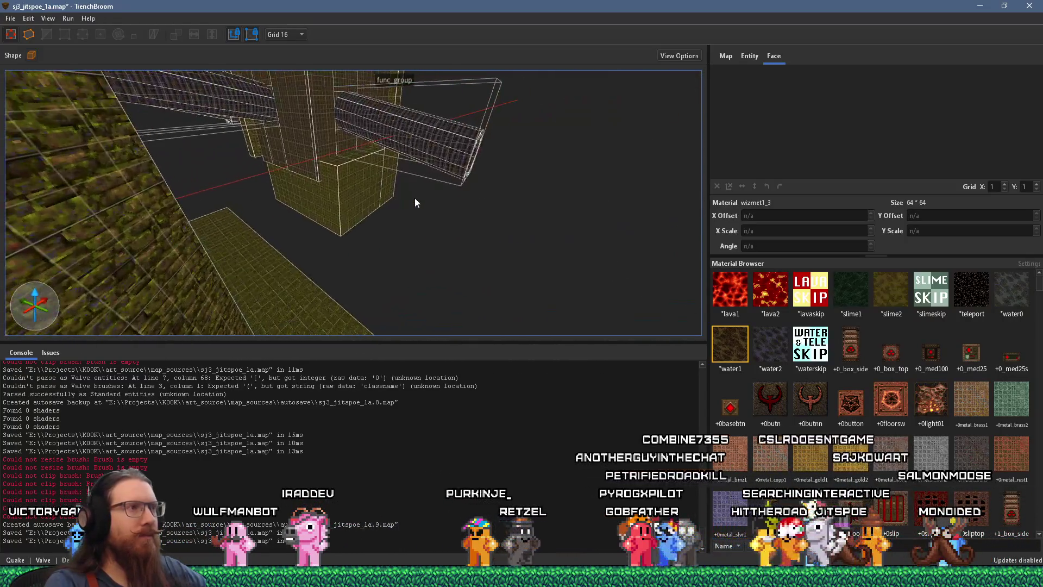
# Fly through the item_key1 room and corridor toward the func_group pipe
pyautogui.press('w')
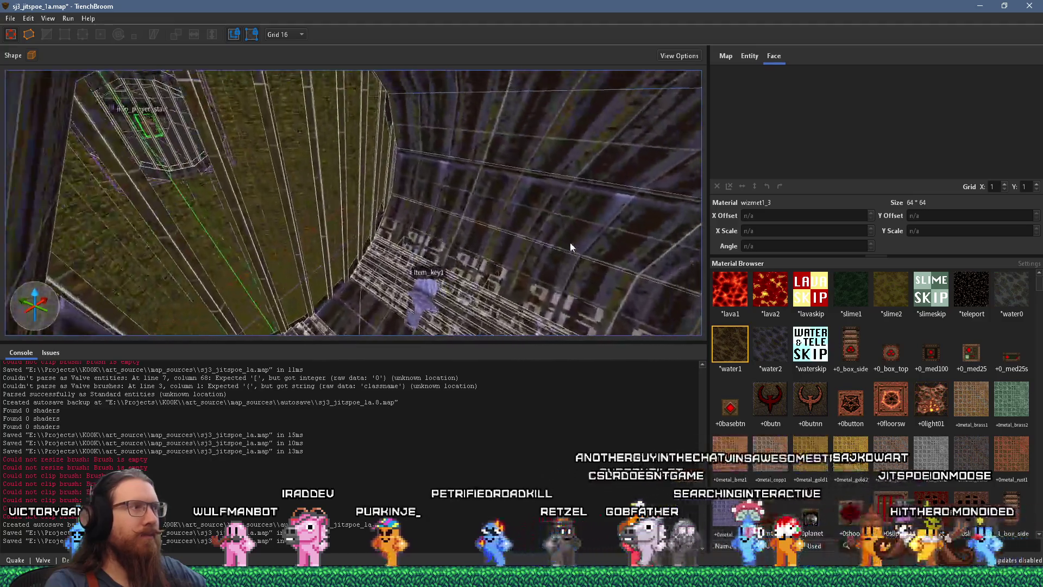
pyautogui.press('w')
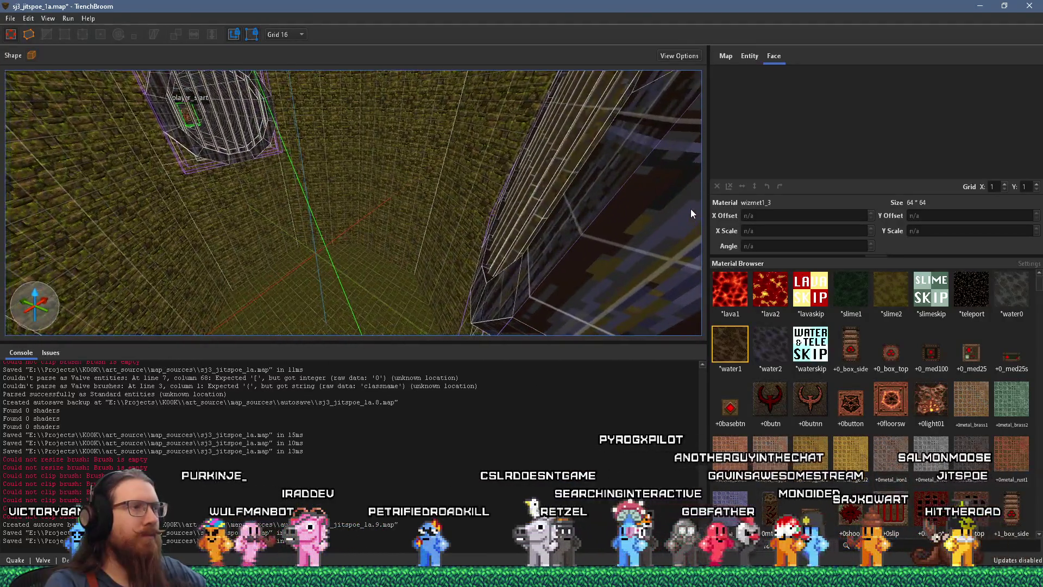
pyautogui.press('w')
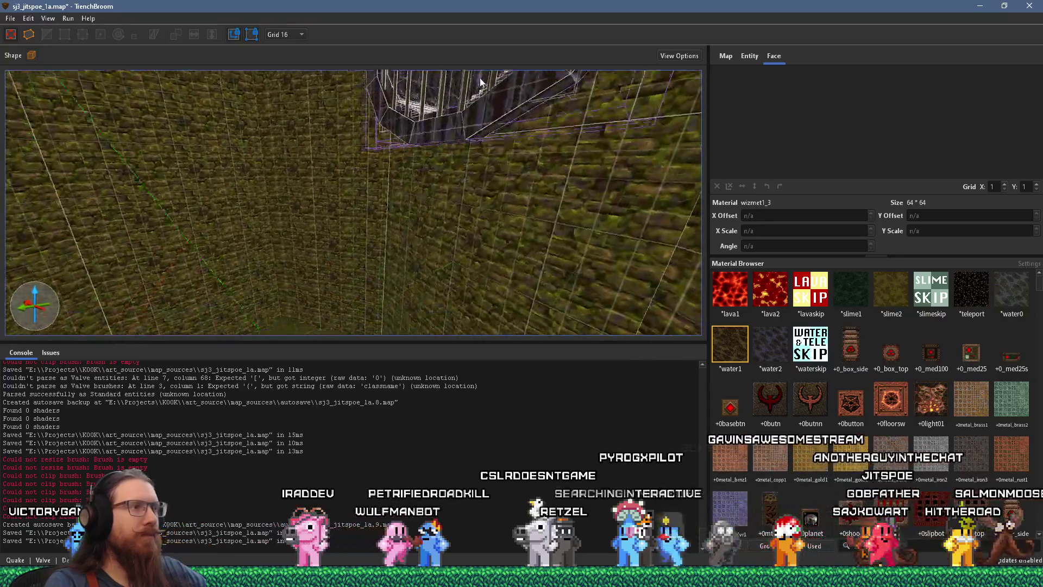
pyautogui.press('w')
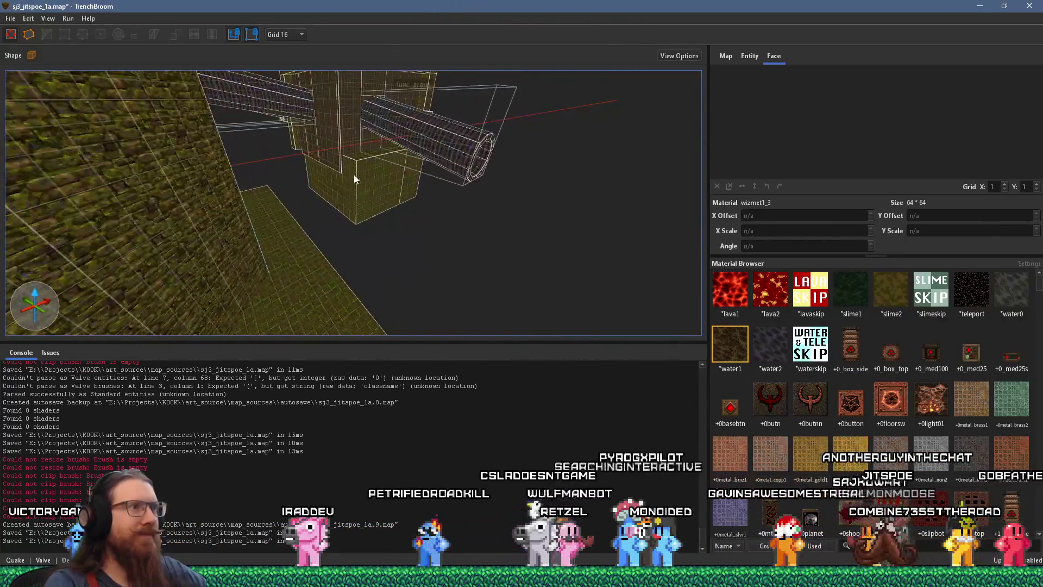
pyautogui.press('w')
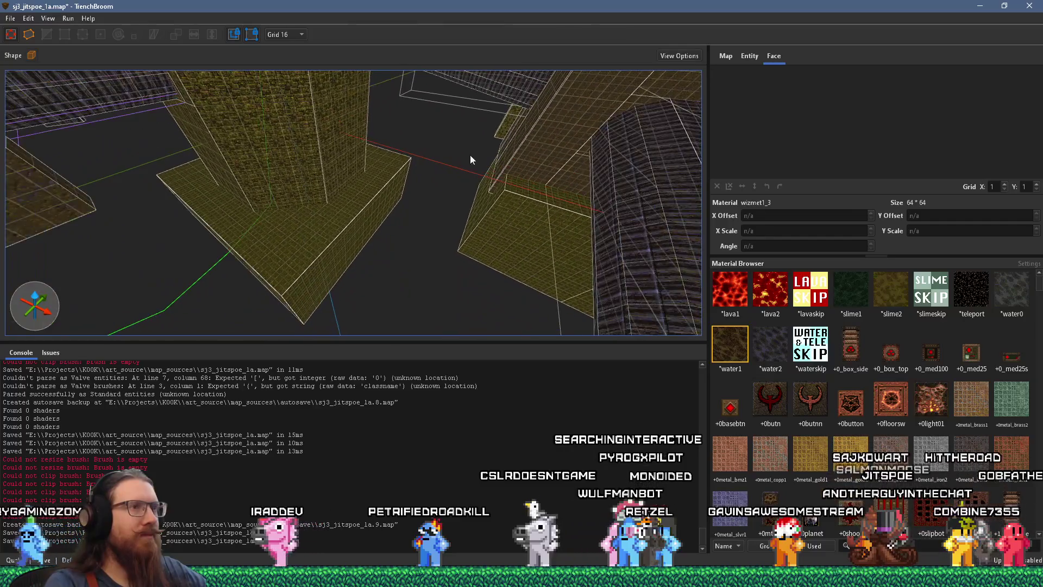
pyautogui.press('w')
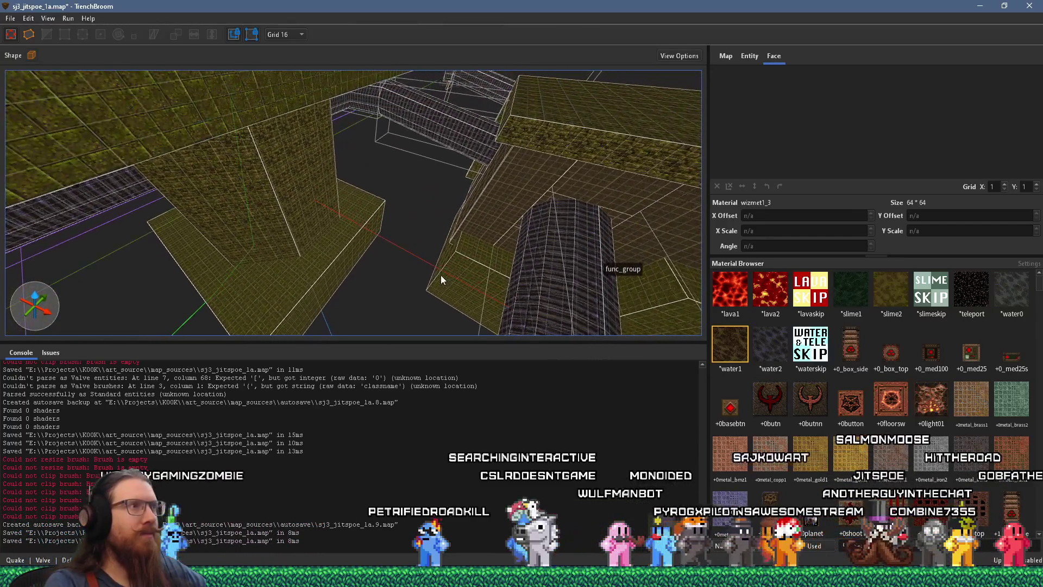
# Move the func_group pipe toward the lower left and centre the view on it
pyautogui.click(459, 143)
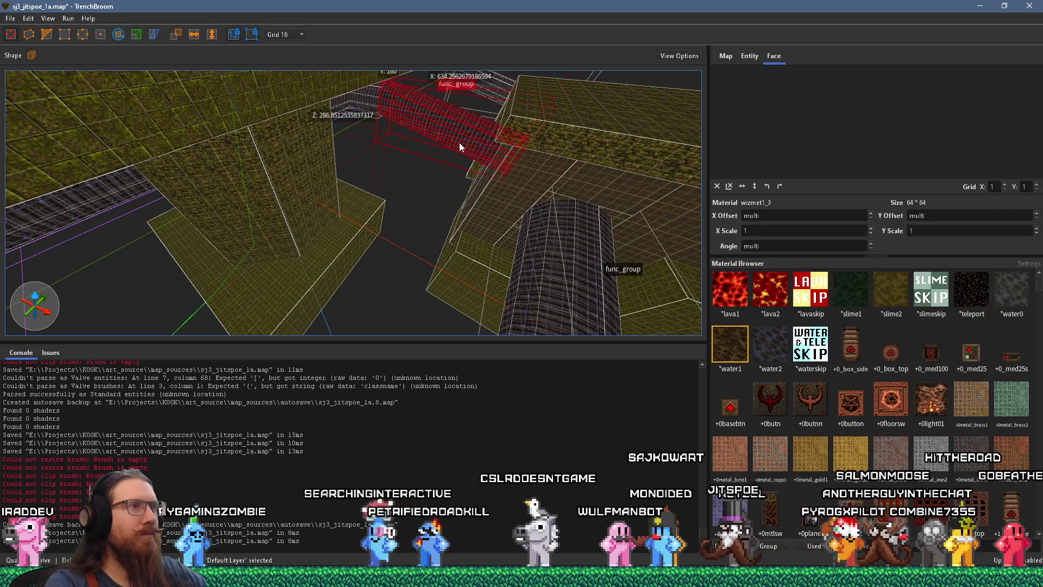
pyautogui.press('s')
pyautogui.press('s')
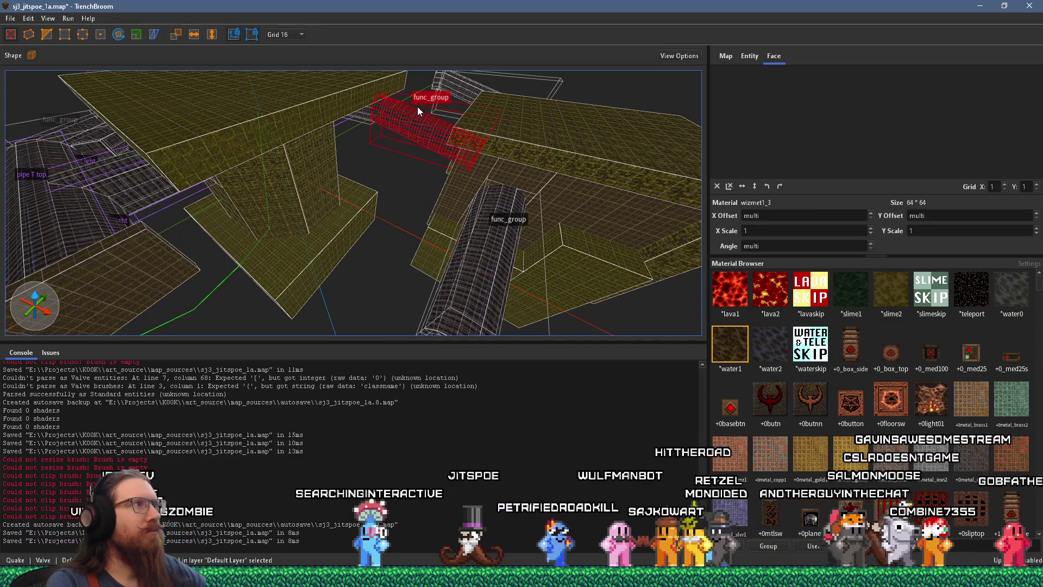
pyautogui.moveTo(424, 120)
pyautogui.mouseDown()
pyautogui.moveTo(358, 212)
pyautogui.moveTo(249, 247)
pyautogui.moveTo(232, 269)
pyautogui.mouseUp()
pyautogui.hotkey('ctrl', 'u')
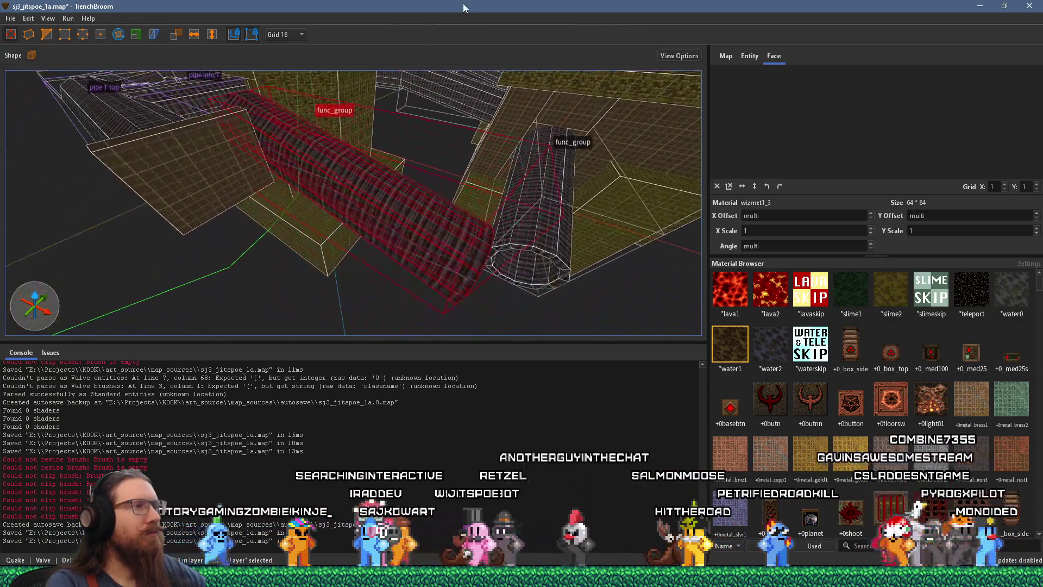
# Rotate the func_group pipe to 202.5 degrees
pyautogui.click(118, 35)
pyautogui.moveTo(354, 212)
pyautogui.mouseDown()
pyautogui.moveTo(277, 216)
pyautogui.moveTo(195, 64)
pyautogui.moveTo(165, 70)
pyautogui.mouseUp()
pyautogui.click(12, 35)
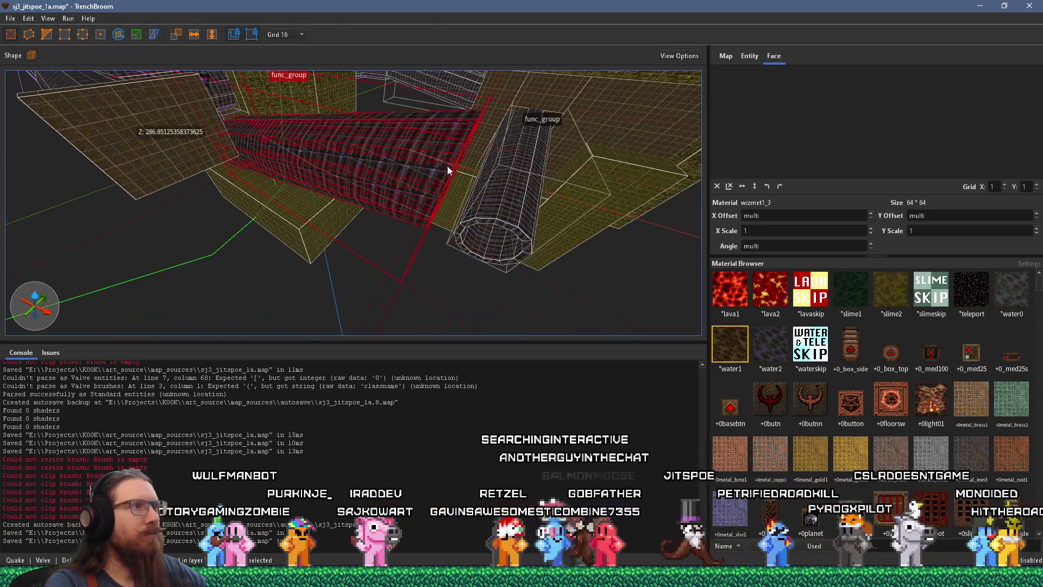
# Draw a new skip-textured block beneath the ends of the two pipes
pyautogui.moveTo(411, 272)
pyautogui.mouseDown()
pyautogui.moveTo(236, 176)
pyautogui.moveTo(233, 148)
pyautogui.moveTo(382, 95)
pyautogui.moveTo(289, 14)
pyautogui.moveTo(197, 33)
pyautogui.moveTo(218, 13)
pyautogui.moveTo(278, 227)
pyautogui.moveTo(619, 235)
pyautogui.moveTo(269, 201)
pyautogui.moveTo(221, 109)
pyautogui.moveTo(263, 202)
pyautogui.moveTo(283, 157)
pyautogui.moveTo(395, 196)
pyautogui.moveTo(439, 235)
pyautogui.moveTo(415, 221)
pyautogui.moveTo(342, 275)
pyautogui.moveTo(293, 268)
pyautogui.moveTo(255, 202)
pyautogui.moveTo(280, 247)
pyautogui.moveTo(279, 277)
pyautogui.mouseUp()
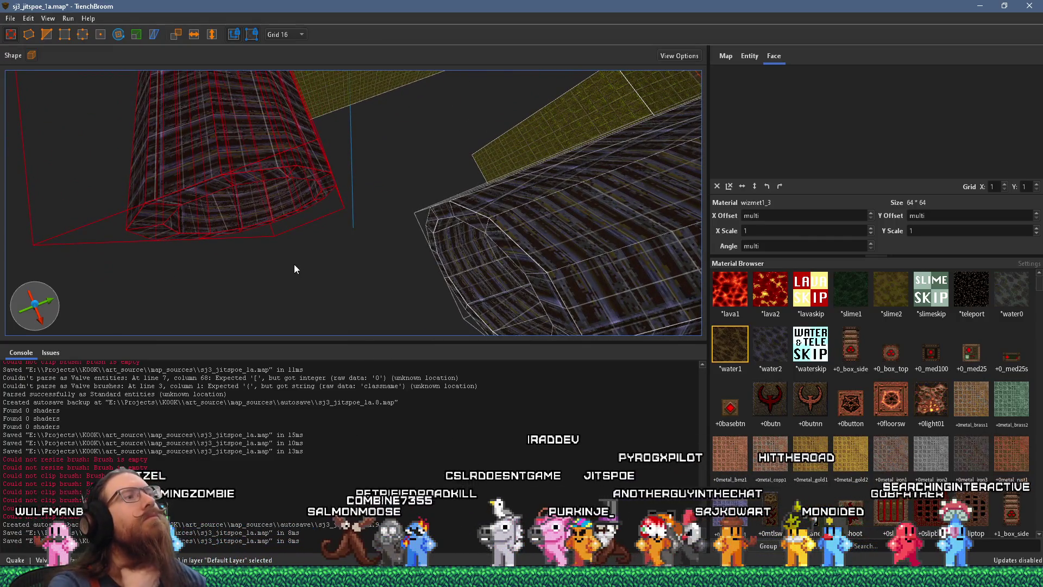
pyautogui.moveTo(300, 228)
pyautogui.mouseDown()
pyautogui.moveTo(305, 198)
pyautogui.moveTo(322, 207)
pyautogui.moveTo(385, 6)
pyautogui.moveTo(350, 161)
pyautogui.moveTo(284, 102)
pyautogui.mouseUp()
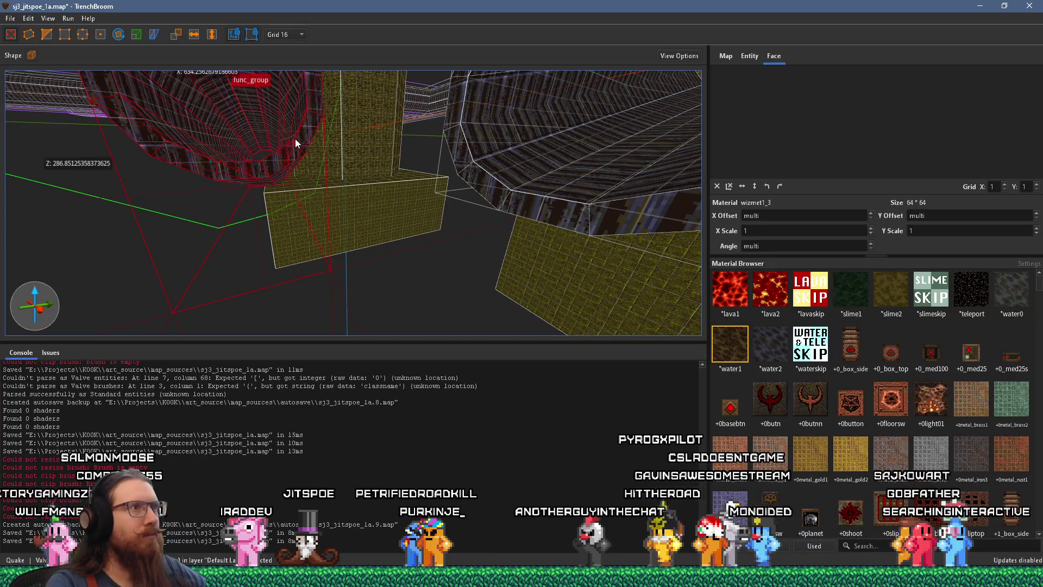
pyautogui.moveTo(284, 143)
pyautogui.mouseDown()
pyautogui.moveTo(386, 187)
pyautogui.moveTo(510, 220)
pyautogui.moveTo(528, 244)
pyautogui.mouseUp()
pyautogui.scroll(5, 459, 242)
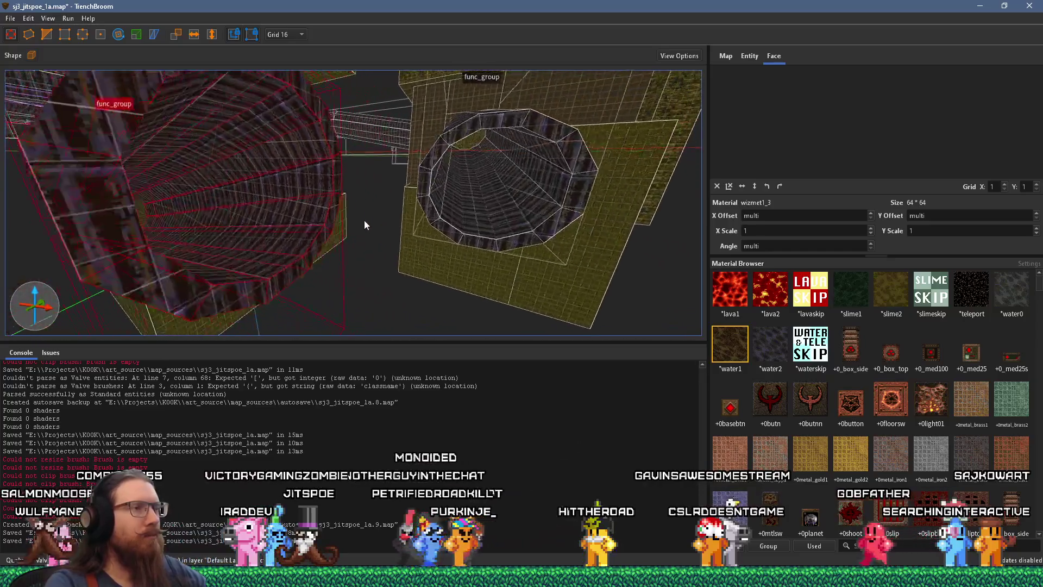
pyautogui.moveTo(438, 237)
pyautogui.mouseDown()
pyautogui.moveTo(232, 300)
pyautogui.moveTo(192, 294)
pyautogui.mouseUp()
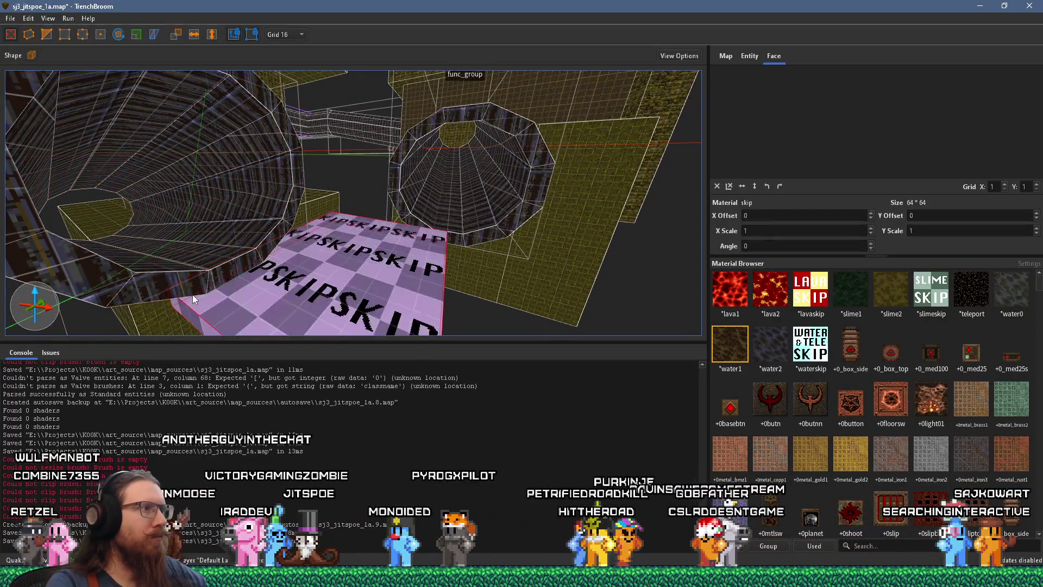
# Select the pink skip block and delete it
pyautogui.press('Escape')
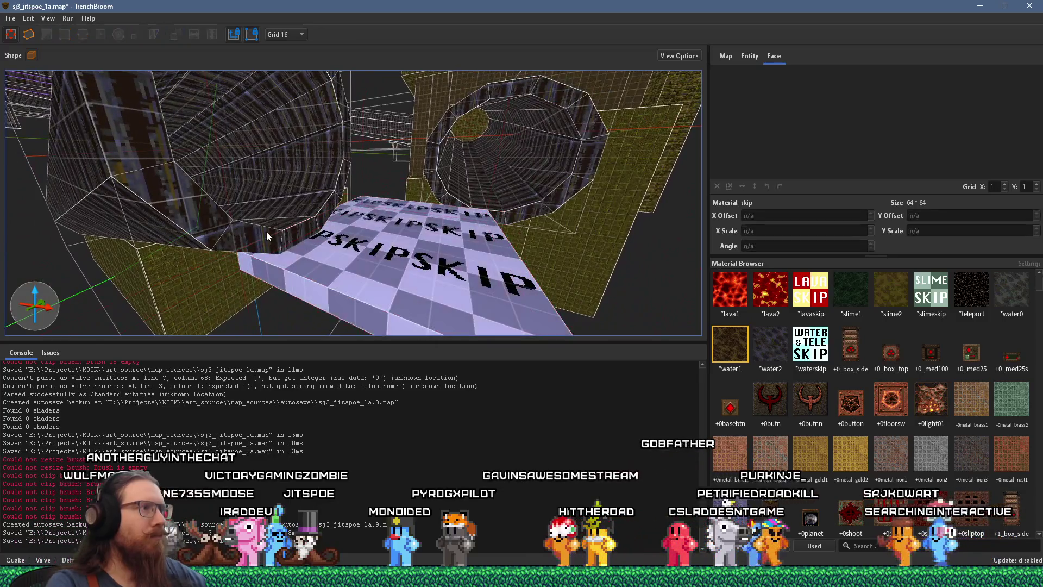
pyautogui.click(269, 233)
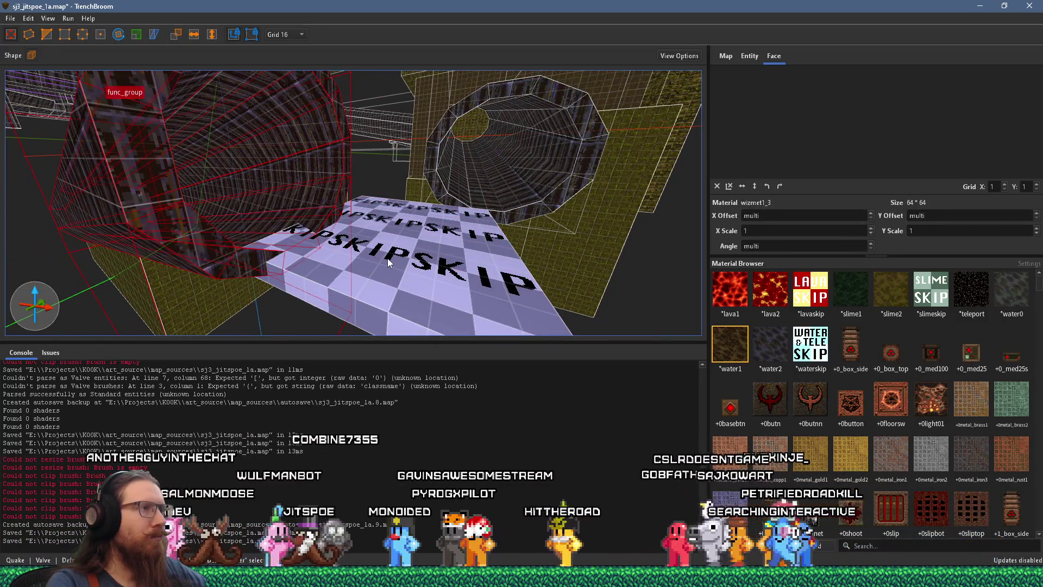
pyautogui.click(390, 258)
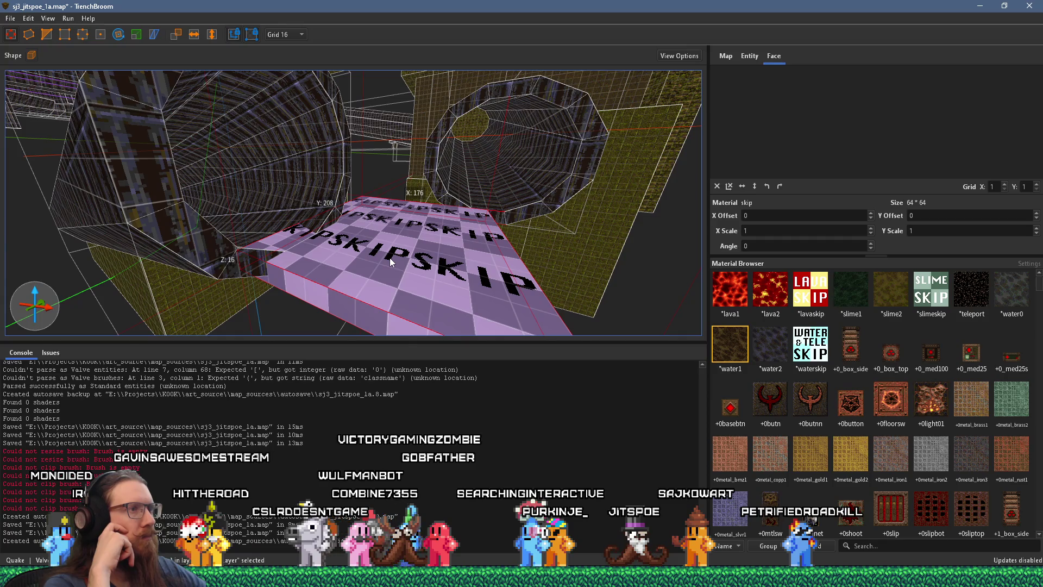
pyautogui.moveTo(385, 254)
pyautogui.mouseDown()
pyautogui.moveTo(350, 281)
pyautogui.moveTo(360, 226)
pyautogui.moveTo(386, 238)
pyautogui.mouseUp()
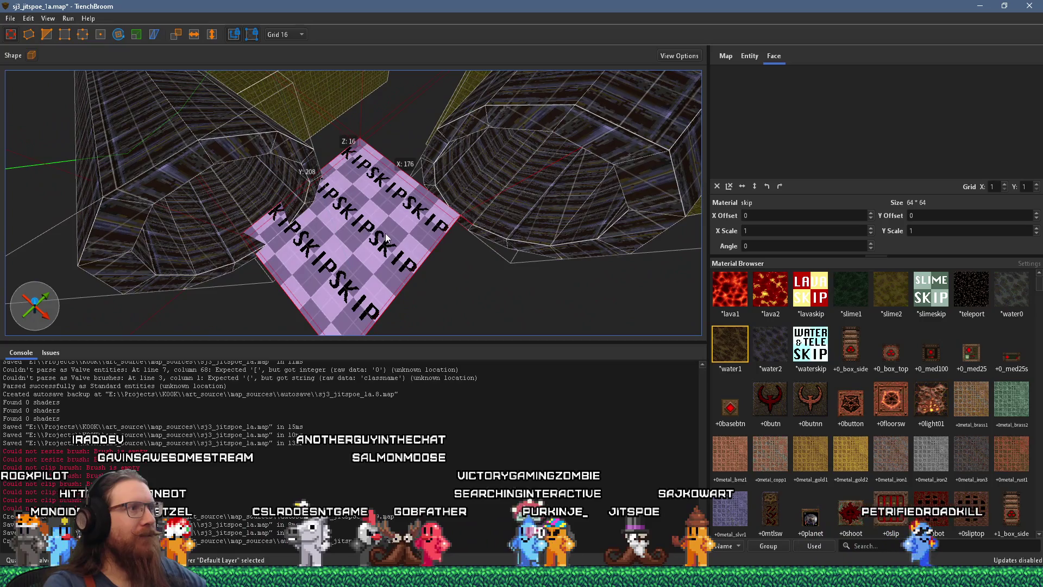
pyautogui.press('Delete')
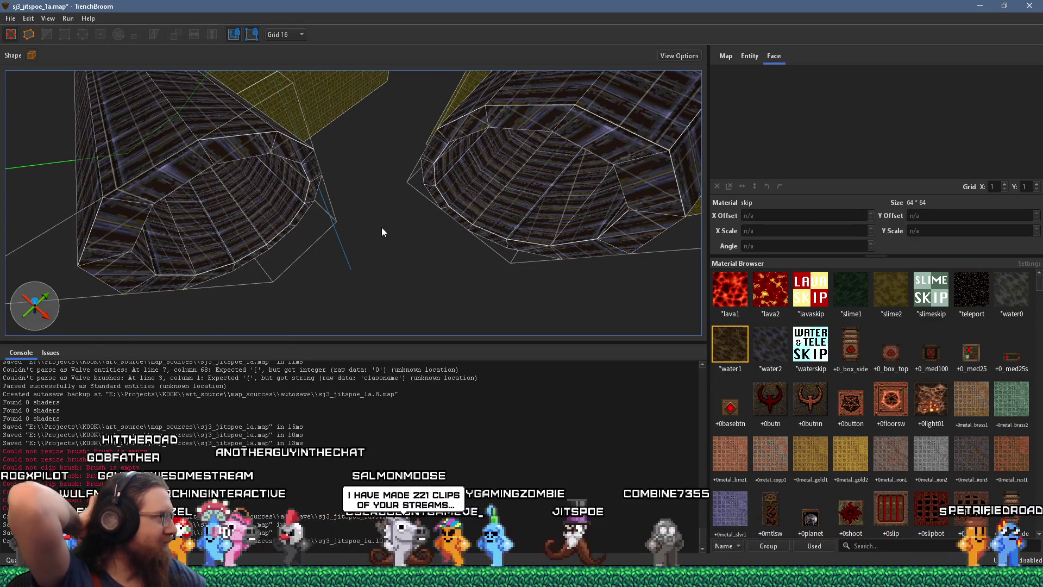
# Reorient the view around the two pipes and select the left pipe func_group
pyautogui.moveTo(365, 211)
pyautogui.mouseDown()
pyautogui.moveTo(418, 184)
pyautogui.moveTo(337, 233)
pyautogui.moveTo(379, 230)
pyautogui.moveTo(391, 171)
pyautogui.moveTo(401, 195)
pyautogui.moveTo(388, 240)
pyautogui.moveTo(394, 264)
pyautogui.moveTo(399, 226)
pyautogui.moveTo(358, 286)
pyautogui.moveTo(350, 261)
pyautogui.moveTo(315, 244)
pyautogui.mouseUp()
pyautogui.scroll(-3, 391, 255)
pyautogui.scroll(-2, 358, 277)
pyautogui.click(315, 244)
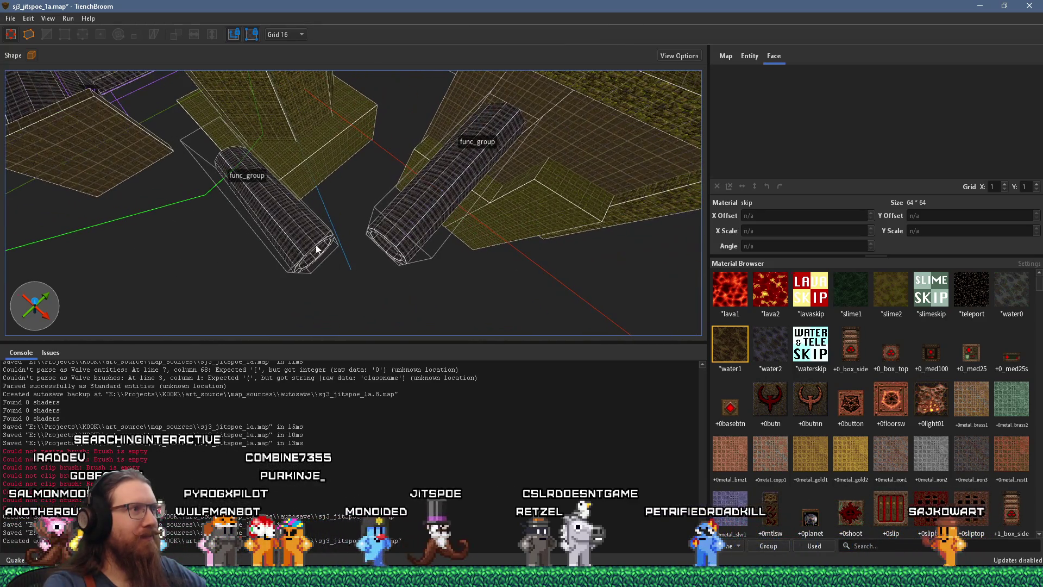
# Move the left pipe func_group 32 units along X
pyautogui.scroll(3, 315, 244)
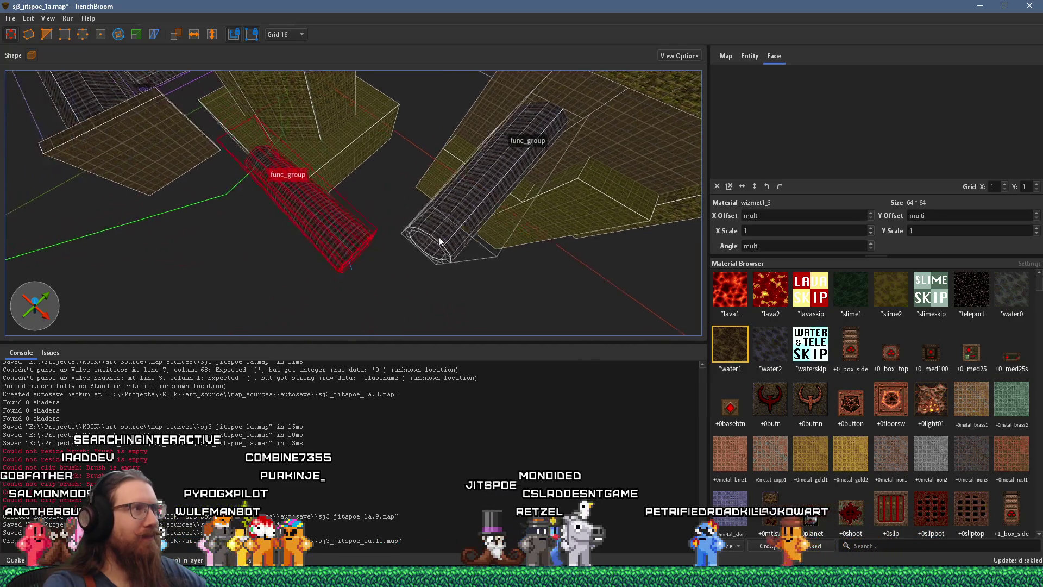
pyautogui.moveTo(465, 224); pyautogui.dragTo(459, 281)
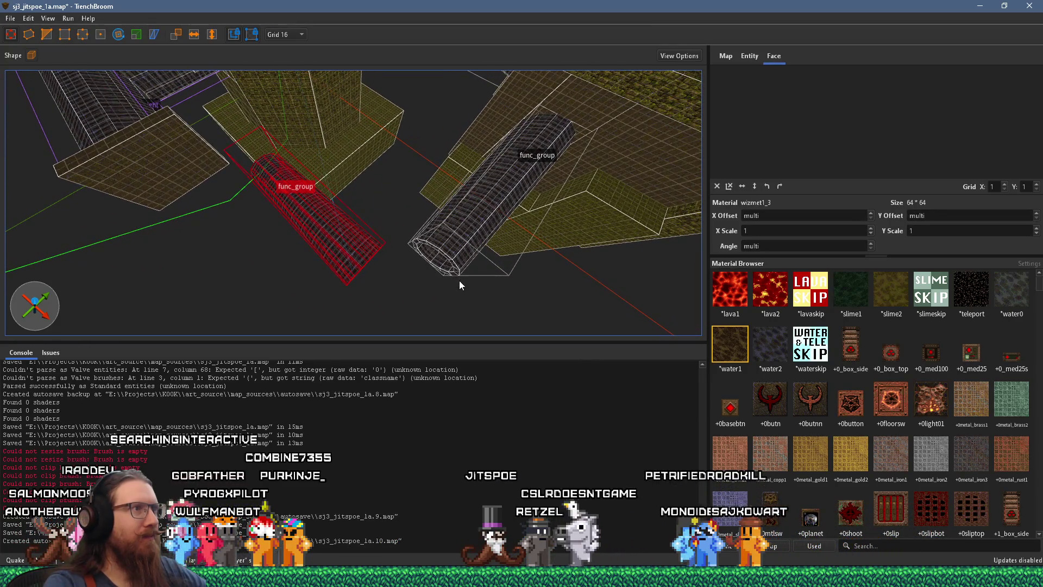
pyautogui.scroll(3, 459, 281)
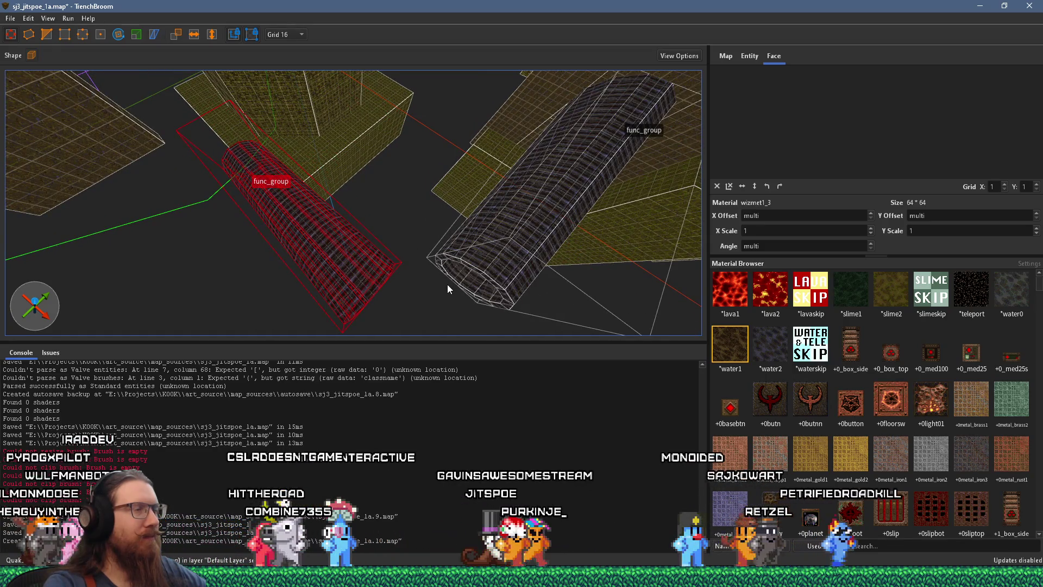
pyautogui.moveTo(374, 274)
pyautogui.mouseDown()
pyautogui.moveTo(350, 260)
pyautogui.moveTo(372, 202)
pyautogui.moveTo(398, 274)
pyautogui.moveTo(394, 213)
pyautogui.moveTo(437, 203)
pyautogui.moveTo(446, 265)
pyautogui.moveTo(442, 209)
pyautogui.moveTo(268, 290)
pyautogui.moveTo(447, 259)
pyautogui.moveTo(472, 206)
pyautogui.moveTo(452, 196)
pyautogui.moveTo(195, 294)
pyautogui.moveTo(458, 213)
pyautogui.moveTo(219, 164)
pyautogui.moveTo(365, 248)
pyautogui.mouseUp()
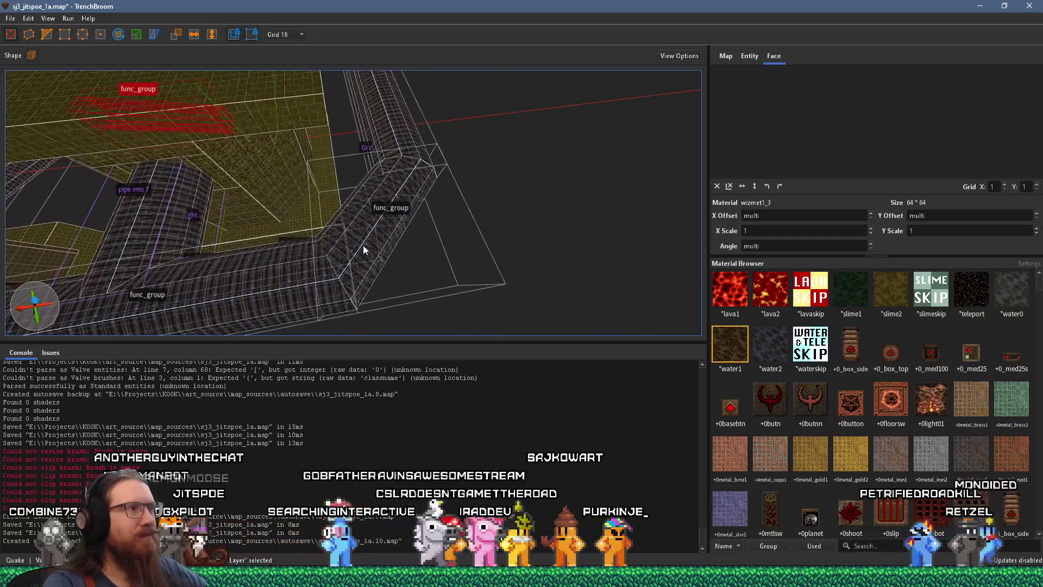
# Select the lower, corner and upper pipe pieces and rotate them about Z to about 195 degrees
pyautogui.click(322, 276)
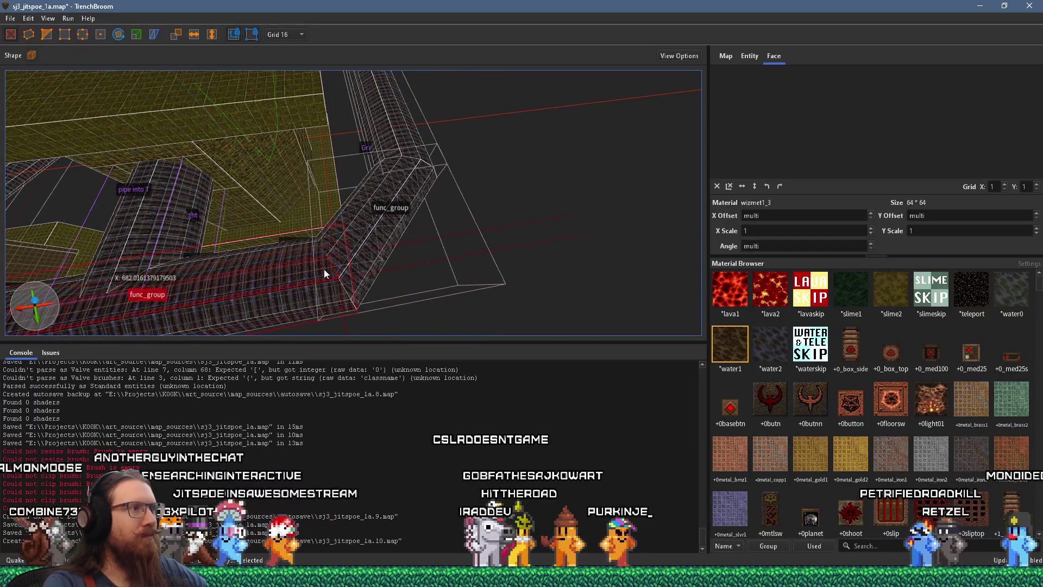
pyautogui.keyDown('ctrl'); pyautogui.click(379, 219); pyautogui.keyUp('ctrl')
pyautogui.keyDown('ctrl'); pyautogui.click(402, 128); pyautogui.keyUp('ctrl')
pyautogui.moveTo(402, 129)
pyautogui.mouseDown()
pyautogui.moveTo(410, 188)
pyautogui.moveTo(336, 215)
pyautogui.moveTo(449, 219)
pyautogui.moveTo(216, 94)
pyautogui.moveTo(316, 191)
pyautogui.moveTo(762, 242)
pyautogui.moveTo(406, 241)
pyautogui.moveTo(449, 260)
pyautogui.moveTo(513, 241)
pyautogui.moveTo(606, 241)
pyautogui.mouseUp()
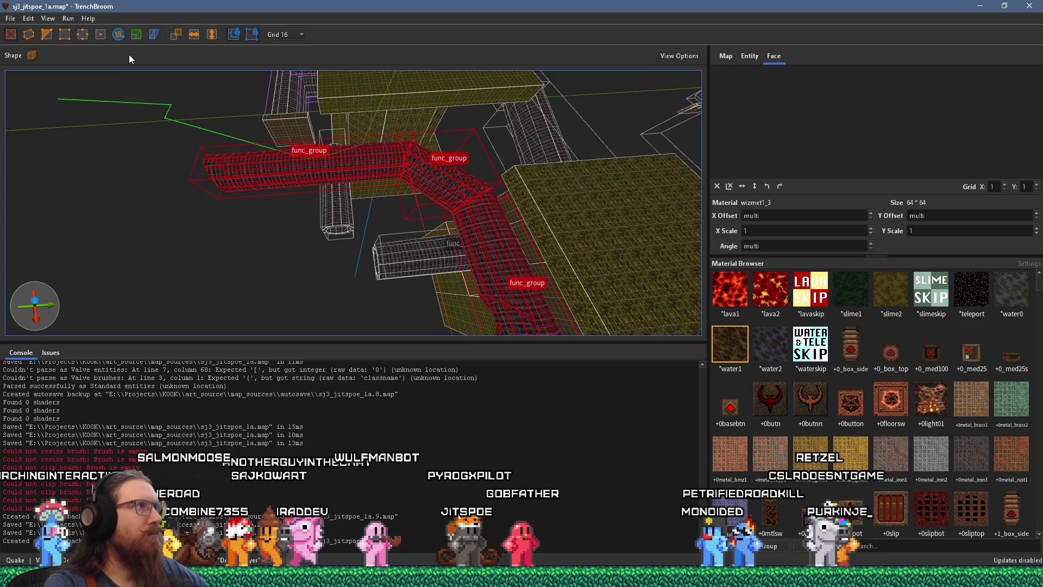
pyautogui.moveTo(396, 290)
pyautogui.mouseDown()
pyautogui.moveTo(190, 236)
pyautogui.moveTo(223, 177)
pyautogui.moveTo(218, 189)
pyautogui.moveTo(493, 149)
pyautogui.moveTo(497, 130)
pyautogui.mouseUp()
# Finish the Z-axis rotation of the three pipe pieces and inspect the resulting corner joint
pyautogui.press('r')
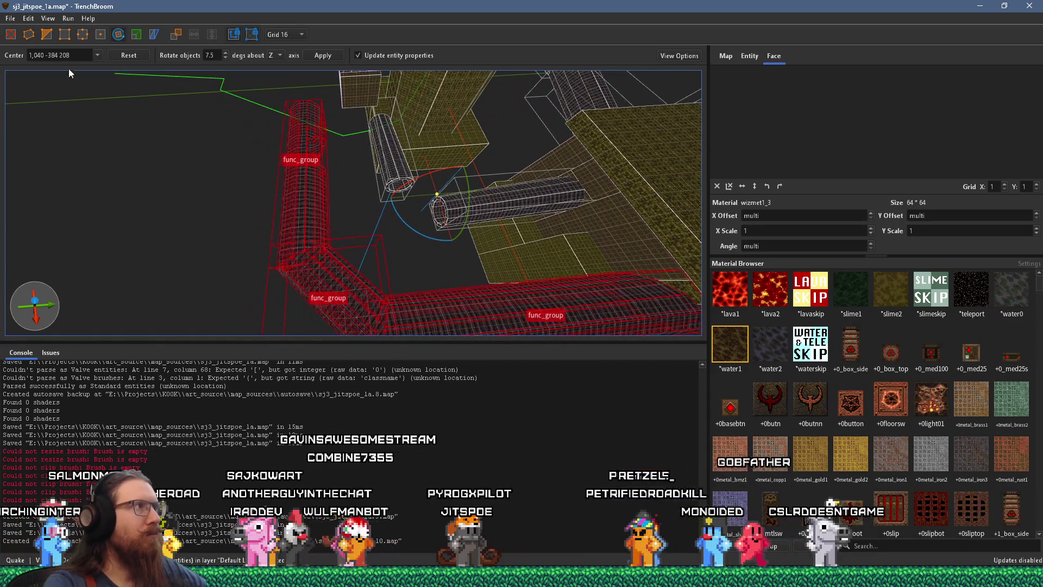
pyautogui.moveTo(286, 122)
pyautogui.mouseDown()
pyautogui.moveTo(399, 267)
pyautogui.moveTo(452, 127)
pyautogui.moveTo(443, 186)
pyautogui.moveTo(209, 238)
pyautogui.moveTo(488, 172)
pyautogui.moveTo(210, 245)
pyautogui.moveTo(463, 208)
pyautogui.moveTo(448, 194)
pyautogui.moveTo(557, 264)
pyautogui.moveTo(556, 280)
pyautogui.moveTo(397, 183)
pyautogui.moveTo(401, 125)
pyautogui.moveTo(355, 233)
pyautogui.moveTo(359, 225)
pyautogui.moveTo(440, 260)
pyautogui.mouseUp()
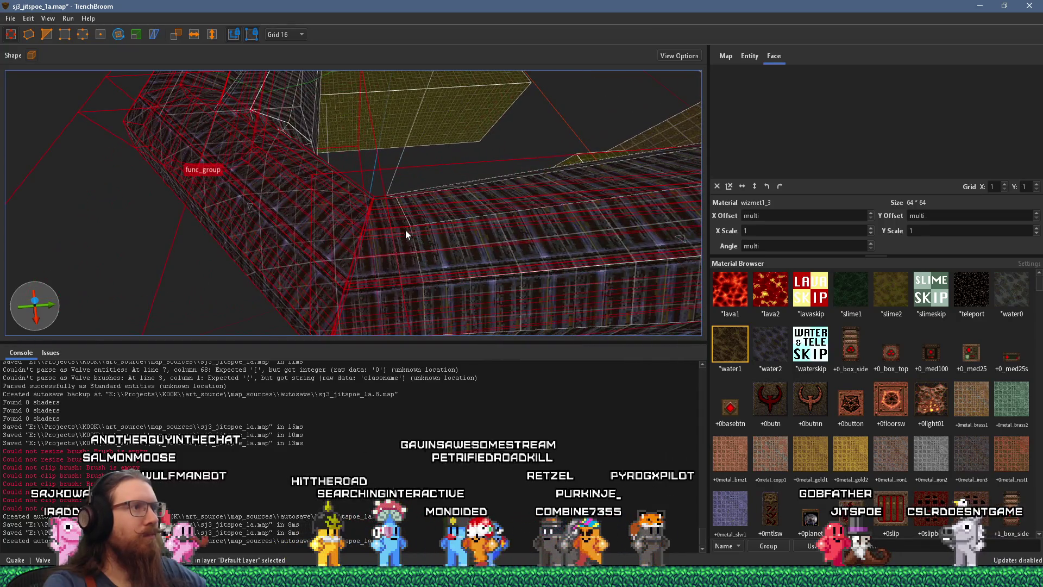
# Try clipping the pipe brushes where they meet the wall with the Clip tool
pyautogui.press('v')
pyautogui.click(413, 251)
pyautogui.click(421, 275)
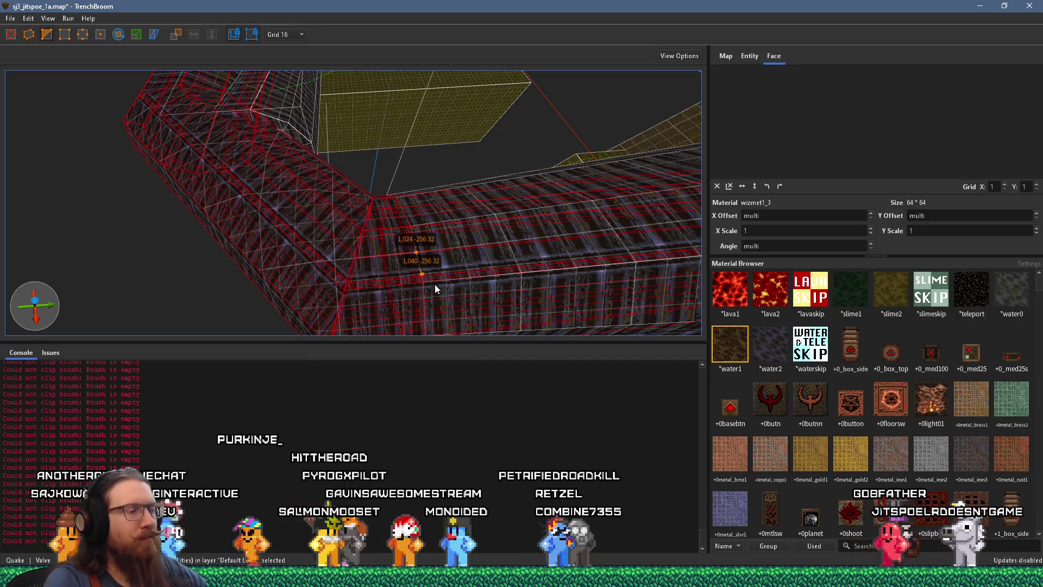
pyautogui.press('Tab')
pyautogui.press('Tab')
pyautogui.press('Escape')
pyautogui.moveTo(369, 240)
pyautogui.mouseDown()
pyautogui.moveTo(454, 297)
pyautogui.moveTo(525, 387)
pyautogui.moveTo(595, 424)
pyautogui.moveTo(393, 261)
pyautogui.moveTo(376, 260)
pyautogui.moveTo(337, 291)
pyautogui.moveTo(385, 284)
pyautogui.moveTo(411, 261)
pyautogui.moveTo(328, 261)
pyautogui.moveTo(319, 244)
pyautogui.moveTo(357, 182)
pyautogui.moveTo(302, 191)
pyautogui.moveTo(342, 215)
pyautogui.mouseUp()
pyautogui.click(340, 191)
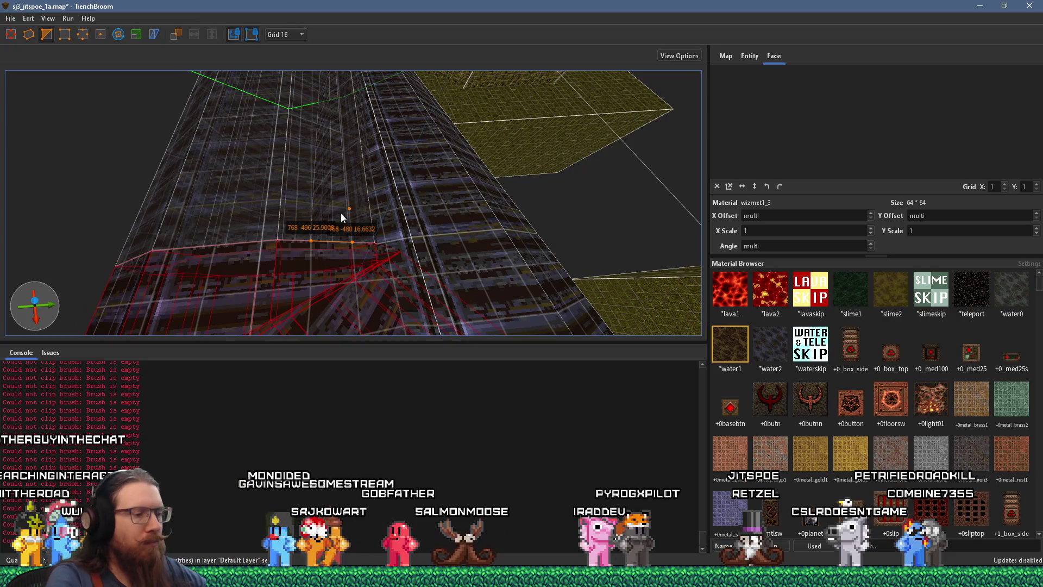
pyautogui.scroll(-3, 341, 214)
pyautogui.moveTo(345, 219); pyautogui.dragTo(425, 239)
# Shift the vertical pipe func_group to the left, deselect it, and bring up the Twitch clip browser
pyautogui.click(403, 241)
pyautogui.moveTo(342, 182)
pyautogui.mouseDown()
pyautogui.moveTo(314, 170)
pyautogui.moveTo(316, 187)
pyautogui.moveTo(361, 226)
pyautogui.moveTo(413, 237)
pyautogui.moveTo(348, 281)
pyautogui.moveTo(439, 304)
pyautogui.moveTo(469, 164)
pyautogui.moveTo(443, 234)
pyautogui.moveTo(455, 180)
pyautogui.moveTo(442, 161)
pyautogui.moveTo(84, 165)
pyautogui.moveTo(89, 173)
pyautogui.moveTo(405, 103)
pyautogui.moveTo(356, 164)
pyautogui.moveTo(431, 195)
pyautogui.moveTo(415, 163)
pyautogui.moveTo(402, 174)
pyautogui.moveTo(503, 172)
pyautogui.mouseUp()
pyautogui.press('Escape')
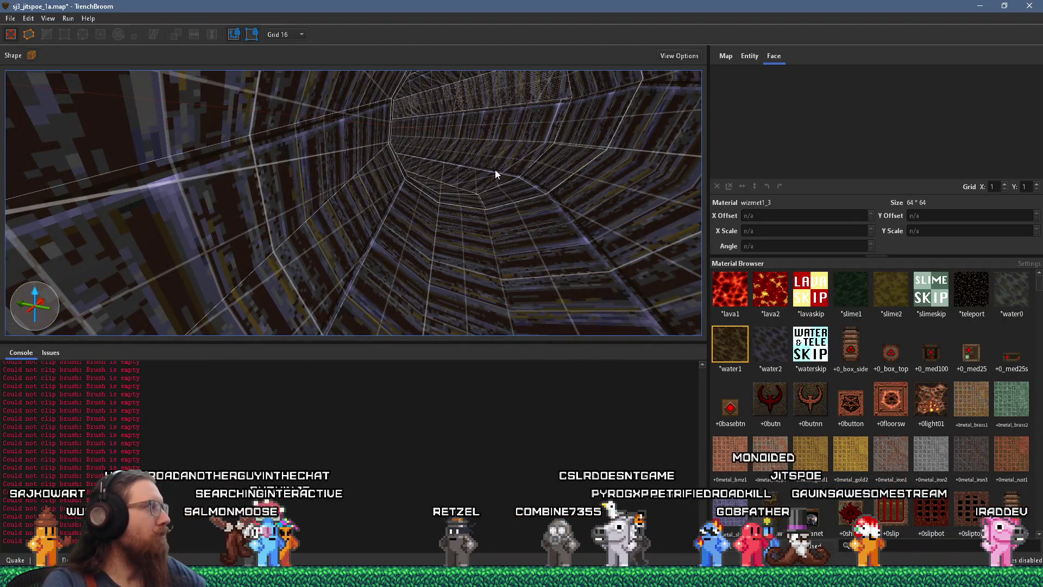
pyautogui.click(52, 577)
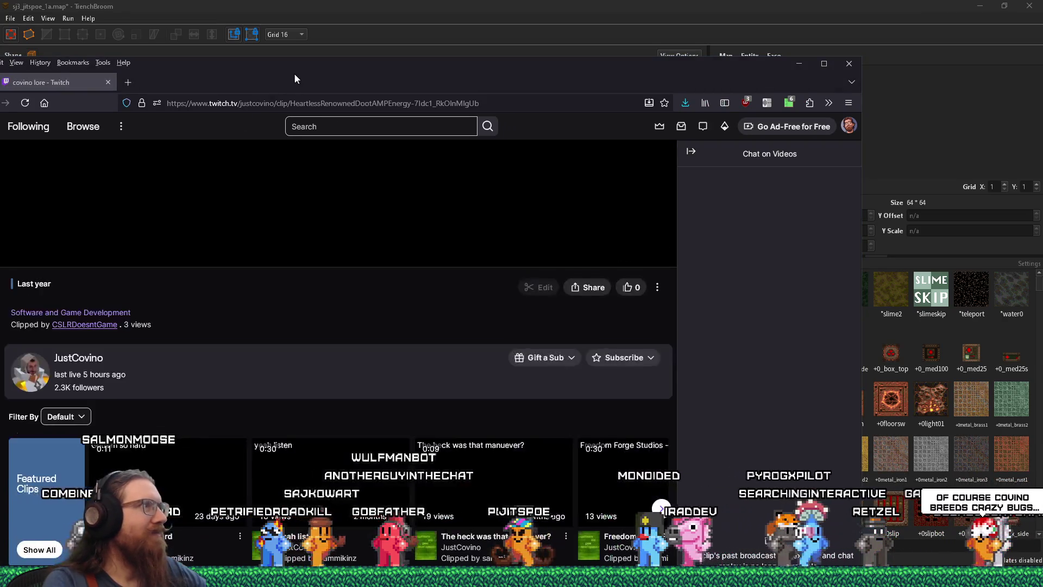
pyautogui.moveTo(306, 77); pyautogui.dragTo(465, 50)
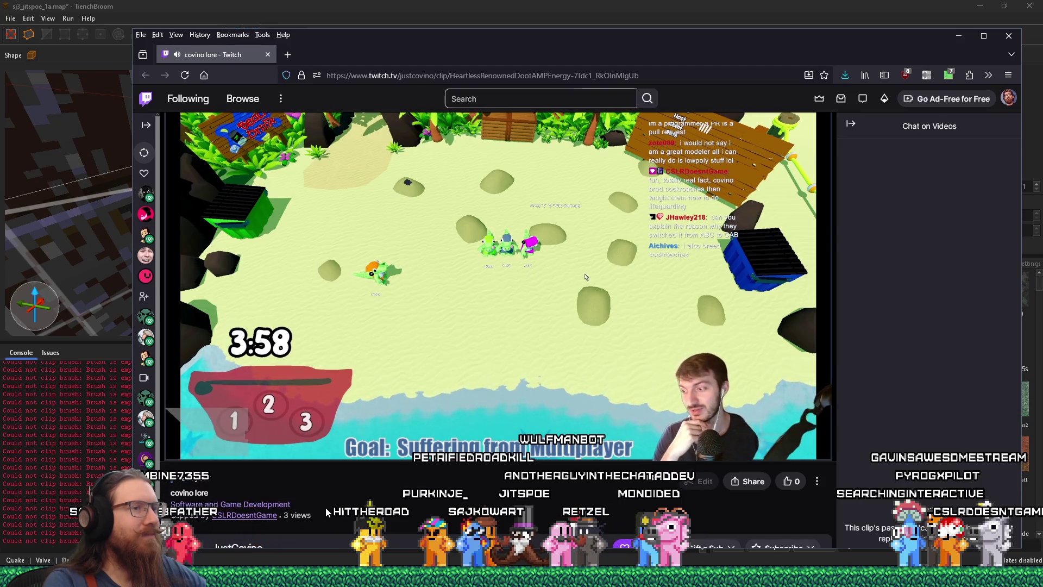
pyautogui.moveTo(268, 444)
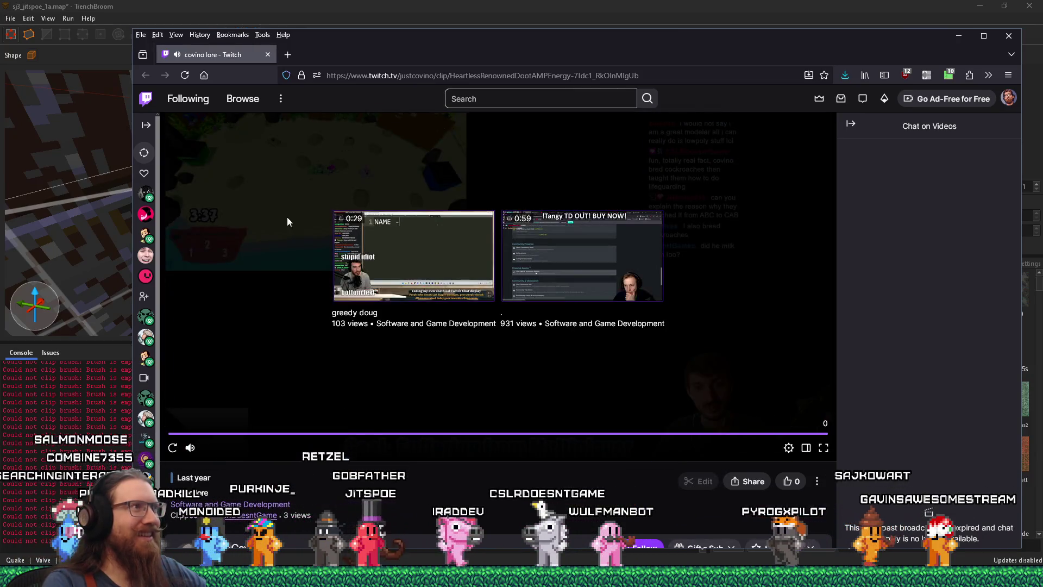
pyautogui.click(267, 55)
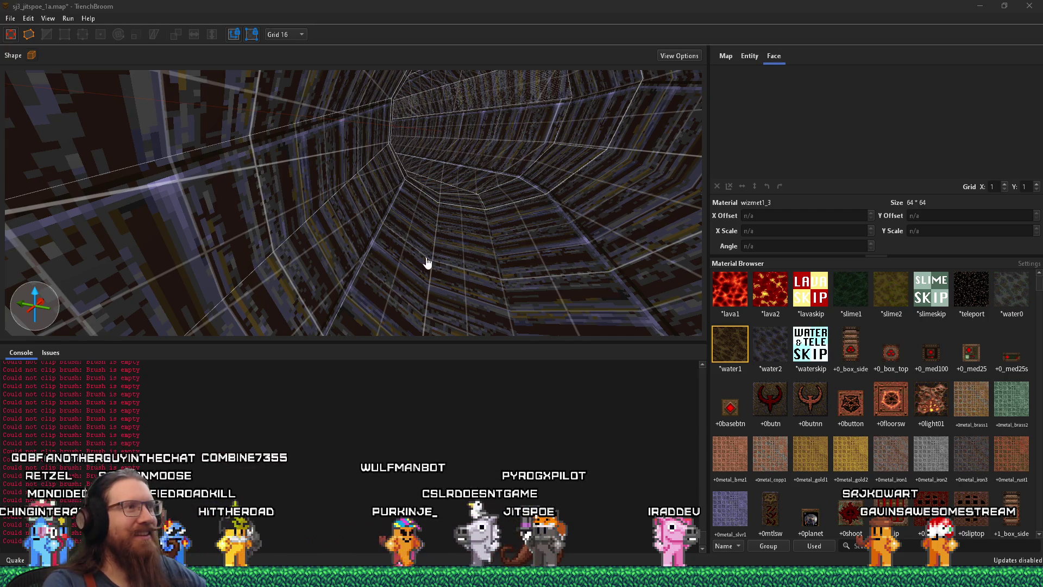
pyautogui.scroll(-10, 469, 282)
pyautogui.scroll(-10, 470, 243)
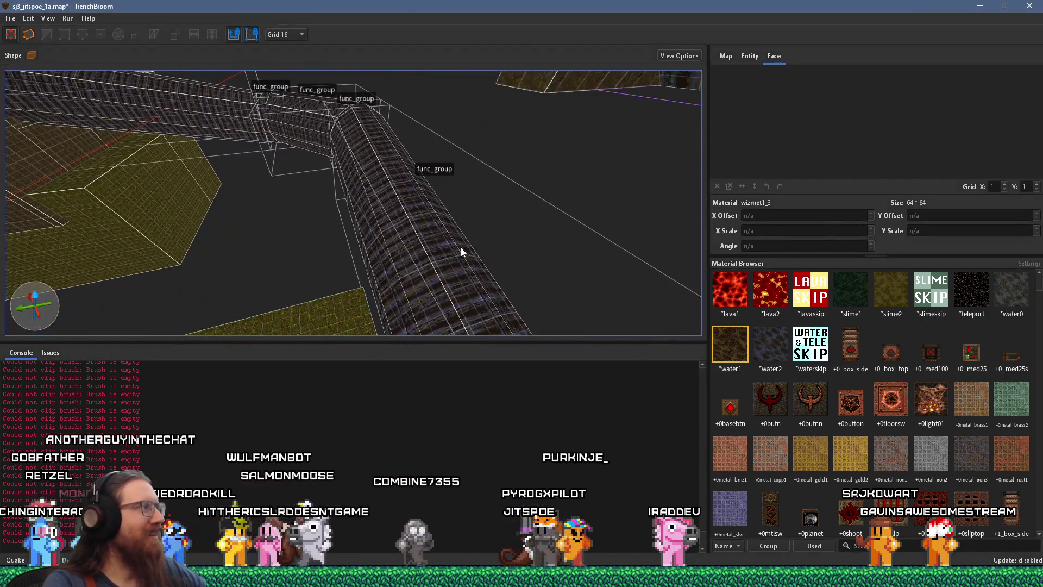
pyautogui.scroll(10, 454, 216)
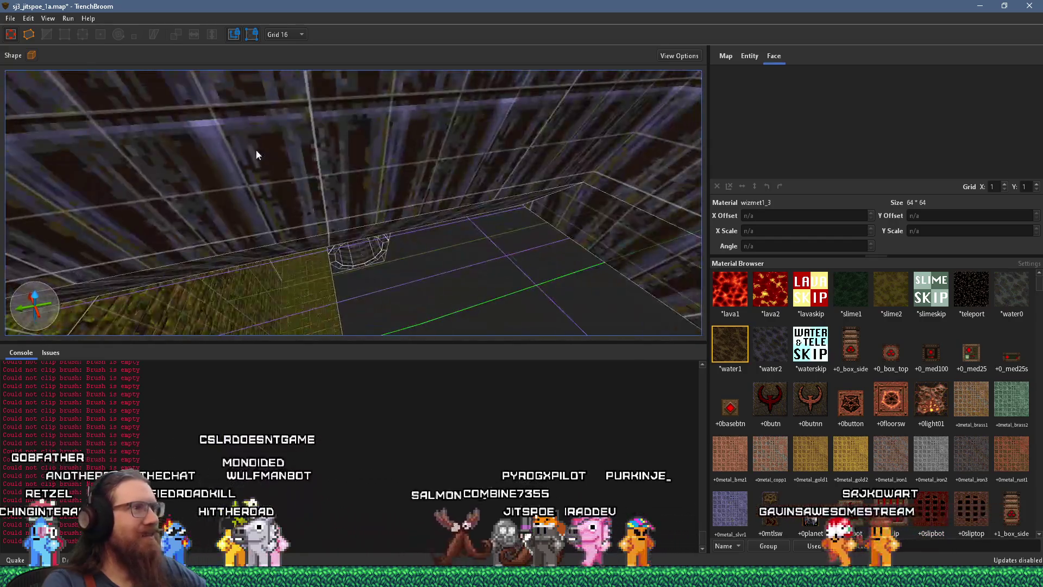
pyautogui.scroll(8, 313, 210)
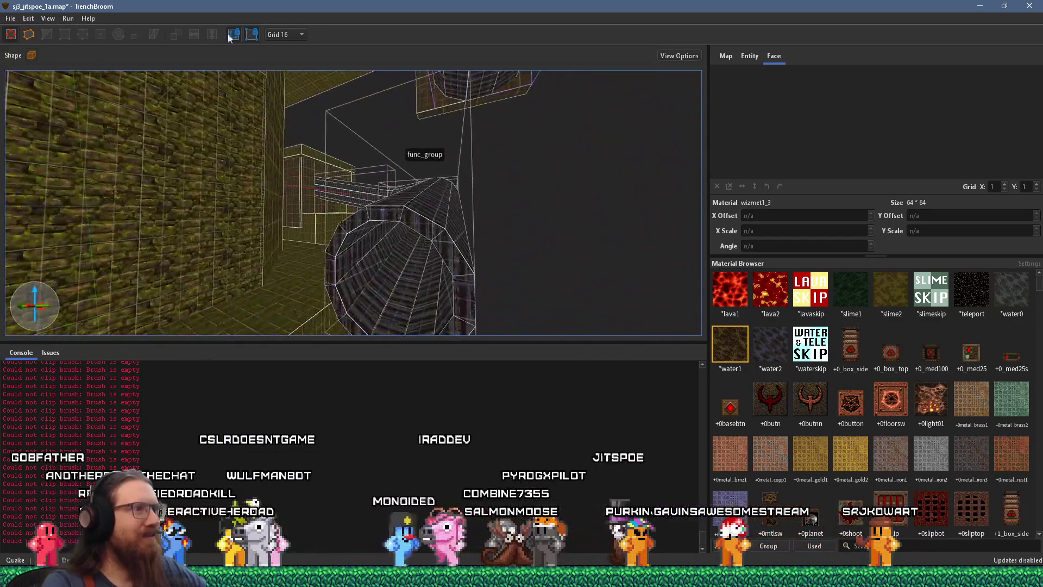
pyautogui.scroll(-5, 375, 79)
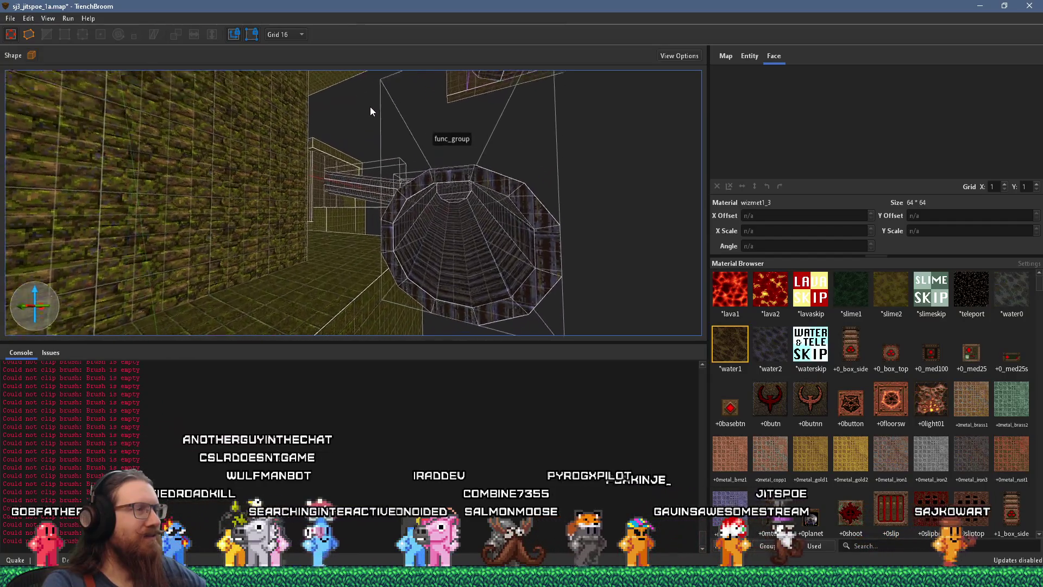
pyautogui.scroll(-10, 393, 157)
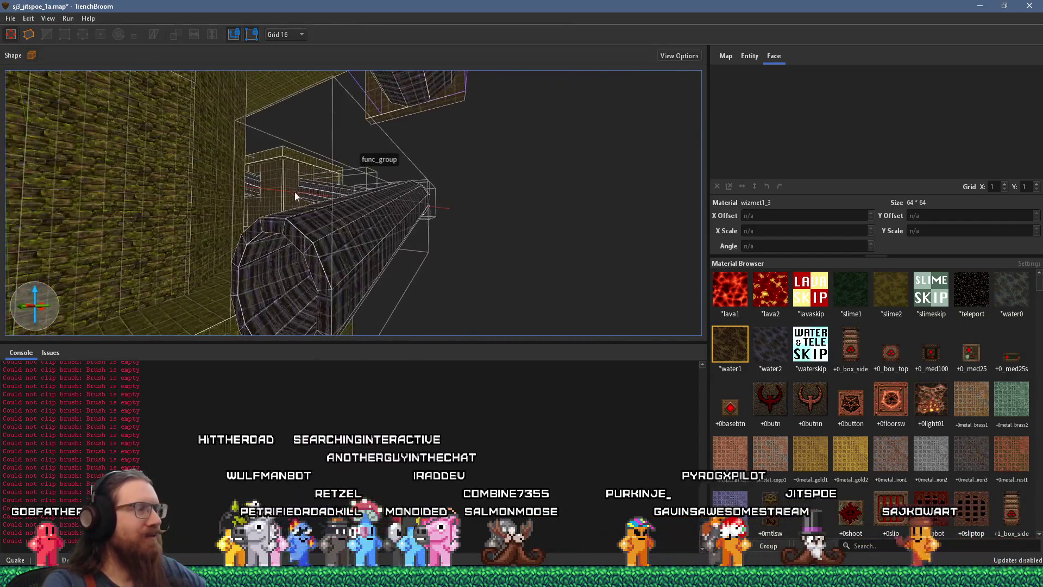
pyautogui.moveTo(190, 153); pyautogui.dragTo(161, 155)
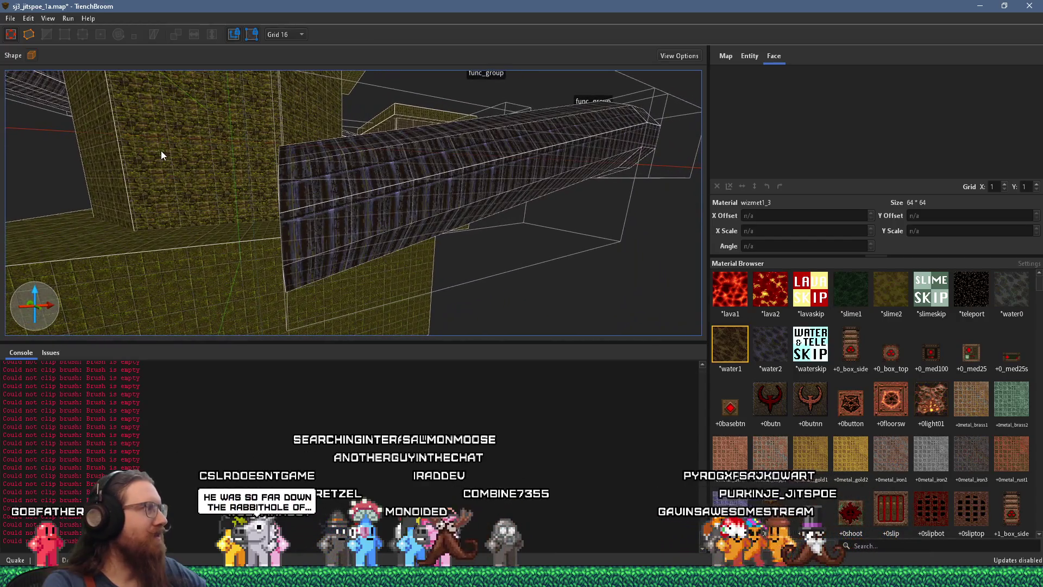
pyautogui.scroll(-5, 163, 154)
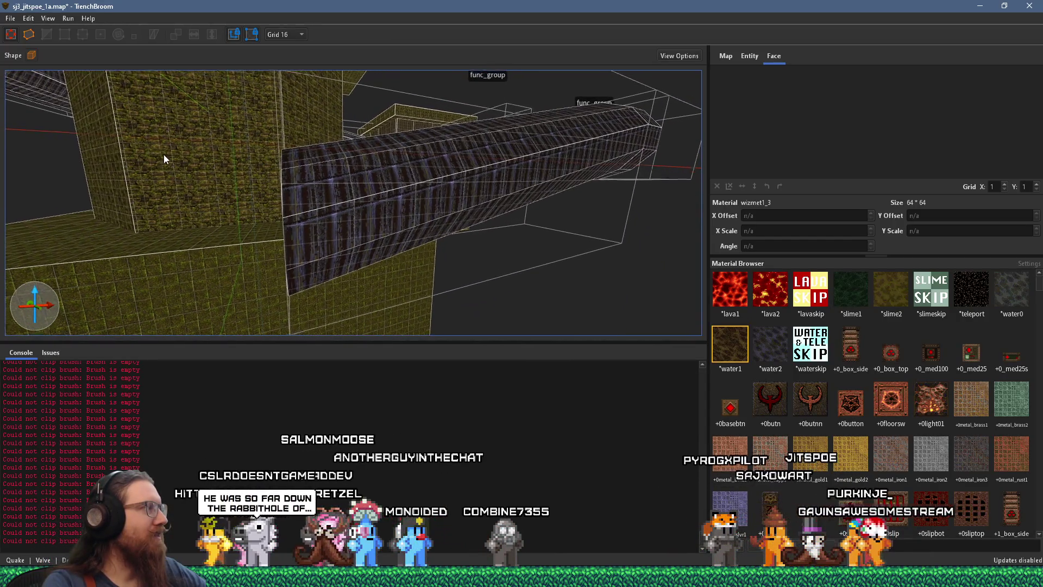
pyautogui.moveTo(271, 263)
pyautogui.mouseDown()
pyautogui.moveTo(359, 298)
pyautogui.moveTo(570, 351)
pyautogui.mouseUp()
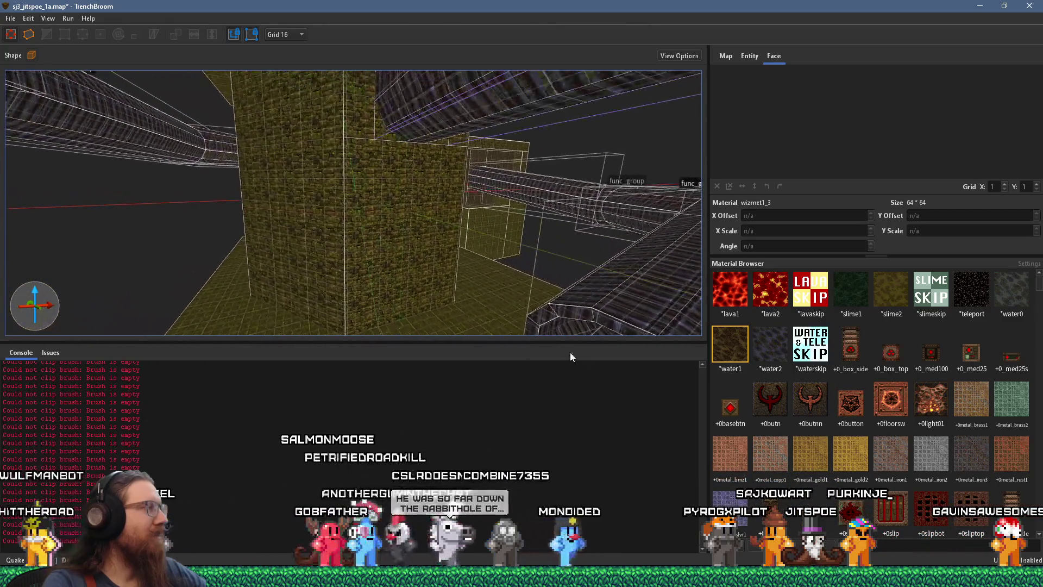
pyautogui.scroll(-5, 419, 274)
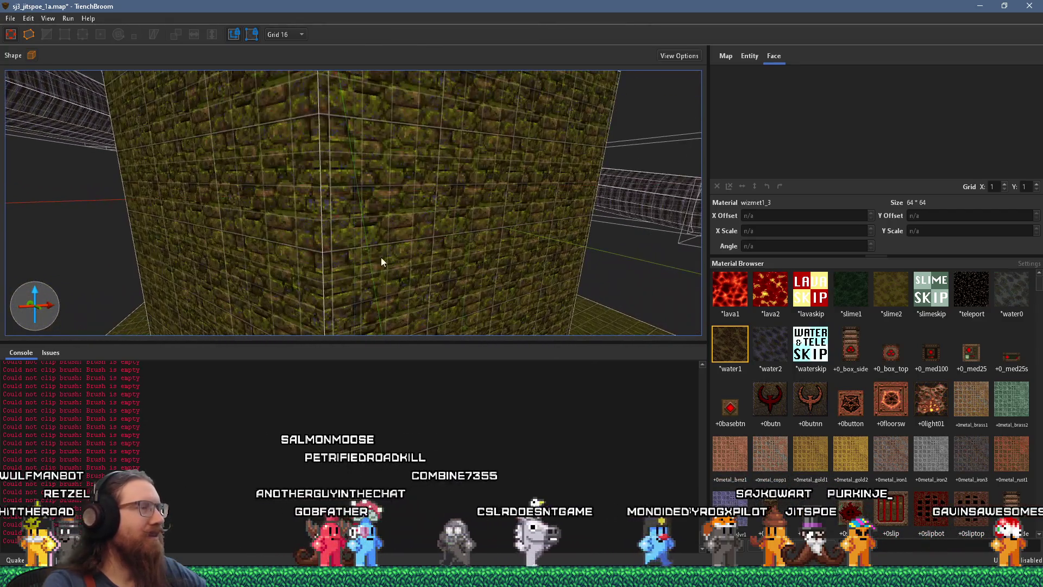
pyautogui.moveTo(271, 248)
pyautogui.mouseDown()
pyautogui.moveTo(210, 235)
pyautogui.moveTo(516, 285)
pyautogui.moveTo(330, 267)
pyautogui.moveTo(395, 214)
pyautogui.moveTo(443, 356)
pyautogui.mouseUp()
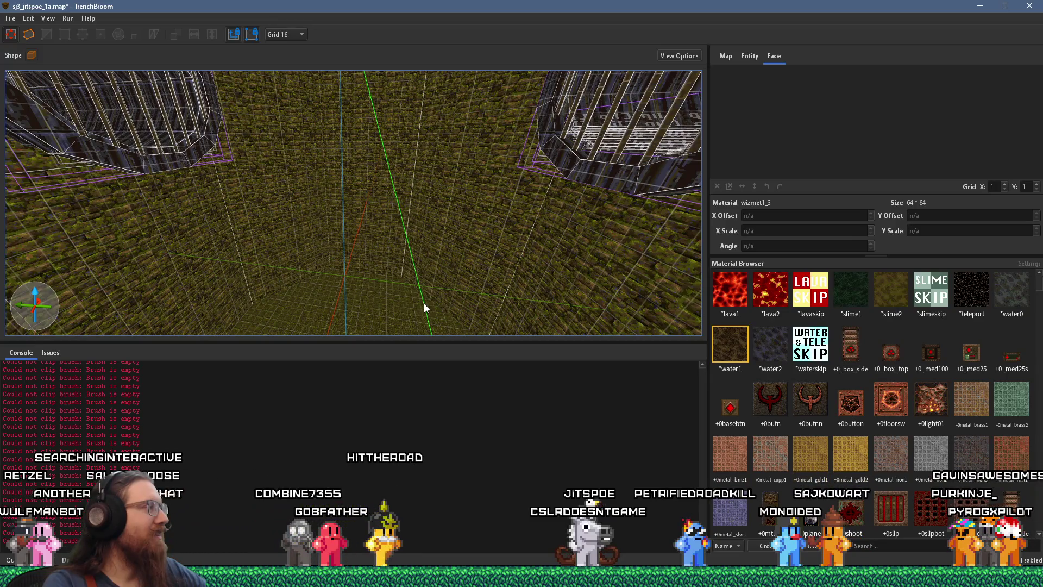
pyautogui.moveTo(426, 294)
pyautogui.mouseDown()
pyautogui.moveTo(54, 176)
pyautogui.moveTo(328, 248)
pyautogui.moveTo(152, 217)
pyautogui.moveTo(270, 232)
pyautogui.moveTo(13, 228)
pyautogui.moveTo(334, 226)
pyautogui.moveTo(98, 223)
pyautogui.moveTo(160, 233)
pyautogui.moveTo(60, 222)
pyautogui.moveTo(114, 259)
pyautogui.moveTo(302, 203)
pyautogui.moveTo(125, 247)
pyautogui.mouseUp()
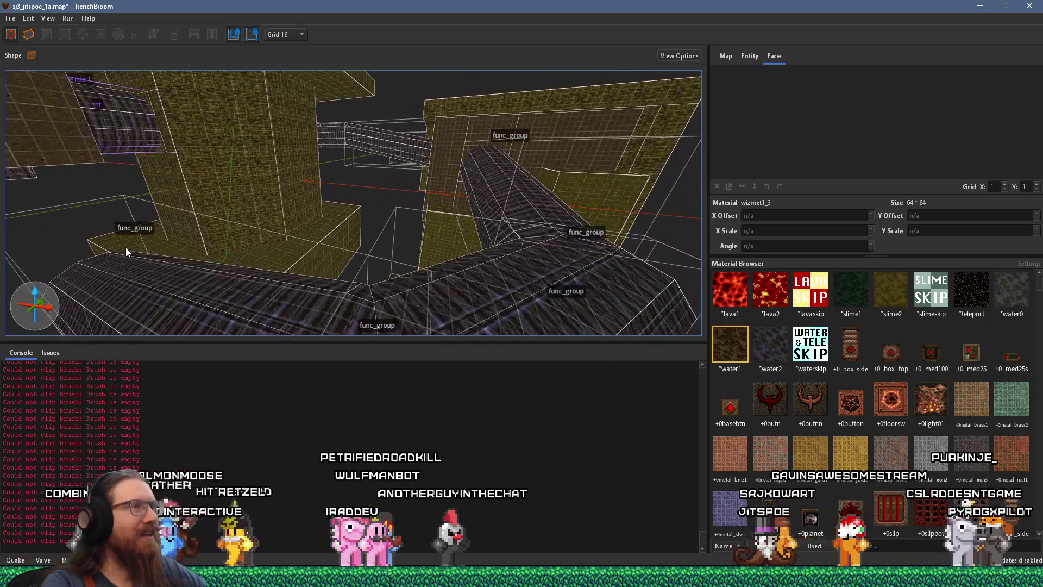
pyautogui.moveTo(213, 224)
pyautogui.mouseDown()
pyautogui.moveTo(336, 235)
pyautogui.moveTo(188, 233)
pyautogui.moveTo(307, 190)
pyautogui.moveTo(62, 202)
pyautogui.moveTo(116, 328)
pyautogui.mouseUp()
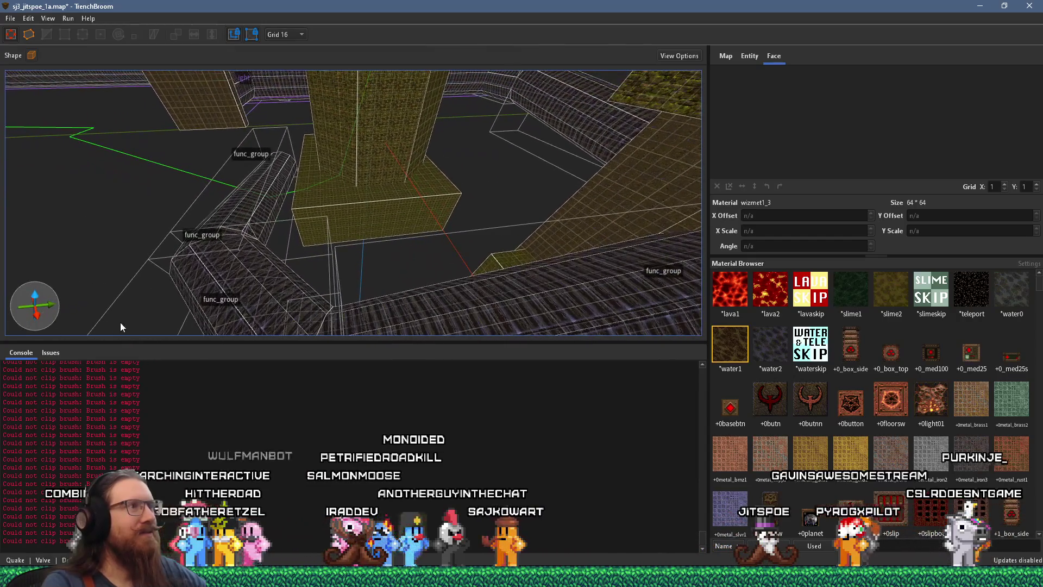
pyautogui.moveTo(371, 141)
pyautogui.mouseDown()
pyautogui.moveTo(92, 121)
pyautogui.moveTo(414, 97)
pyautogui.mouseUp()
# Move the long pipe func_group up and to the right
pyautogui.click(439, 238)
pyautogui.moveTo(387, 252)
pyautogui.mouseDown()
pyautogui.moveTo(461, 226)
pyautogui.moveTo(506, 185)
pyautogui.moveTo(395, 105)
pyautogui.mouseUp()
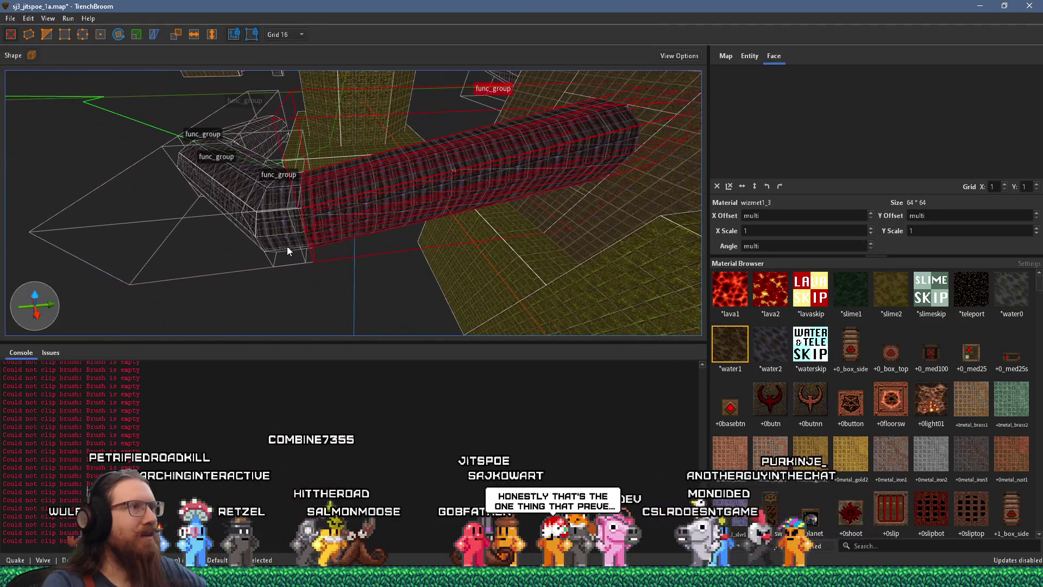
pyautogui.moveTo(236, 236); pyautogui.dragTo(505, 217)
# Select the short and upper-left pipe pieces, revert their shift, and nudge them right
pyautogui.click(277, 207)
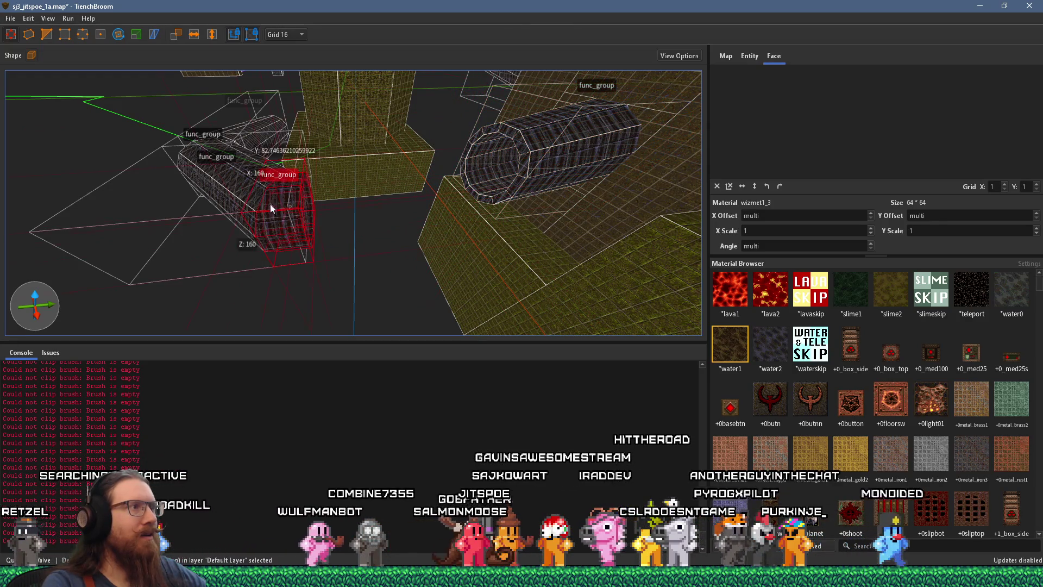
pyautogui.keyDown('ctrl'); pyautogui.click(241, 137); pyautogui.keyUp('ctrl')
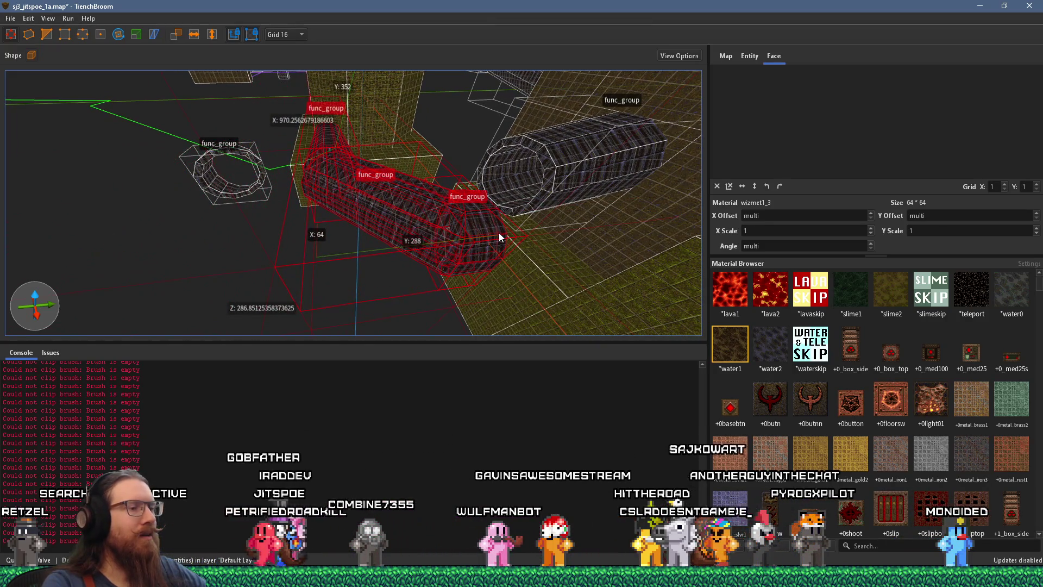
pyautogui.hotkey('ctrl', 'z')
pyautogui.moveTo(486, 214)
pyautogui.mouseDown()
pyautogui.moveTo(289, 233)
pyautogui.moveTo(429, 223)
pyautogui.mouseUp()
pyautogui.moveTo(257, 219)
pyautogui.mouseDown()
pyautogui.moveTo(265, 256)
pyautogui.moveTo(406, 174)
pyautogui.moveTo(142, 190)
pyautogui.moveTo(208, 186)
pyautogui.moveTo(250, 120)
pyautogui.moveTo(372, 267)
pyautogui.moveTo(290, 114)
pyautogui.moveTo(313, 149)
pyautogui.moveTo(315, 70)
pyautogui.moveTo(339, 73)
pyautogui.moveTo(311, 101)
pyautogui.moveTo(302, 170)
pyautogui.moveTo(317, 194)
pyautogui.moveTo(276, 189)
pyautogui.moveTo(294, 187)
pyautogui.moveTo(314, 81)
pyautogui.moveTo(346, 163)
pyautogui.moveTo(391, 208)
pyautogui.moveTo(424, 216)
pyautogui.mouseUp()
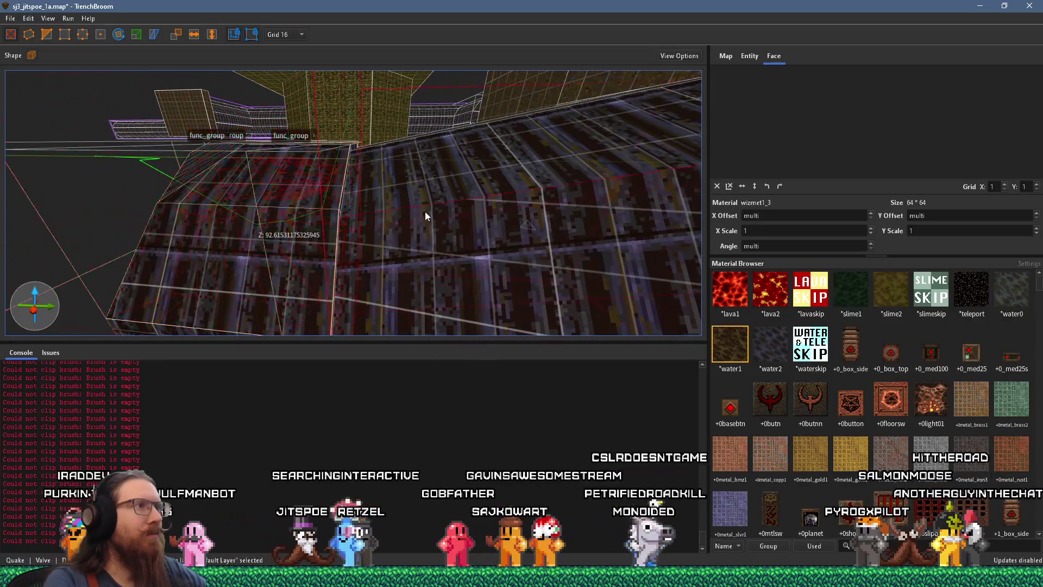
pyautogui.press('Right')
pyautogui.press('Right')
pyautogui.press('Right')
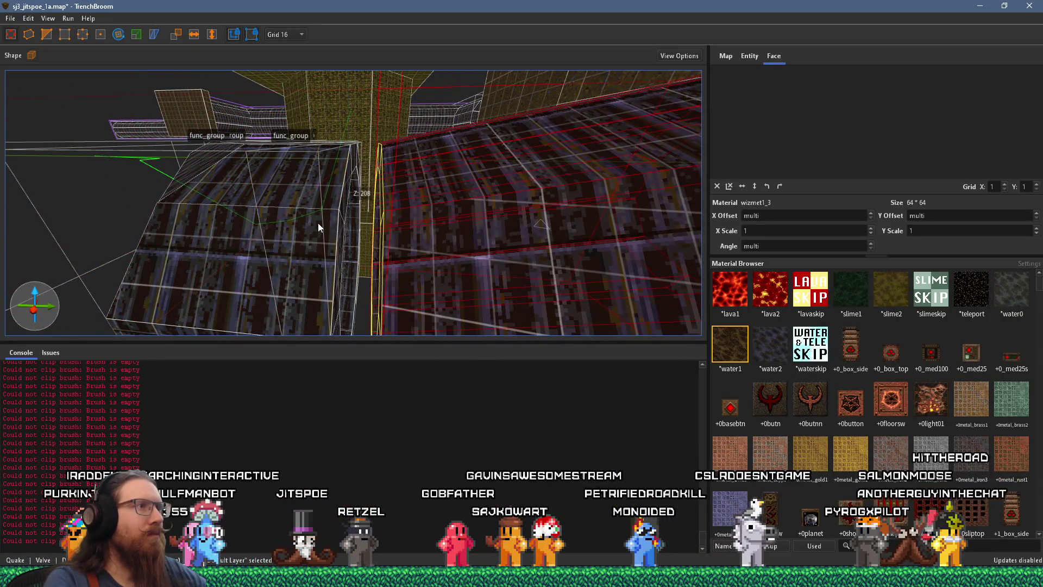
# Move the neighbouring pipe piece and orbit to review the diagonal pipe group
pyautogui.moveTo(315, 222)
pyautogui.mouseDown()
pyautogui.moveTo(305, 216)
pyautogui.moveTo(347, 198)
pyautogui.mouseUp()
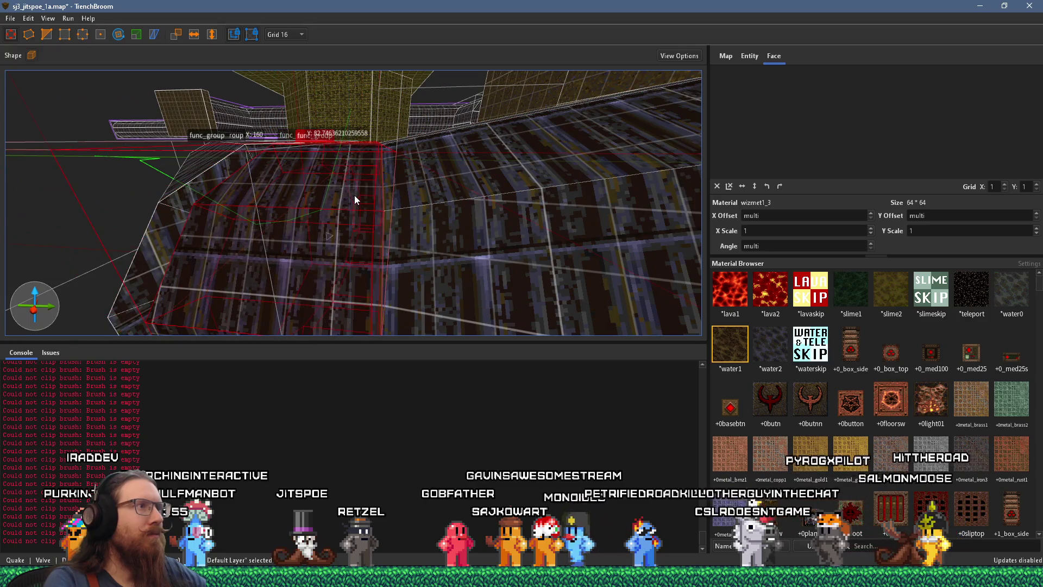
pyautogui.scroll(-5, 359, 202)
pyautogui.moveTo(381, 235)
pyautogui.mouseDown()
pyautogui.moveTo(287, 204)
pyautogui.moveTo(284, 226)
pyautogui.moveTo(314, 194)
pyautogui.moveTo(322, 133)
pyautogui.moveTo(368, 224)
pyautogui.mouseUp()
pyautogui.moveTo(386, 158)
pyautogui.mouseDown()
pyautogui.moveTo(400, 310)
pyautogui.moveTo(475, 269)
pyautogui.mouseUp()
pyautogui.moveTo(425, 239)
pyautogui.mouseDown()
pyautogui.moveTo(343, 82)
pyautogui.moveTo(383, 252)
pyautogui.moveTo(246, 64)
pyautogui.moveTo(52, 21)
pyautogui.moveTo(354, 72)
pyautogui.moveTo(544, 54)
pyautogui.moveTo(569, 113)
pyautogui.moveTo(528, 183)
pyautogui.moveTo(528, 284)
pyautogui.moveTo(431, 233)
pyautogui.moveTo(461, 242)
pyautogui.moveTo(518, 319)
pyautogui.moveTo(394, 278)
pyautogui.moveTo(386, 229)
pyautogui.moveTo(341, 327)
pyautogui.moveTo(316, 246)
pyautogui.moveTo(409, 265)
pyautogui.moveTo(343, 287)
pyautogui.moveTo(368, 245)
pyautogui.moveTo(341, 231)
pyautogui.moveTo(365, 235)
pyautogui.moveTo(420, 207)
pyautogui.moveTo(368, 163)
pyautogui.moveTo(403, 220)
pyautogui.moveTo(290, 154)
pyautogui.moveTo(311, 125)
pyautogui.moveTo(272, 194)
pyautogui.moveTo(300, 230)
pyautogui.moveTo(347, 171)
pyautogui.mouseUp()
# Select the short pipe section nearest the wall and delete it
pyautogui.moveTo(379, 206)
pyautogui.mouseDown()
pyautogui.moveTo(268, 270)
pyautogui.moveTo(357, 199)
pyautogui.mouseUp()
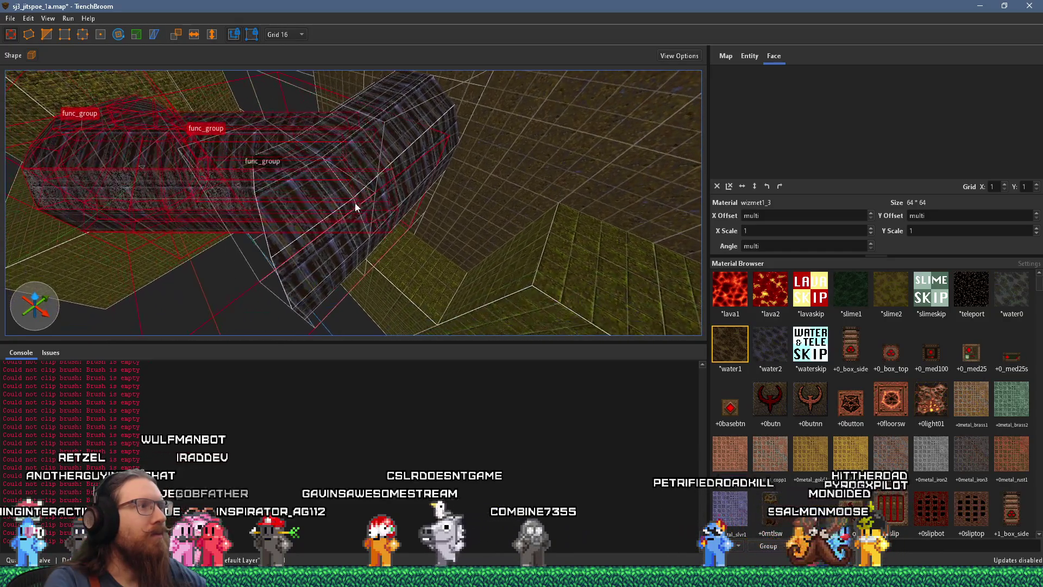
pyautogui.click(324, 243)
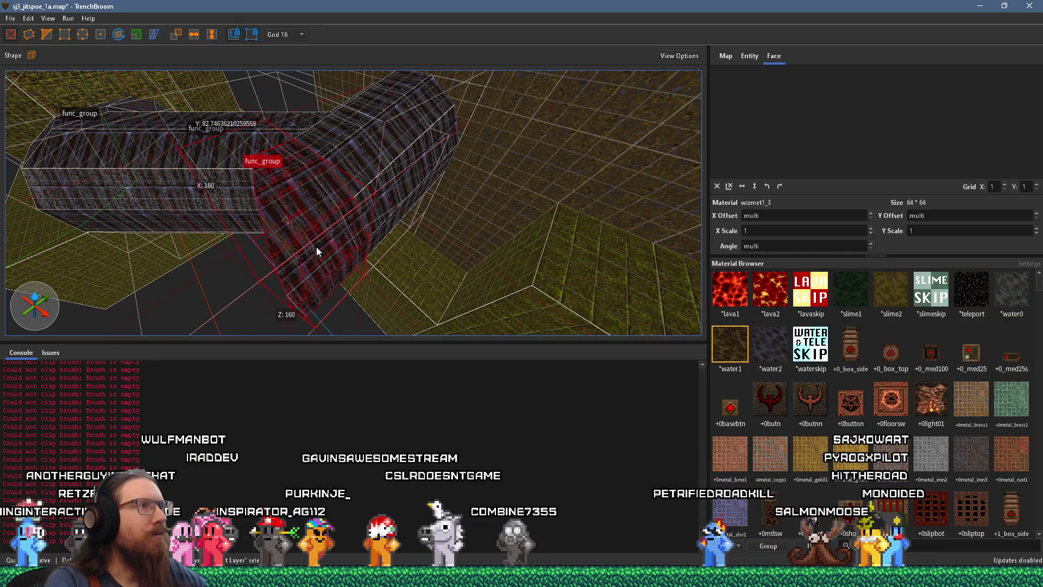
pyautogui.moveTo(309, 249)
pyautogui.mouseDown()
pyautogui.moveTo(348, 321)
pyautogui.moveTo(348, 303)
pyautogui.mouseUp()
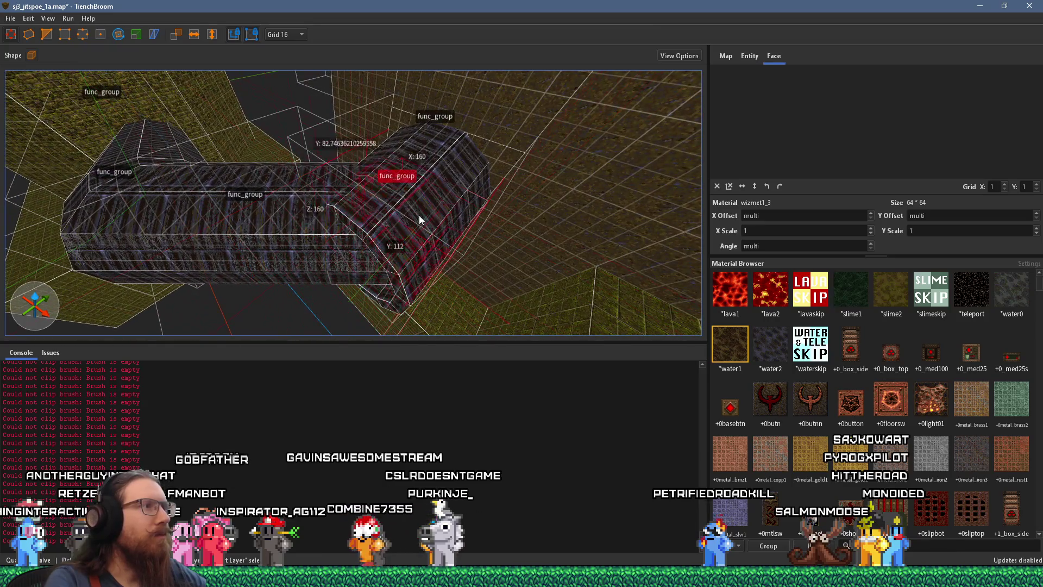
pyautogui.moveTo(424, 198)
pyautogui.mouseDown()
pyautogui.moveTo(364, 253)
pyautogui.moveTo(359, 236)
pyautogui.moveTo(459, 152)
pyautogui.moveTo(505, 141)
pyautogui.moveTo(293, 113)
pyautogui.moveTo(276, 85)
pyautogui.moveTo(383, 81)
pyautogui.moveTo(352, 172)
pyautogui.moveTo(382, 225)
pyautogui.moveTo(597, 227)
pyautogui.moveTo(548, 238)
pyautogui.moveTo(491, 215)
pyautogui.moveTo(399, 288)
pyautogui.moveTo(433, 305)
pyautogui.moveTo(383, 192)
pyautogui.moveTo(426, 233)
pyautogui.moveTo(491, 258)
pyautogui.moveTo(540, 249)
pyautogui.moveTo(653, 255)
pyautogui.moveTo(305, 172)
pyautogui.moveTo(570, 238)
pyautogui.moveTo(388, 199)
pyautogui.moveTo(374, 92)
pyautogui.moveTo(425, 152)
pyautogui.moveTo(508, 113)
pyautogui.moveTo(517, 187)
pyautogui.moveTo(589, 277)
pyautogui.moveTo(549, 235)
pyautogui.moveTo(599, 210)
pyautogui.moveTo(535, 302)
pyautogui.moveTo(476, 97)
pyautogui.moveTo(488, 69)
pyautogui.moveTo(624, 133)
pyautogui.moveTo(204, 158)
pyautogui.moveTo(321, 209)
pyautogui.moveTo(206, 224)
pyautogui.moveTo(353, 263)
pyautogui.moveTo(247, 226)
pyautogui.moveTo(199, 245)
pyautogui.moveTo(297, 222)
pyautogui.moveTo(114, 244)
pyautogui.moveTo(155, 251)
pyautogui.moveTo(100, 260)
pyautogui.moveTo(167, 175)
pyautogui.moveTo(281, 208)
pyautogui.moveTo(272, 232)
pyautogui.moveTo(314, 210)
pyautogui.mouseUp()
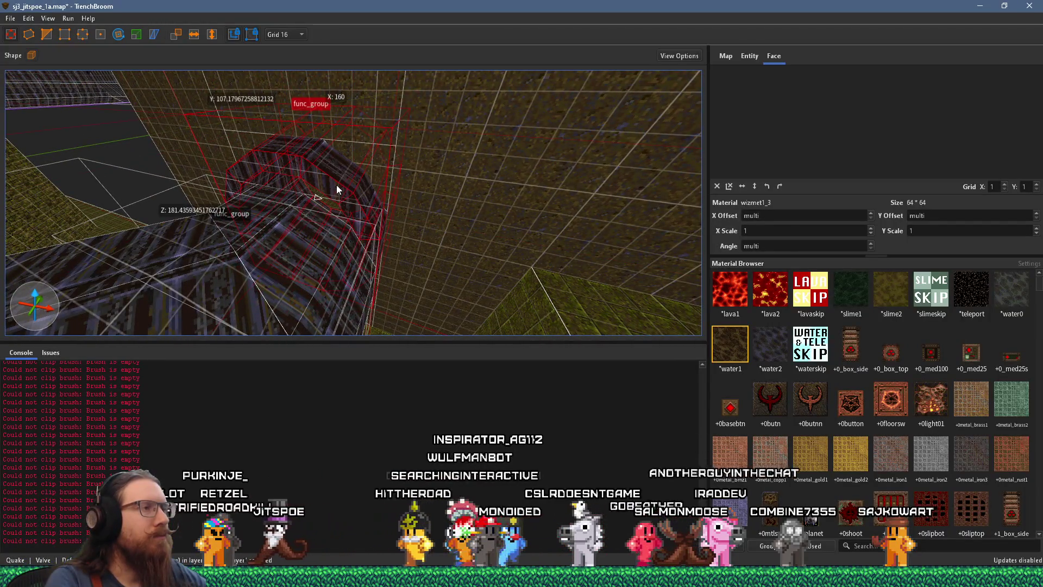
pyautogui.press('Delete')
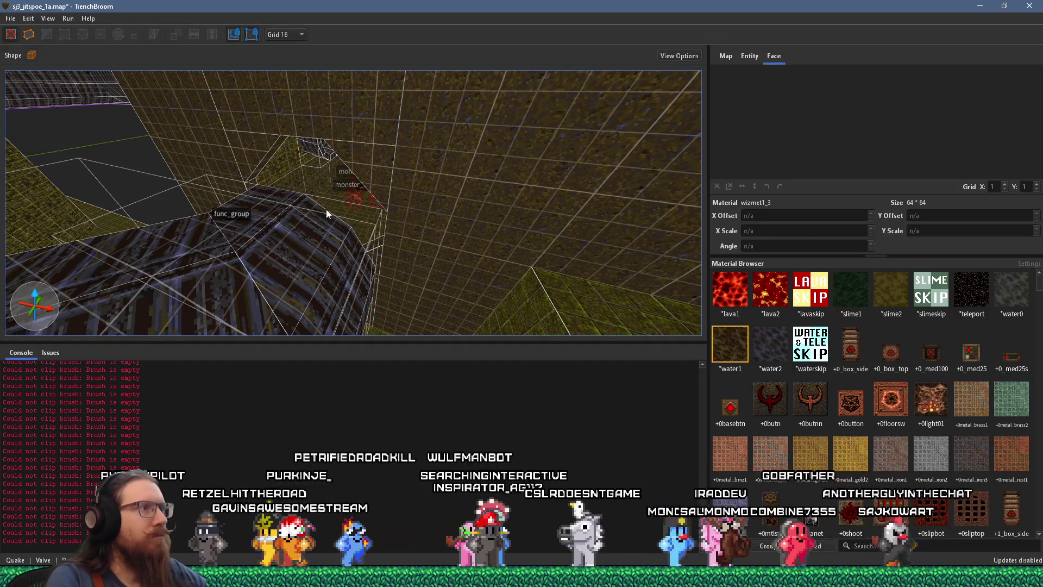
# Undo the deletion to bring back the pipe section
pyautogui.hotkey('ctrl', 'z')
pyautogui.moveTo(345, 247)
pyautogui.mouseDown()
pyautogui.moveTo(255, 235)
pyautogui.moveTo(511, 279)
pyautogui.mouseUp()
pyautogui.moveTo(428, 230)
pyautogui.mouseDown()
pyautogui.moveTo(464, 237)
pyautogui.moveTo(78, 164)
pyautogui.moveTo(266, 223)
pyautogui.mouseUp()
# Group the selected pipe pieces and name the group 'low pipe'
pyautogui.rightClick(250, 200)
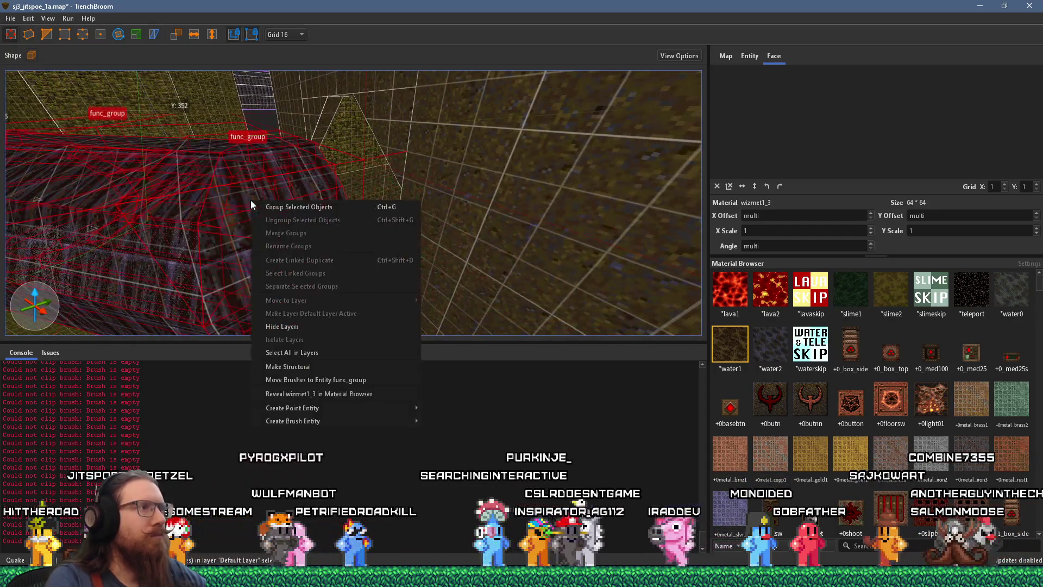
pyautogui.click(286, 207)
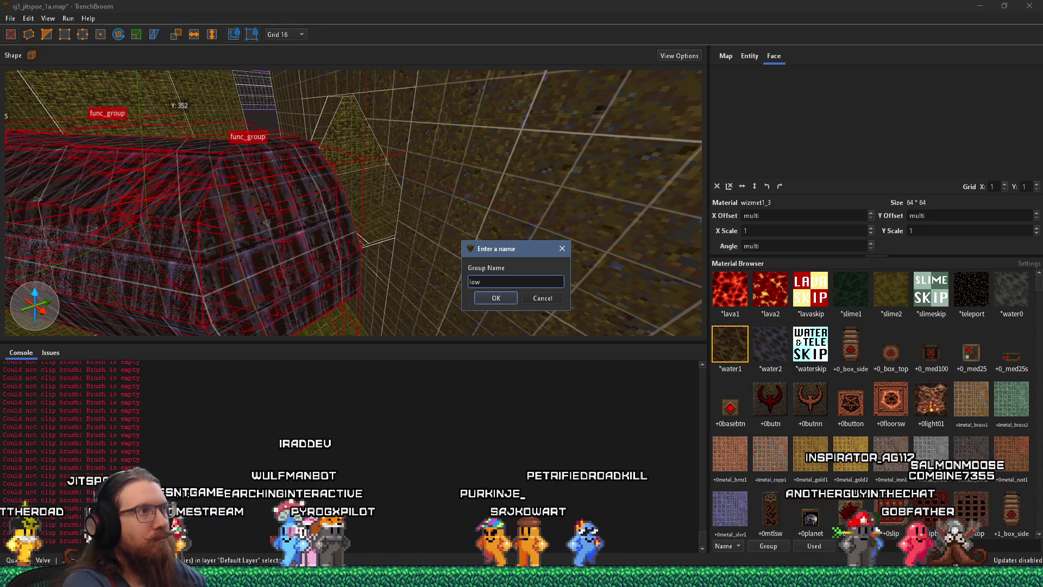
pyautogui.write('pipe')
pyautogui.press('Return')
# Orbit along the pipe toward the wall and select the low pipe group
pyautogui.moveTo(337, 163)
pyautogui.mouseDown()
pyautogui.moveTo(409, 196)
pyautogui.moveTo(427, 186)
pyautogui.moveTo(402, 153)
pyautogui.moveTo(454, 166)
pyautogui.mouseUp()
pyautogui.moveTo(365, 189)
pyautogui.mouseDown()
pyautogui.moveTo(382, 170)
pyautogui.moveTo(273, 235)
pyautogui.mouseUp()
pyautogui.moveTo(188, 253)
pyautogui.mouseDown()
pyautogui.moveTo(373, 215)
pyautogui.moveTo(215, 202)
pyautogui.moveTo(134, 173)
pyautogui.moveTo(224, 179)
pyautogui.moveTo(316, 205)
pyautogui.moveTo(320, 188)
pyautogui.moveTo(284, 146)
pyautogui.moveTo(267, 149)
pyautogui.moveTo(242, 80)
pyautogui.moveTo(282, 64)
pyautogui.moveTo(201, 80)
pyautogui.mouseUp()
pyautogui.click(210, 265)
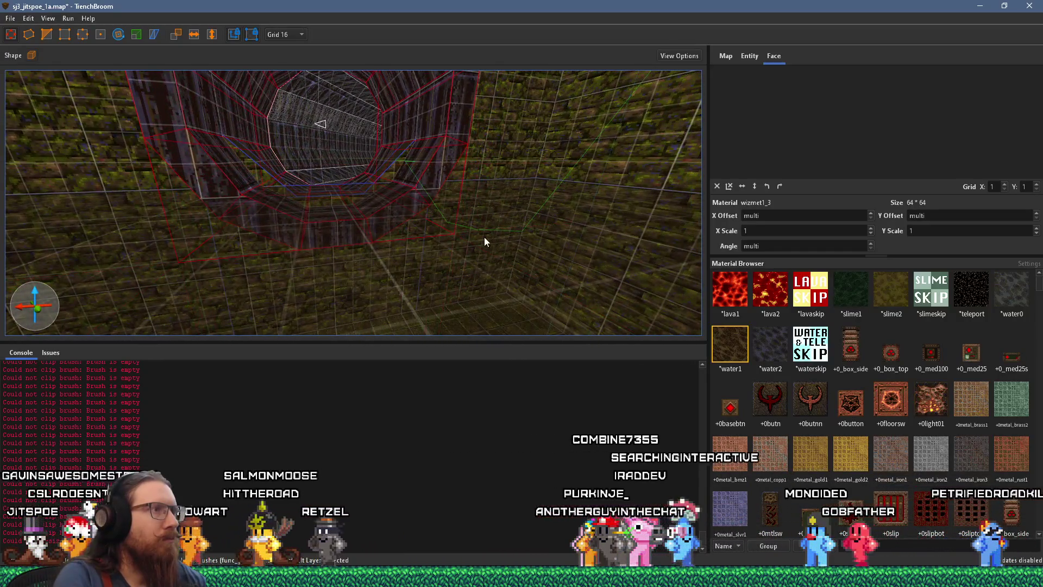
# Undo the last two changes and raise the *water1 floor's top face to Z 128
pyautogui.hotkey('ctrl', 'z')
pyautogui.hotkey('ctrl', 'z')
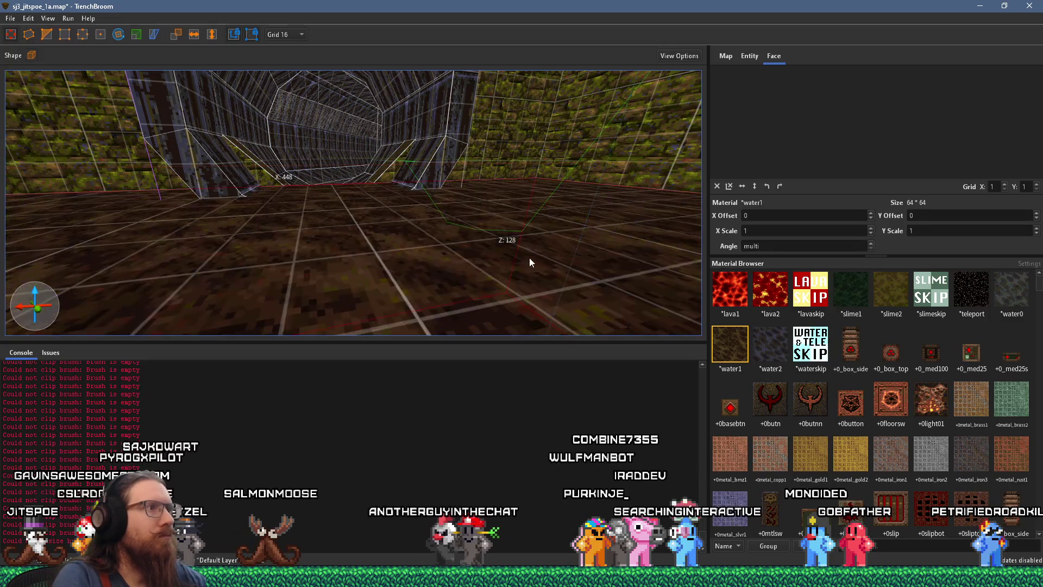
pyautogui.hotkey('ctrl', 'z')
pyautogui.hotkey('ctrl', 'z')
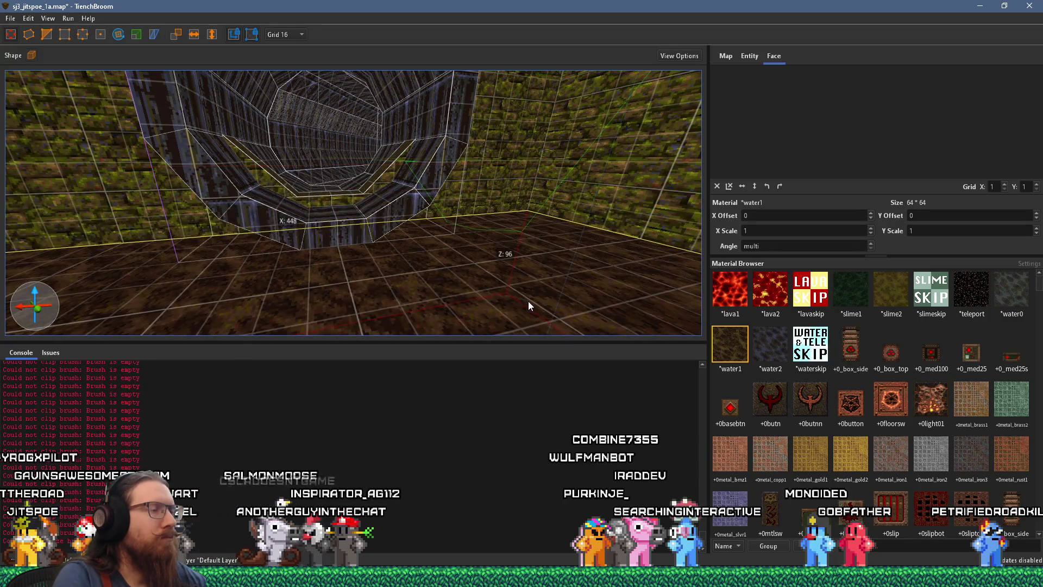
pyautogui.moveTo(468, 276)
pyautogui.mouseDown()
pyautogui.moveTo(536, 251)
pyautogui.moveTo(476, 265)
pyautogui.moveTo(322, 258)
pyautogui.moveTo(293, 250)
pyautogui.moveTo(338, 219)
pyautogui.moveTo(305, 229)
pyautogui.mouseUp()
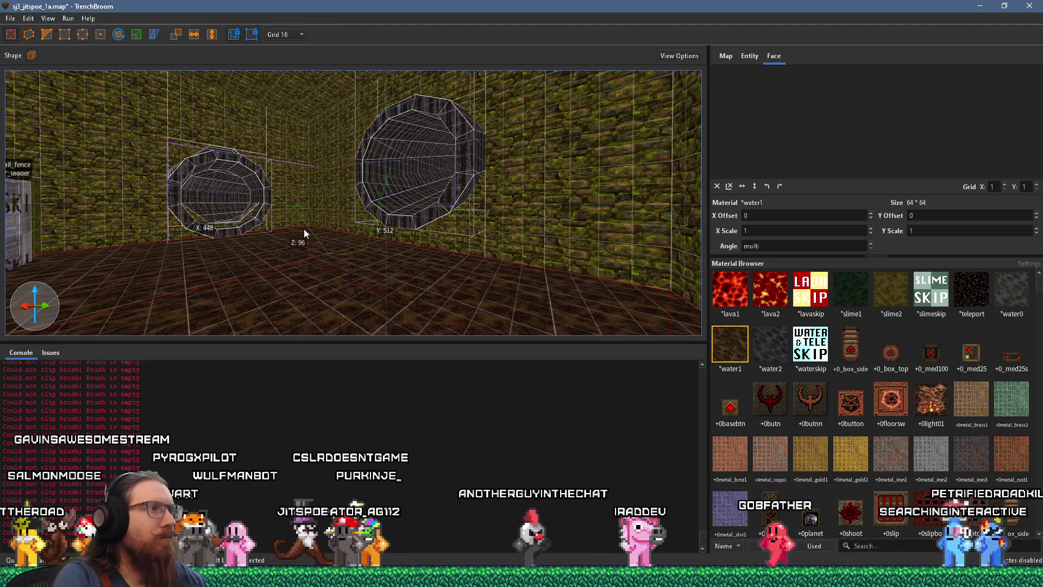
pyautogui.moveTo(336, 276); pyautogui.dragTo(330, 248)
pyautogui.scroll(5, 272, 213)
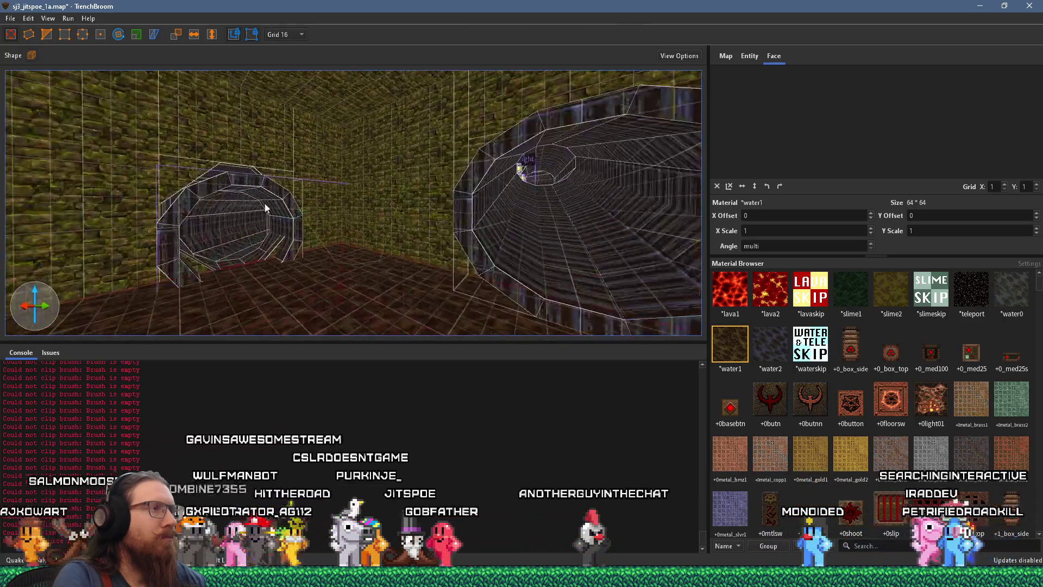
# Check the low pipe group and its 12-brush func_group ring, then clear the selection
pyautogui.click(252, 193)
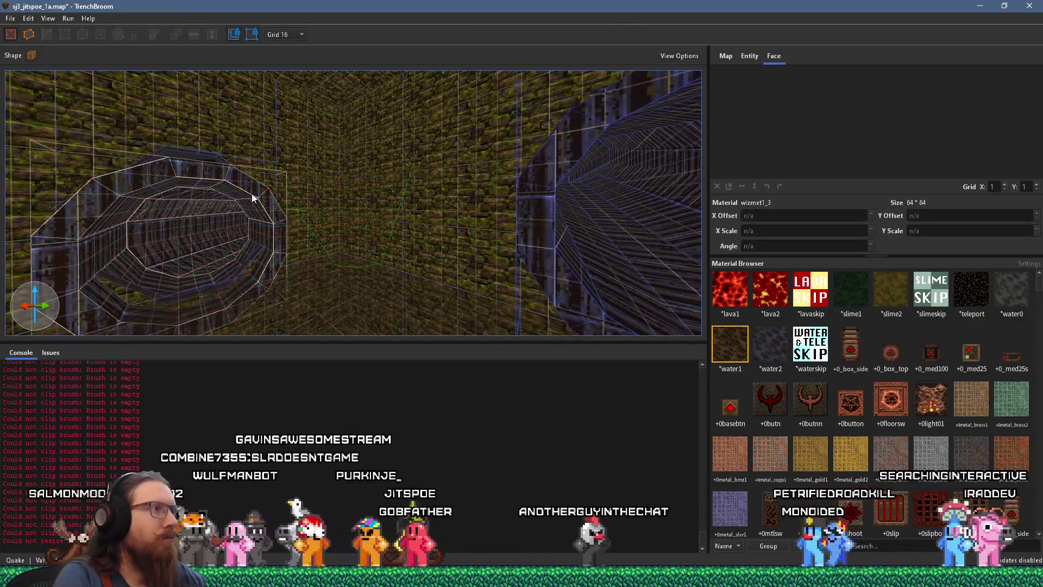
pyautogui.click(267, 220)
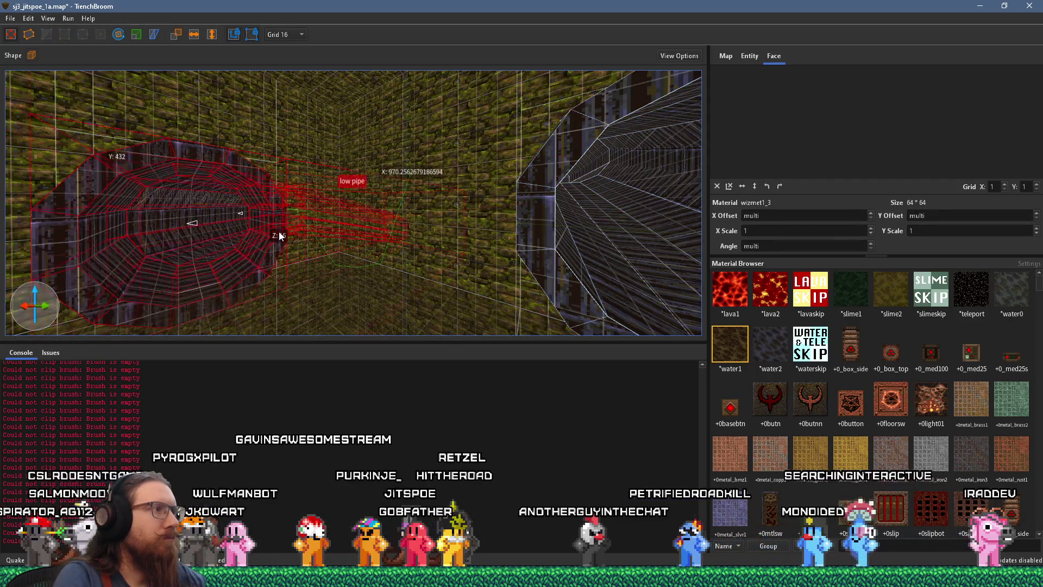
pyautogui.moveTo(278, 216)
pyautogui.mouseDown()
pyautogui.moveTo(327, 215)
pyautogui.moveTo(396, 236)
pyautogui.moveTo(411, 261)
pyautogui.moveTo(288, 177)
pyautogui.moveTo(337, 168)
pyautogui.moveTo(566, 180)
pyautogui.moveTo(429, 189)
pyautogui.moveTo(410, 256)
pyautogui.moveTo(334, 190)
pyautogui.moveTo(394, 302)
pyautogui.moveTo(401, 240)
pyautogui.moveTo(511, 214)
pyautogui.moveTo(297, 200)
pyautogui.moveTo(477, 164)
pyautogui.moveTo(458, 107)
pyautogui.moveTo(569, 111)
pyautogui.moveTo(480, 241)
pyautogui.moveTo(407, 211)
pyautogui.moveTo(349, 264)
pyautogui.moveTo(419, 236)
pyautogui.mouseUp()
pyautogui.press('Escape')
pyautogui.click(349, 266)
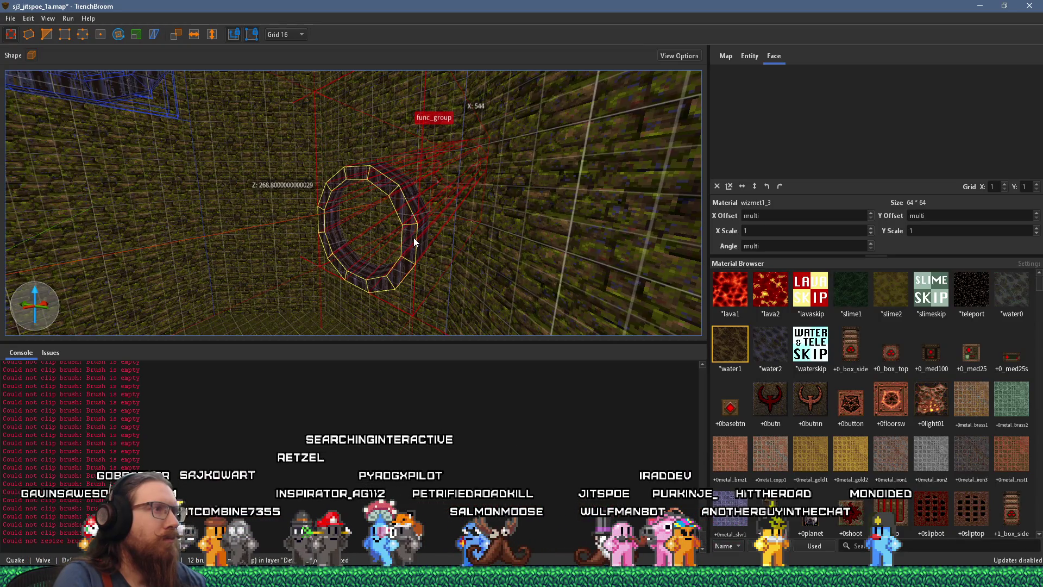
pyautogui.press('Escape')
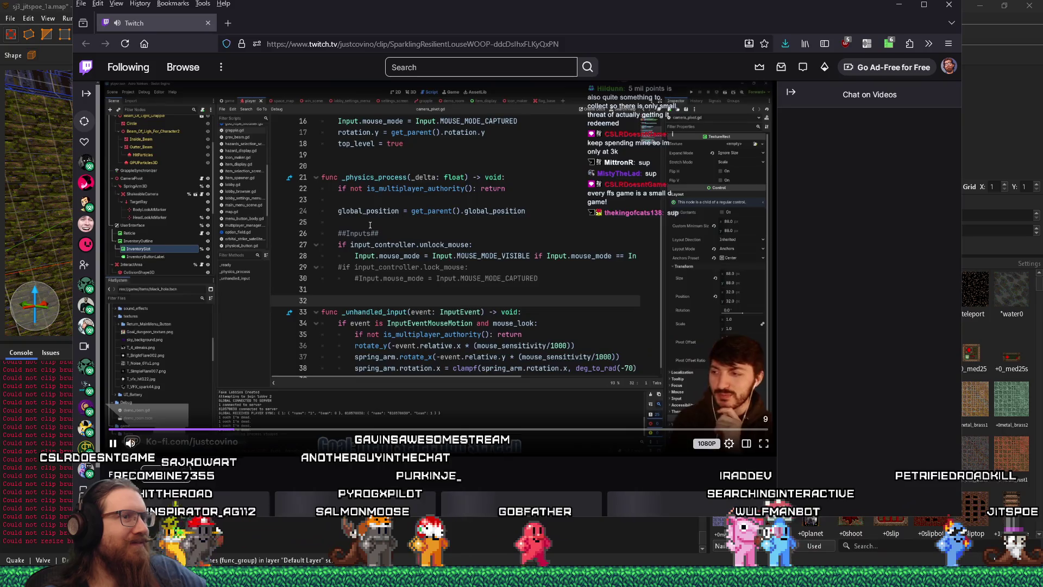
# Close the Firefox window playing the Twitch chat clip to get back to TrenchBroom
pyautogui.scroll(-5, 217, 278)
pyautogui.scroll(5, 341, 356)
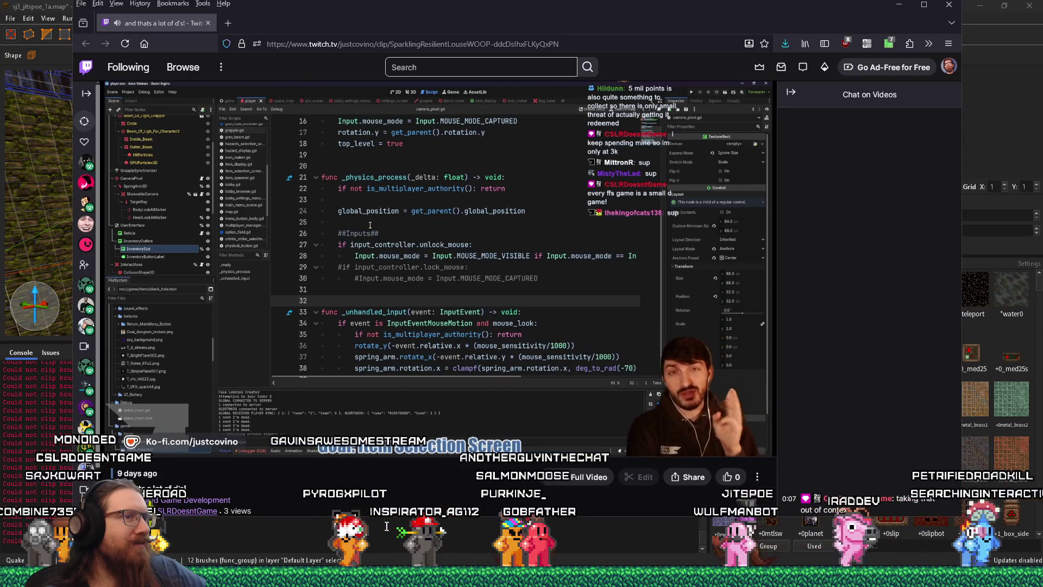
pyautogui.moveTo(560, 417)
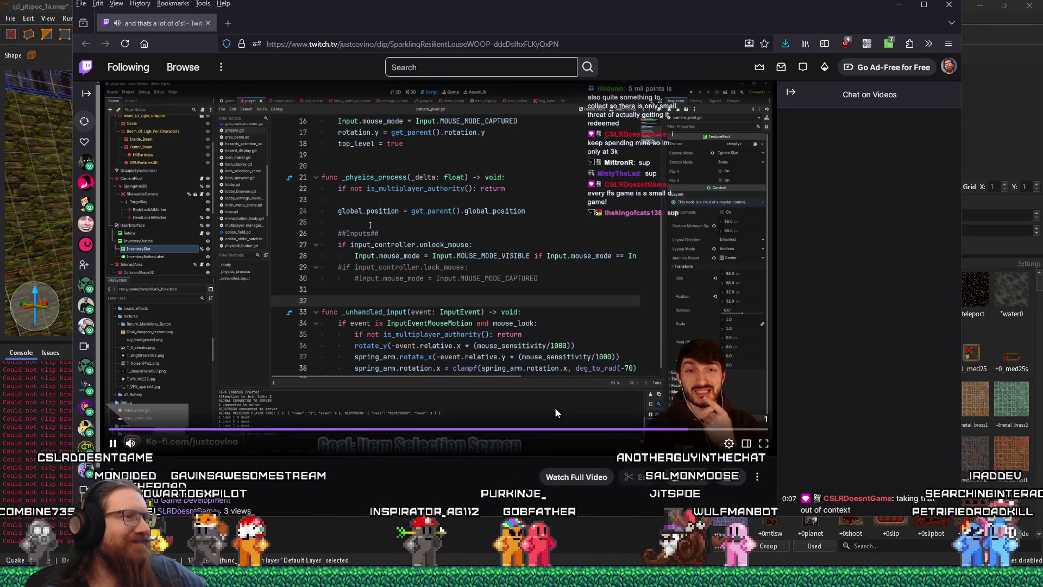
pyautogui.click(208, 23)
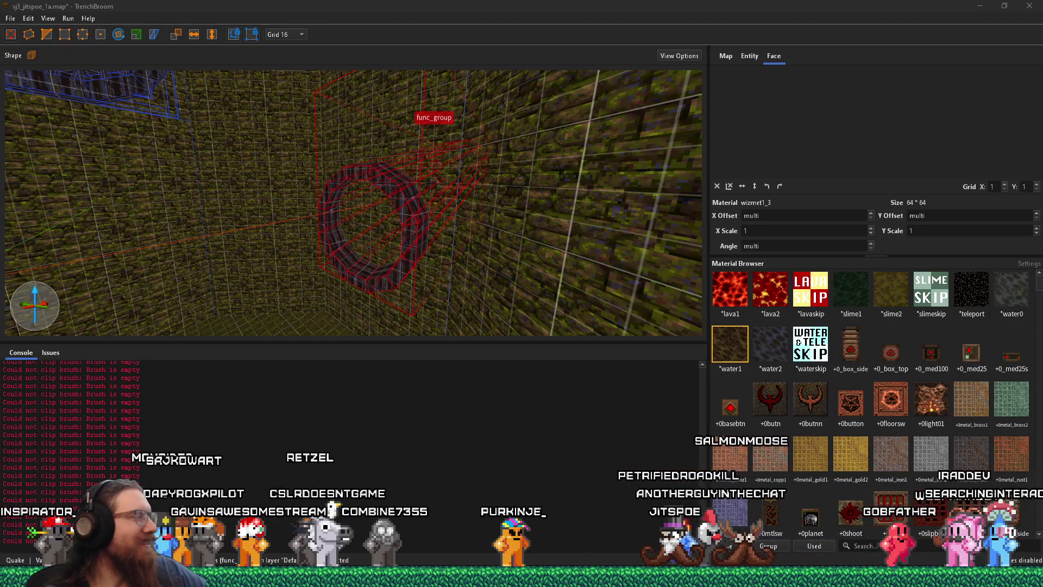
pyautogui.moveTo(332, 286); pyautogui.dragTo(477, 351)
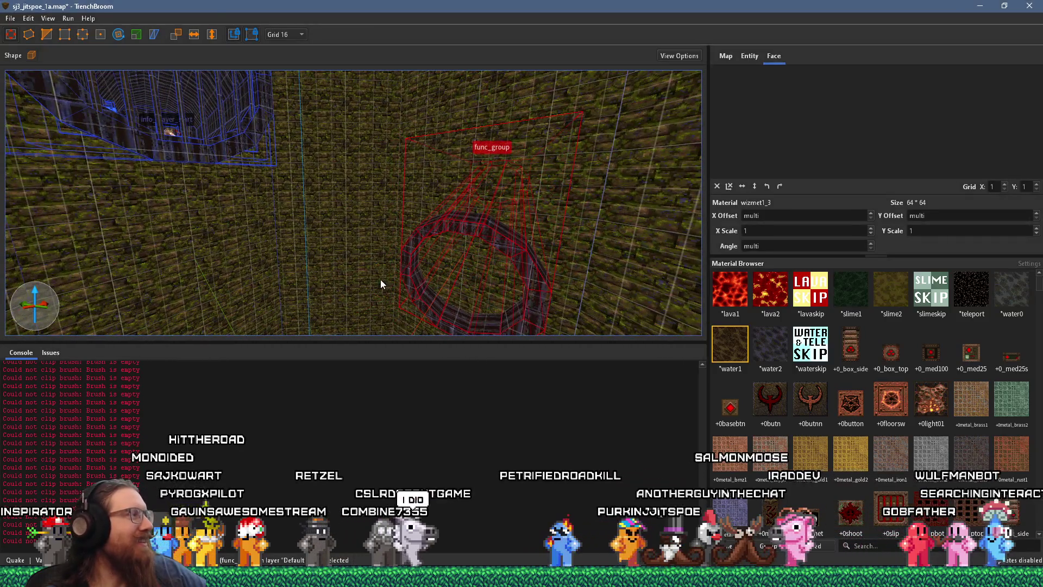
pyautogui.press('w')
pyautogui.press('a')
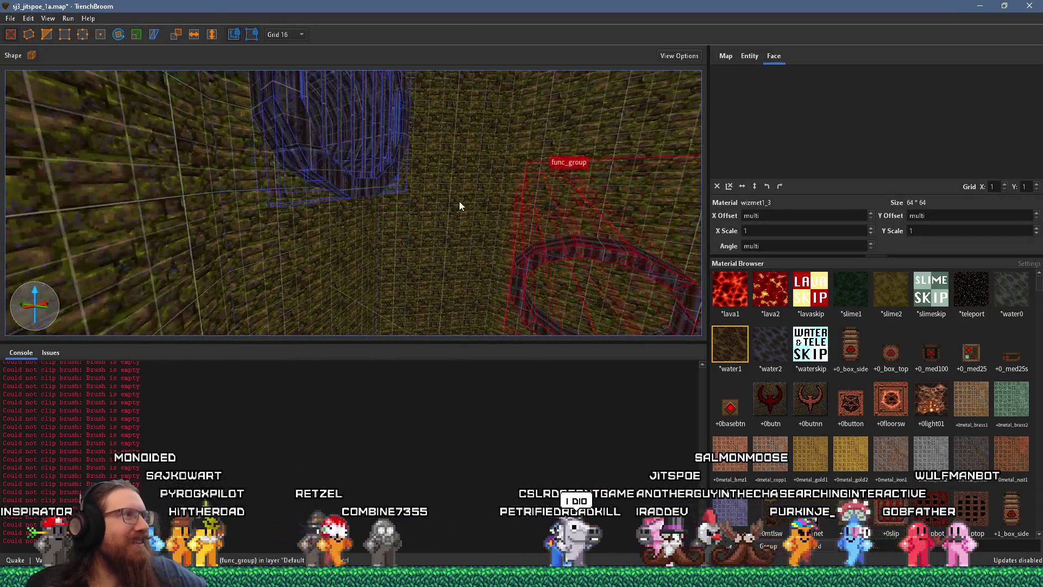
pyautogui.press('s')
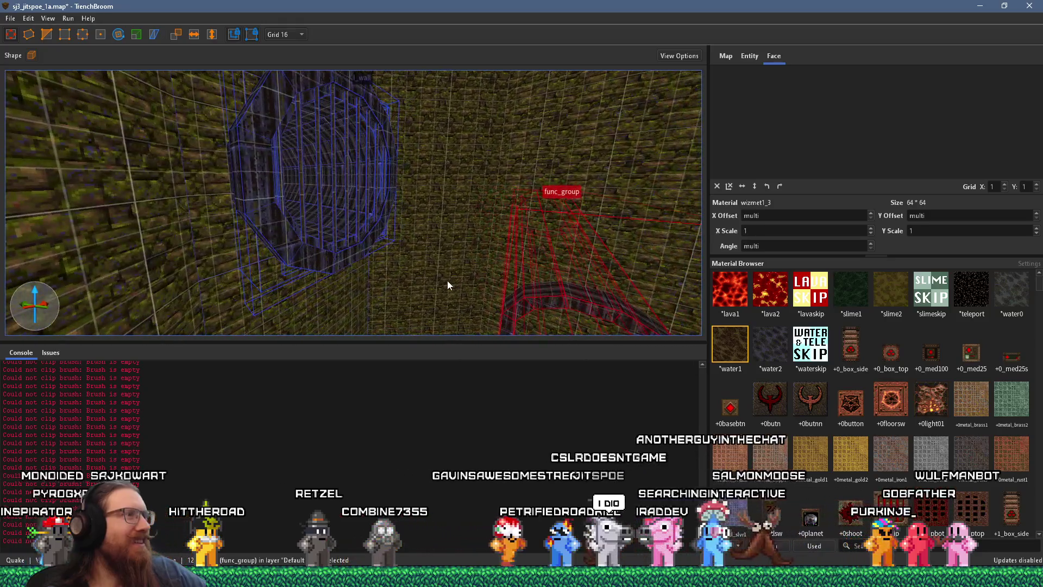
pyautogui.press('d')
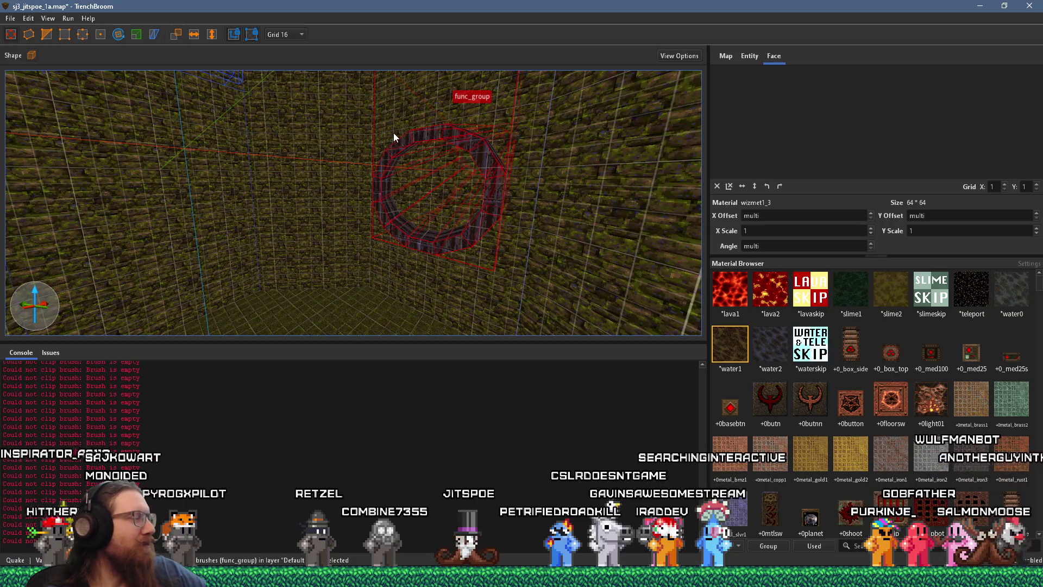
pyautogui.moveTo(395, 133)
pyautogui.mouseDown()
pyautogui.moveTo(419, 164)
pyautogui.moveTo(498, 139)
pyautogui.moveTo(193, 239)
pyautogui.moveTo(128, 281)
pyautogui.moveTo(290, 257)
pyautogui.moveTo(428, 252)
pyautogui.mouseUp()
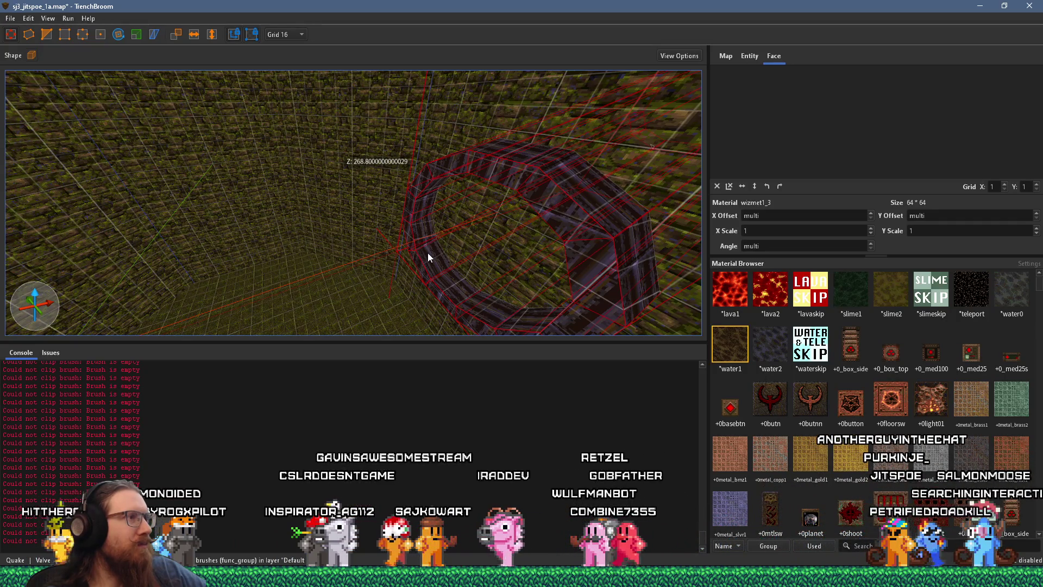
pyautogui.moveTo(441, 244)
pyautogui.mouseDown()
pyautogui.moveTo(573, 230)
pyautogui.moveTo(550, 228)
pyautogui.moveTo(498, 291)
pyautogui.moveTo(454, 193)
pyautogui.moveTo(403, 171)
pyautogui.moveTo(493, 145)
pyautogui.moveTo(358, 176)
pyautogui.moveTo(539, 203)
pyautogui.moveTo(438, 232)
pyautogui.moveTo(353, 281)
pyautogui.moveTo(335, 270)
pyautogui.moveTo(317, 278)
pyautogui.moveTo(337, 285)
pyautogui.moveTo(370, 214)
pyautogui.moveTo(173, 168)
pyautogui.moveTo(494, 210)
pyautogui.moveTo(509, 203)
pyautogui.moveTo(217, 208)
pyautogui.moveTo(122, 230)
pyautogui.moveTo(253, 182)
pyautogui.moveTo(327, 217)
pyautogui.moveTo(373, 204)
pyautogui.moveTo(314, 223)
pyautogui.mouseUp()
pyautogui.moveTo(278, 321)
pyautogui.mouseDown()
pyautogui.moveTo(267, 313)
pyautogui.moveTo(358, 230)
pyautogui.moveTo(386, 232)
pyautogui.moveTo(326, 226)
pyautogui.moveTo(456, 334)
pyautogui.moveTo(476, 311)
pyautogui.mouseUp()
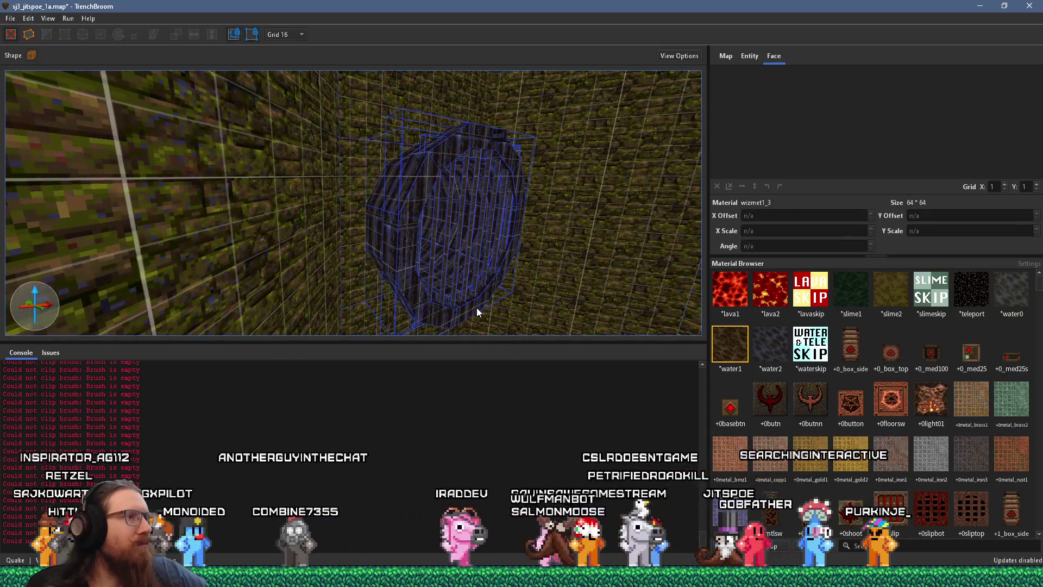
# Select the pipe_section group together with its five remaining vertical bar brushes
pyautogui.click(476, 307)
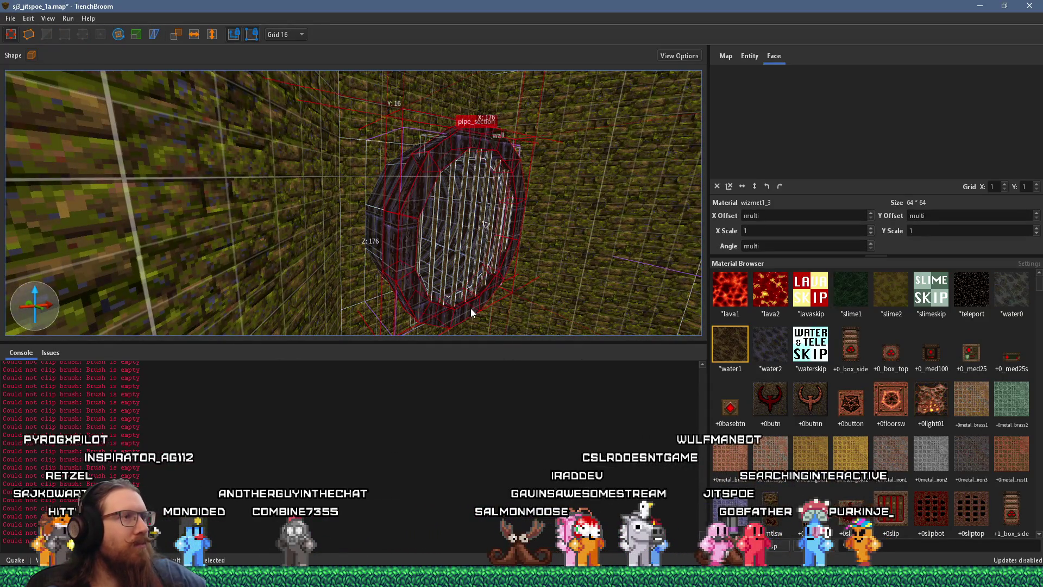
pyautogui.moveTo(470, 308)
pyautogui.mouseDown()
pyautogui.moveTo(330, 299)
pyautogui.moveTo(340, 260)
pyautogui.mouseUp()
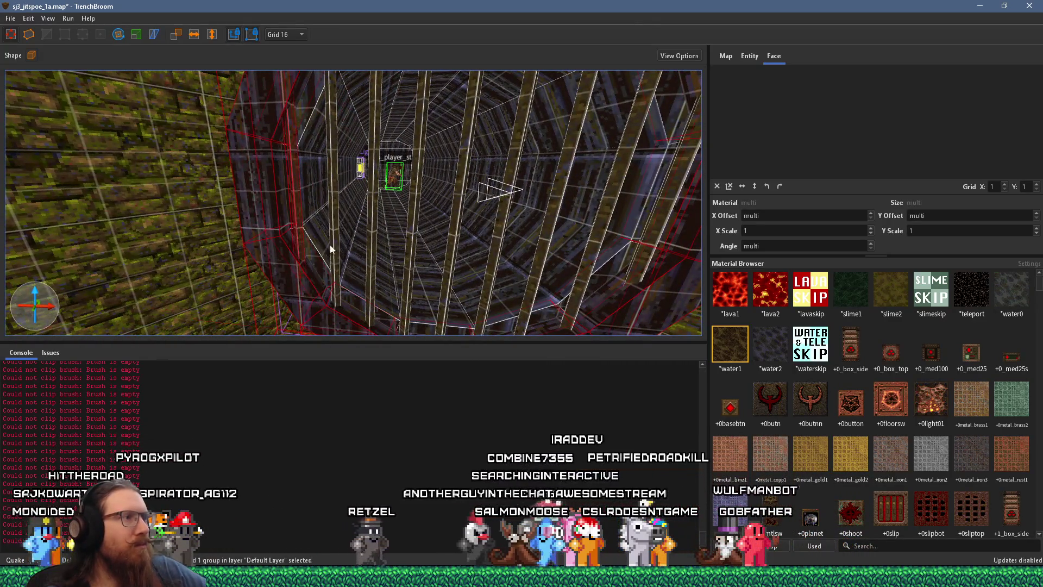
pyautogui.keyDown('ctrl'); pyautogui.click(412, 270); pyautogui.keyUp('ctrl')
pyautogui.keyDown('ctrl'); pyautogui.click(452, 271); pyautogui.keyUp('ctrl')
pyautogui.keyDown('ctrl'); pyautogui.click(493, 274); pyautogui.keyUp('ctrl')
pyautogui.keyDown('ctrl'); pyautogui.click(536, 278); pyautogui.keyUp('ctrl')
pyautogui.keyDown('ctrl'); pyautogui.click(583, 281); pyautogui.keyUp('ctrl')
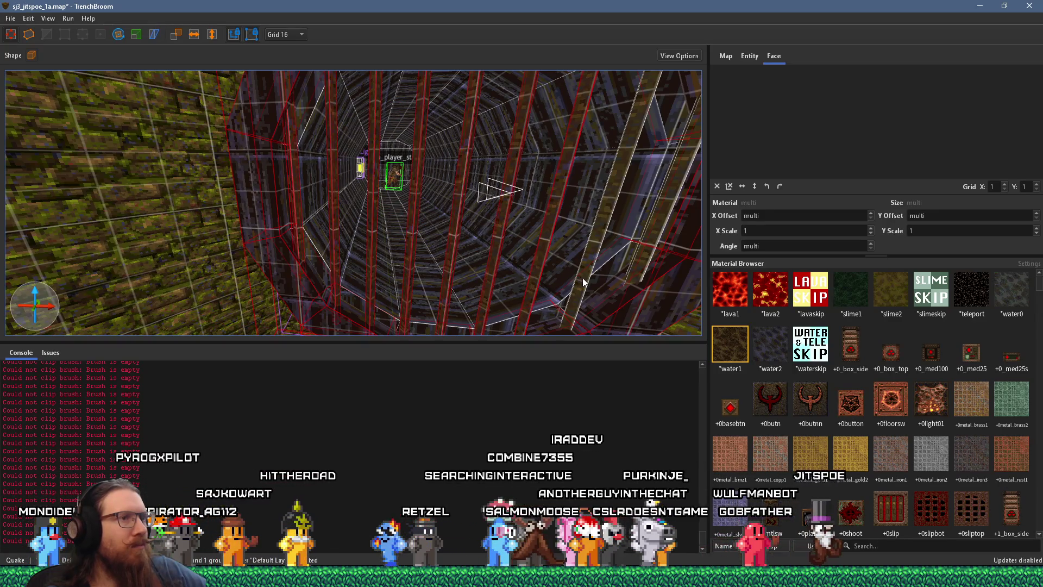
pyautogui.moveTo(642, 261)
pyautogui.mouseDown()
pyautogui.moveTo(523, 278)
pyautogui.moveTo(547, 276)
pyautogui.moveTo(433, 250)
pyautogui.moveTo(417, 232)
pyautogui.mouseUp()
pyautogui.scroll(-5, 547, 276)
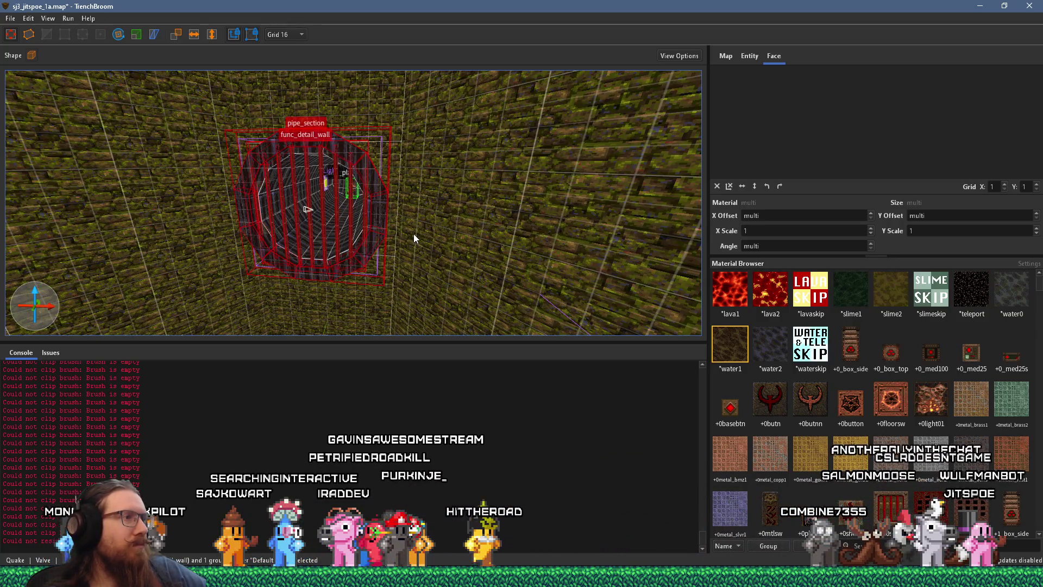
pyautogui.moveTo(234, 223)
pyautogui.mouseDown()
pyautogui.moveTo(263, 223)
pyautogui.moveTo(315, 143)
pyautogui.moveTo(296, 163)
pyautogui.moveTo(298, 205)
pyautogui.mouseUp()
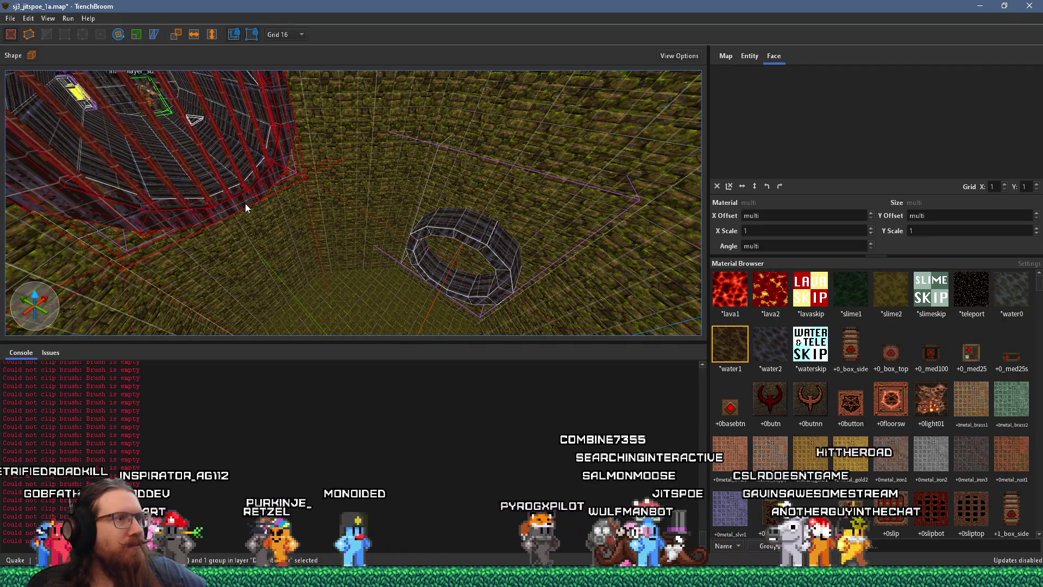
# Ungroup the upright ring from its pipe_section group
pyautogui.moveTo(243, 203)
pyautogui.mouseDown()
pyautogui.moveTo(483, 240)
pyautogui.moveTo(510, 261)
pyautogui.moveTo(433, 250)
pyautogui.mouseUp()
pyautogui.moveTo(379, 227); pyautogui.dragTo(372, 228)
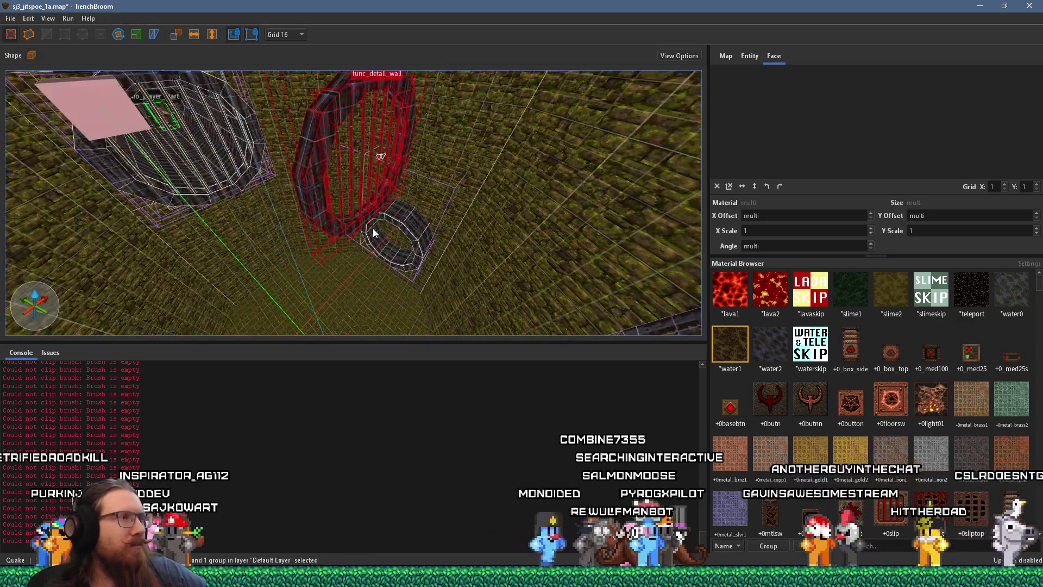
pyautogui.rightClick(373, 249)
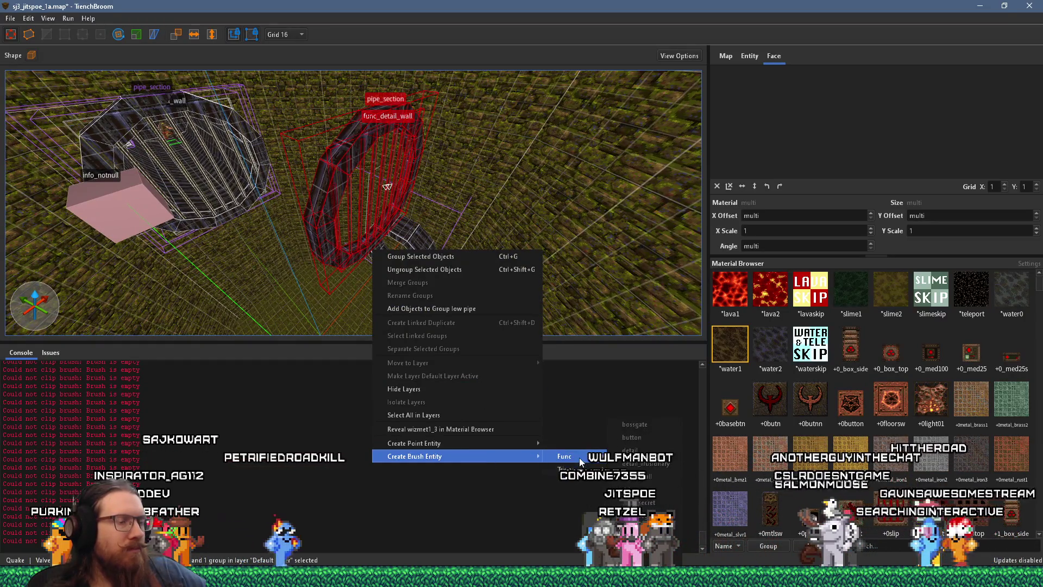
pyautogui.moveTo(584, 461)
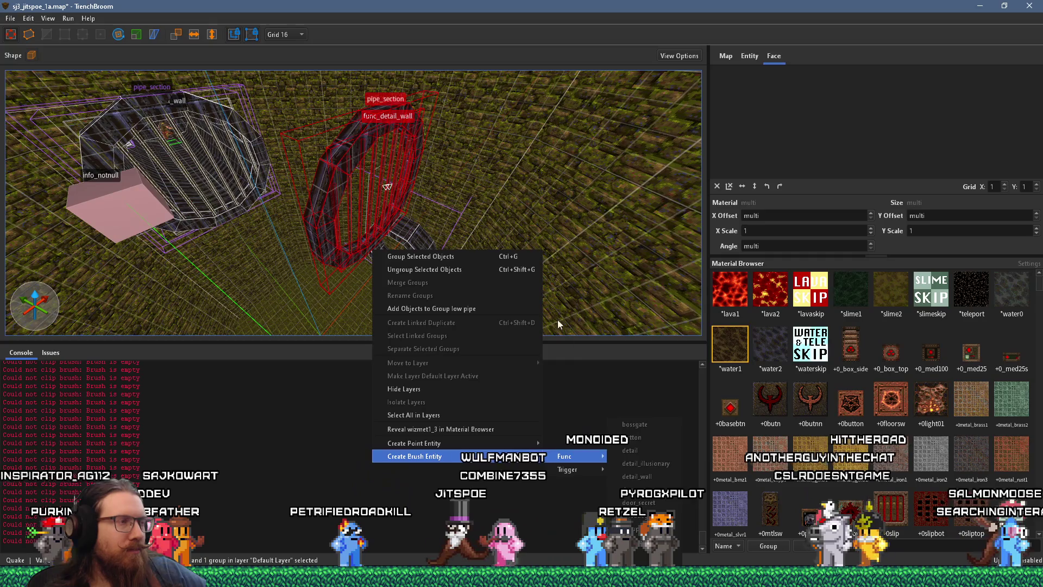
pyautogui.click(553, 327)
pyautogui.rightClick(397, 187)
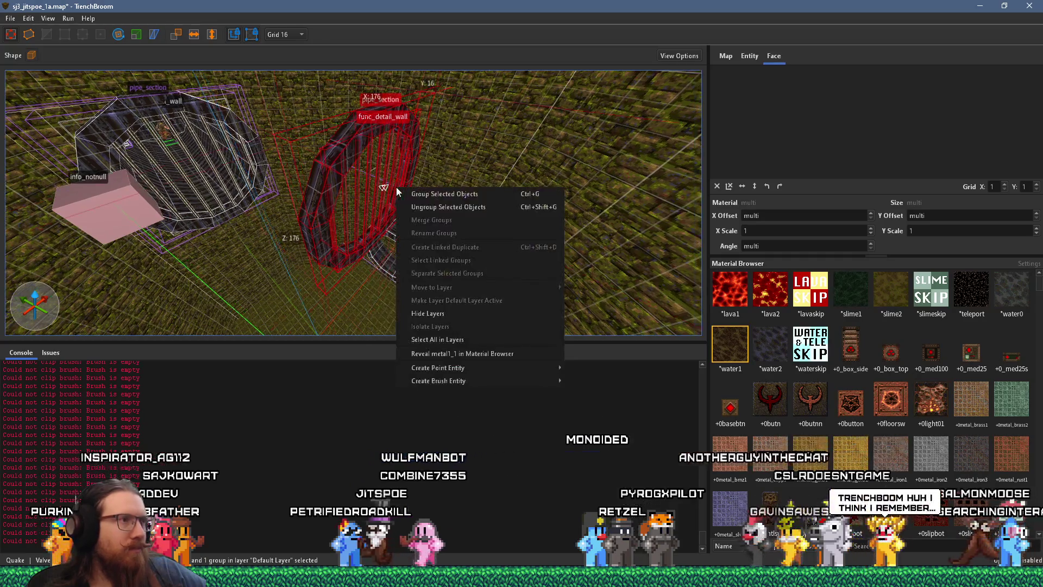
pyautogui.click(460, 206)
# Start grouping the ring brushes, cancel the Group name dialog, and bring up the Func brush entity types
pyautogui.rightClick(387, 220)
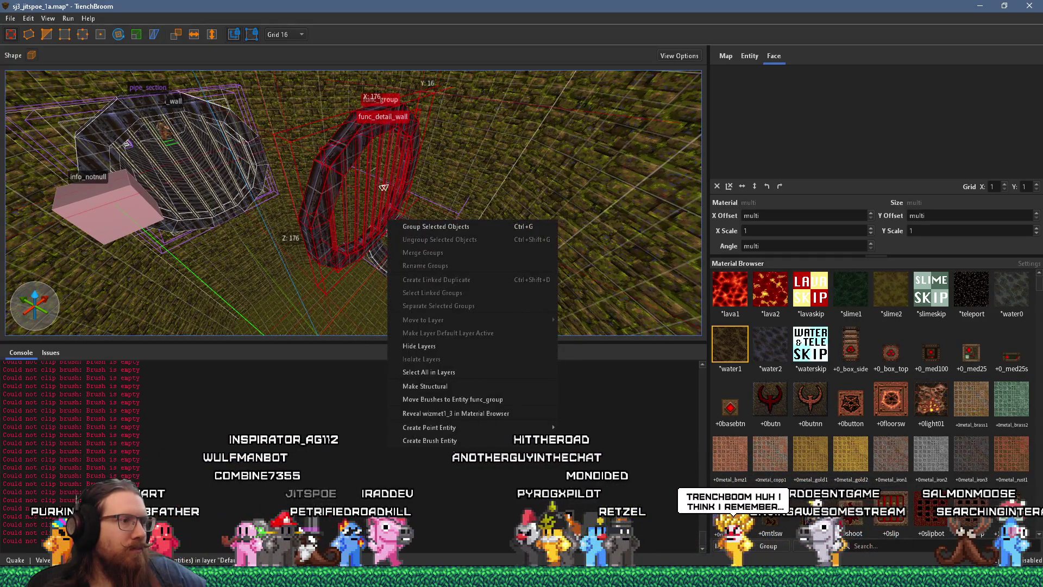
pyautogui.click(470, 228)
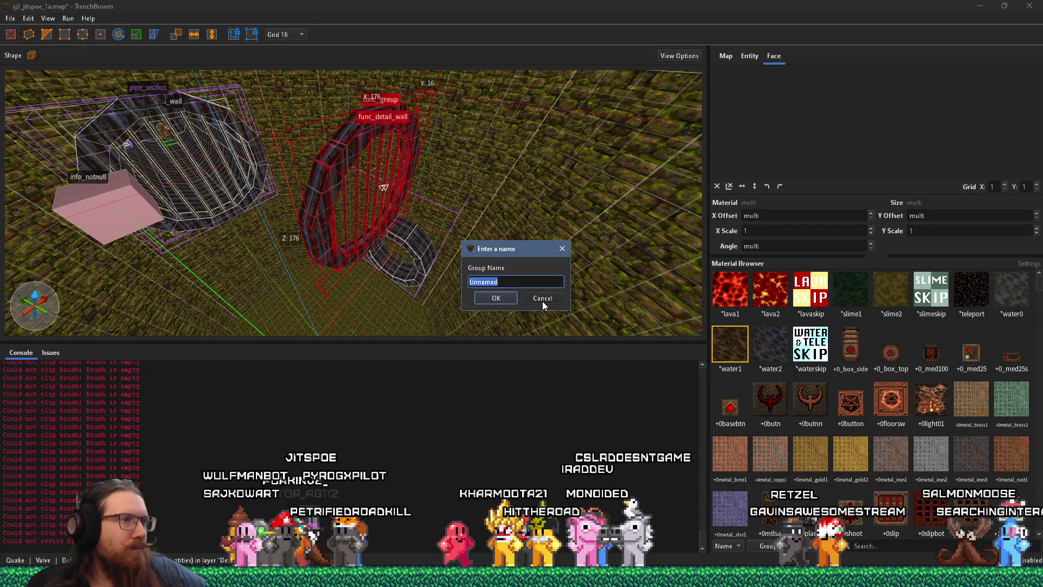
pyautogui.click(542, 301)
pyautogui.rightClick(372, 247)
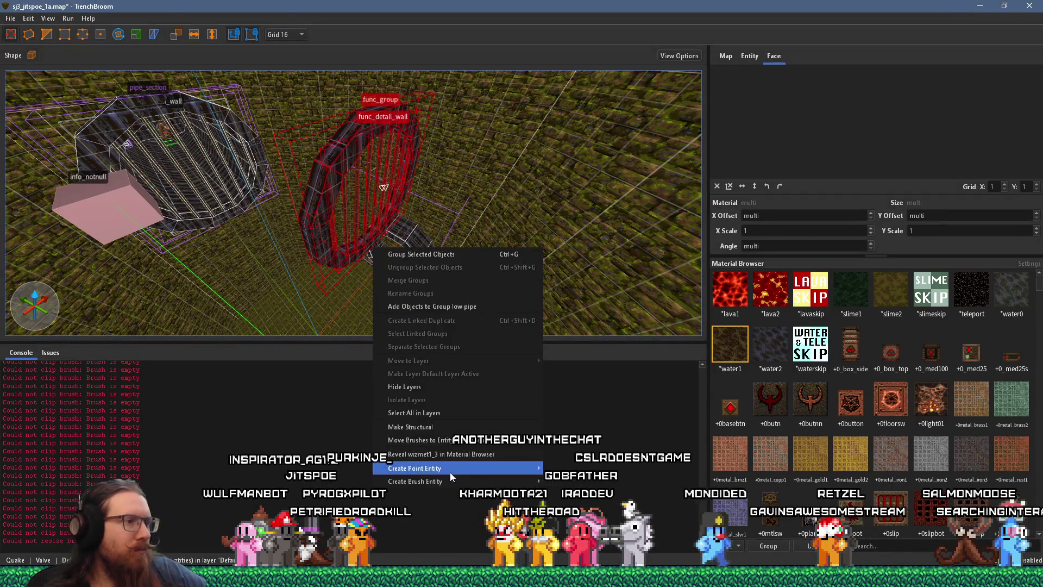
pyautogui.moveTo(447, 481)
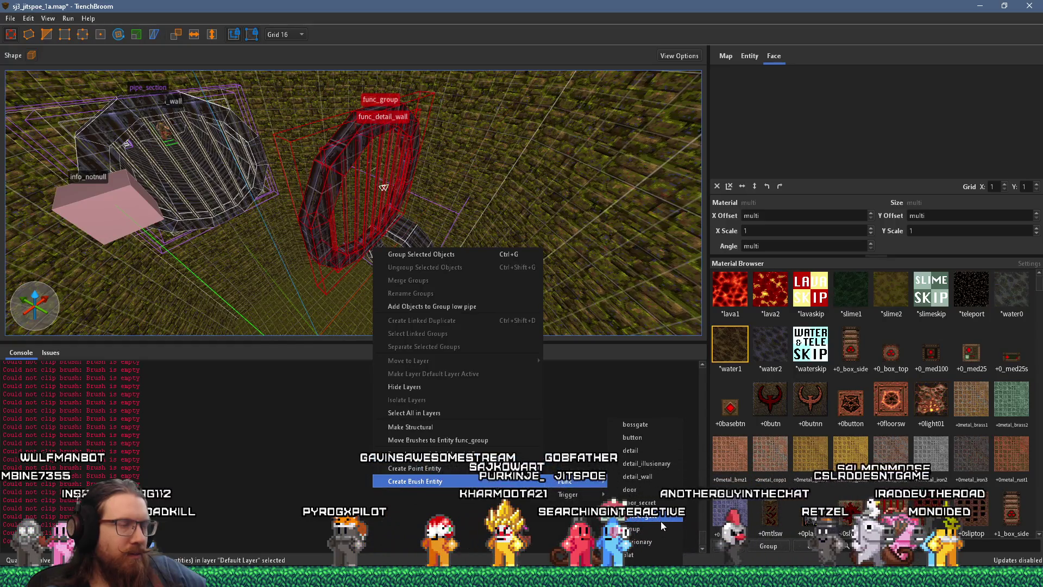
pyautogui.click(749, 56)
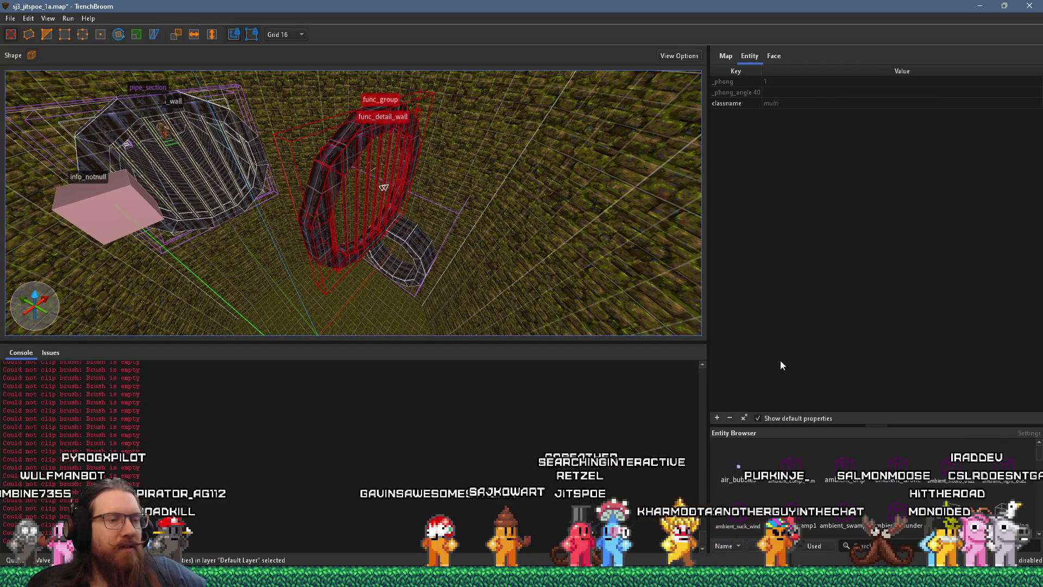
# Check the ring's classname property, then turn its brushes into one func_group entity
pyautogui.moveTo(913, 427); pyautogui.dragTo(921, 318)
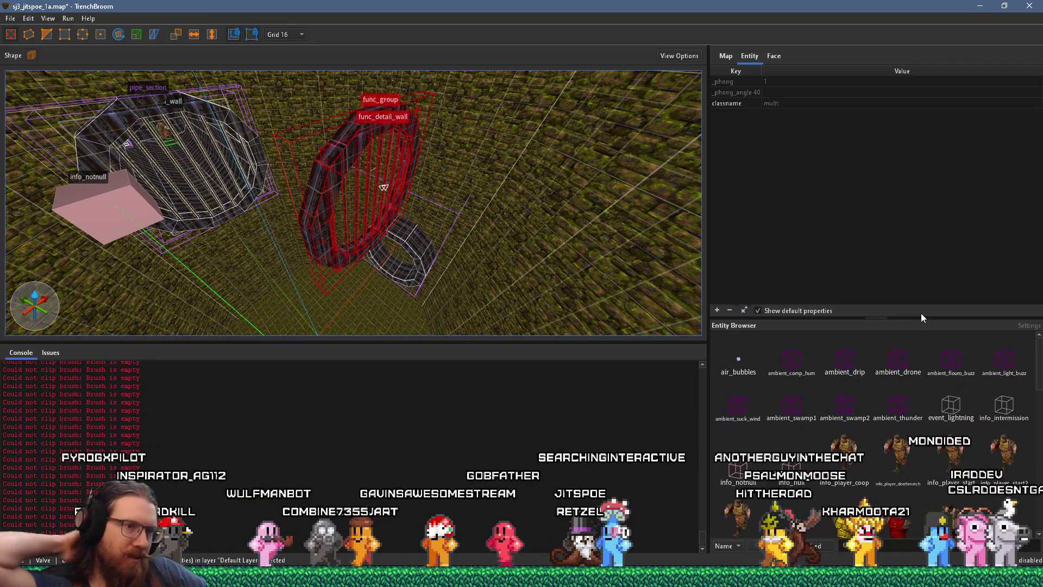
pyautogui.click(750, 107)
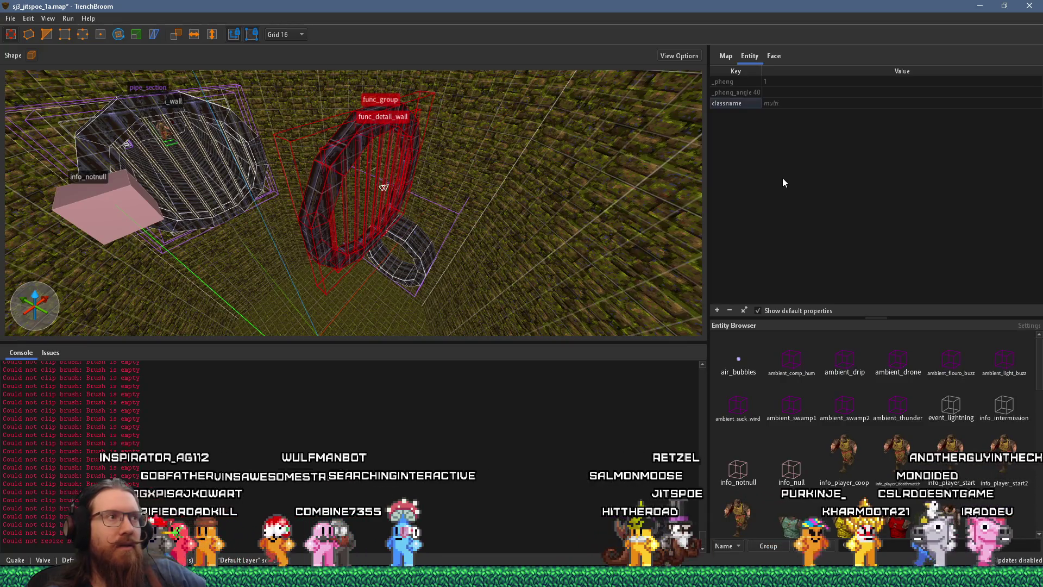
pyautogui.rightClick(406, 153)
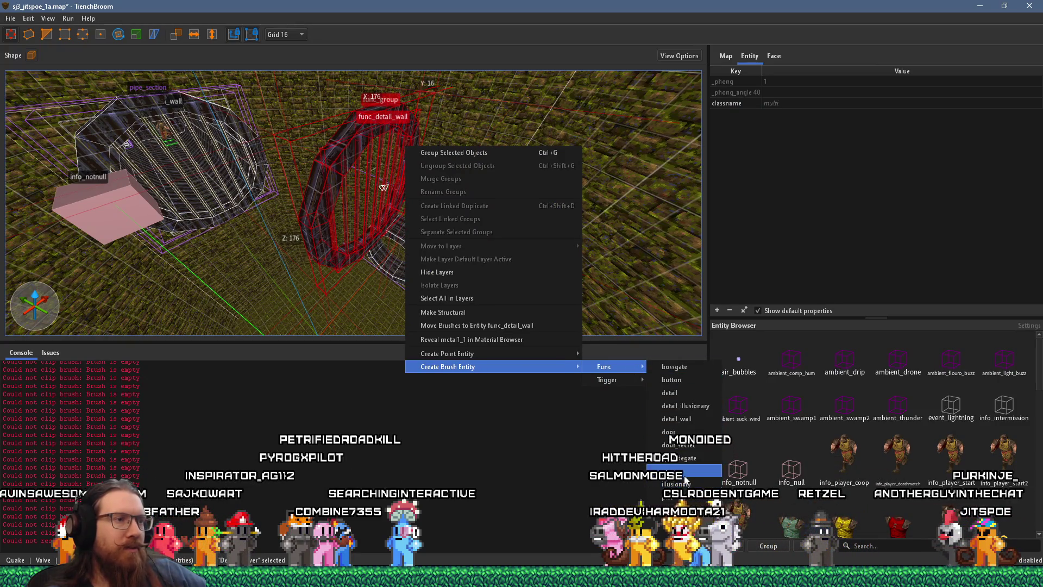
pyautogui.click(559, 235)
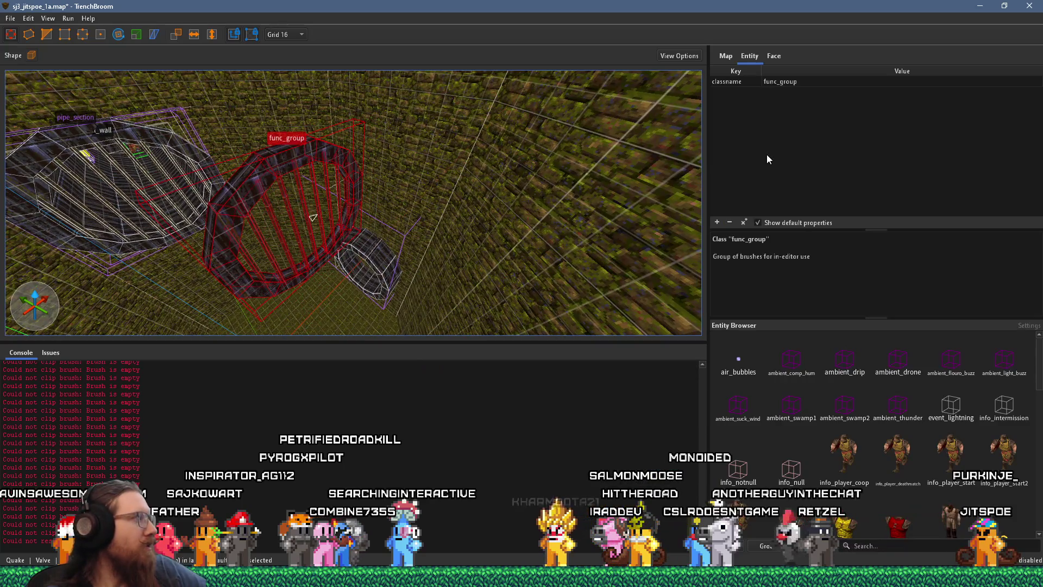